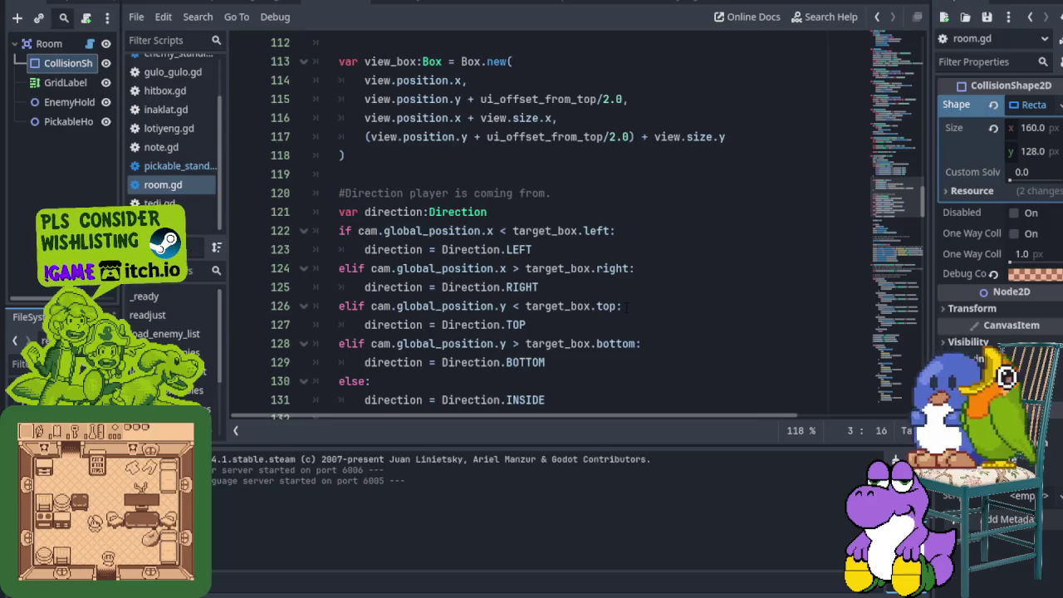
- Scroll down through the tutorial, briefly pausing and resuming the video
scroll(621, 305, down, 2)
scroll(616, 304, down, 1)
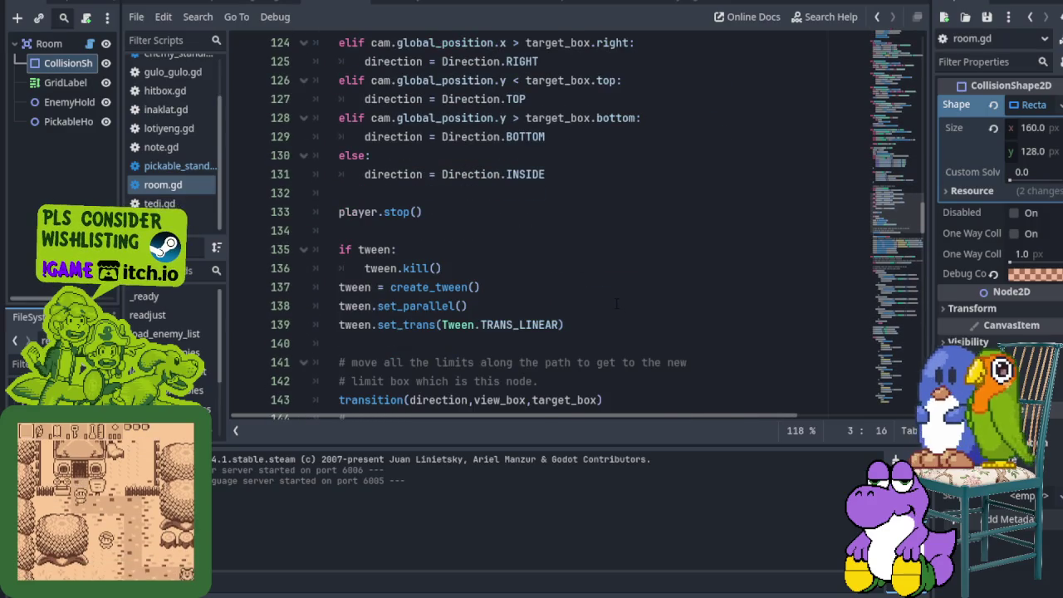
scroll(617, 303, down, 1)
scroll(612, 302, down, 1)
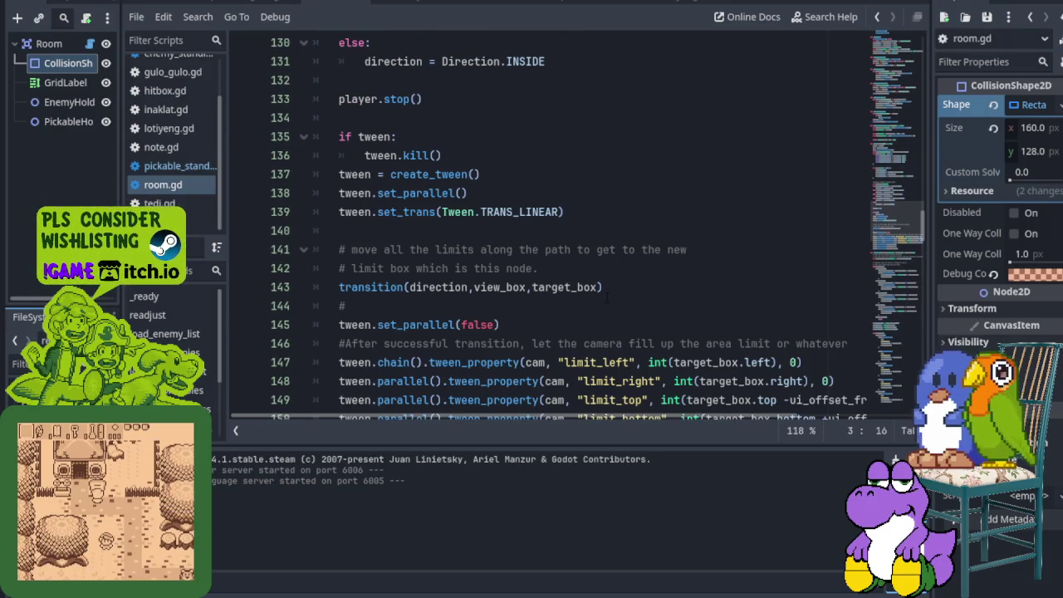
scroll(608, 300, down, 2)
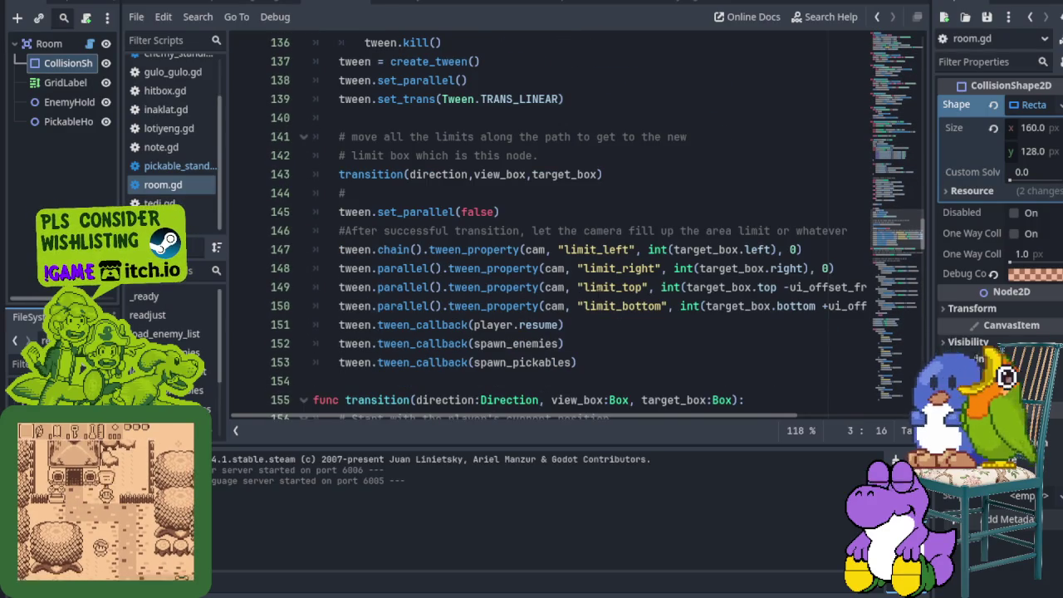
scroll(596, 292, down, 1)
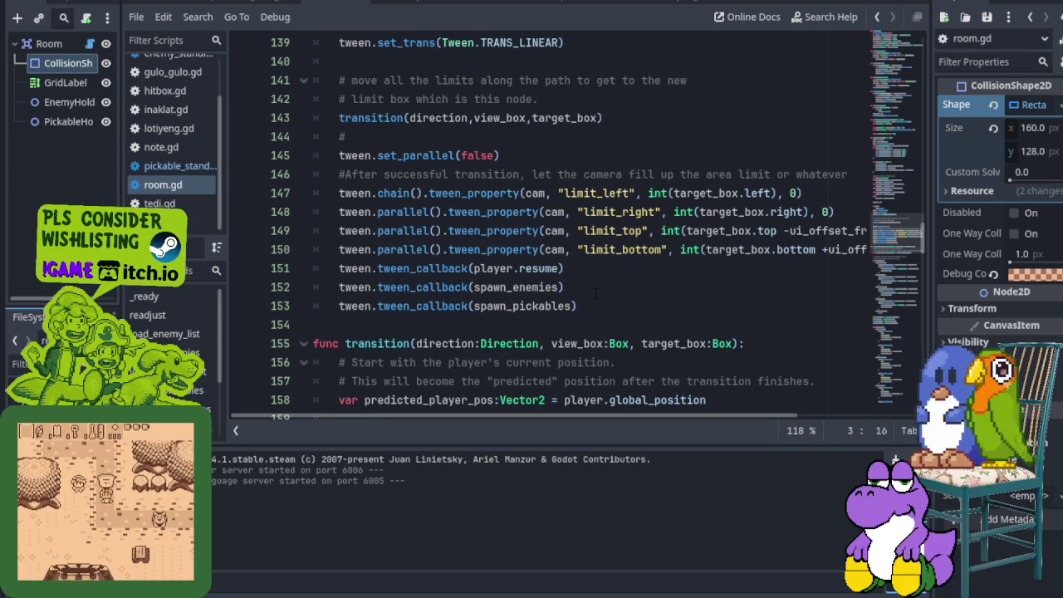
scroll(594, 290, down, 1)
scroll(589, 290, down, 1)
scroll(581, 289, down, 3)
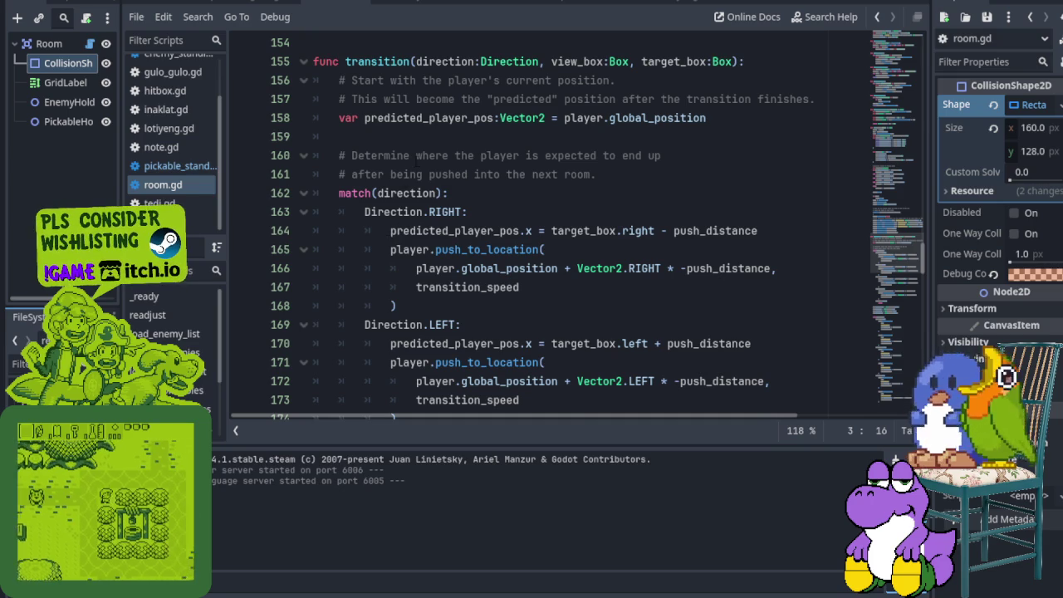
scroll(412, 159, down, 1)
scroll(565, 224, down, 2)
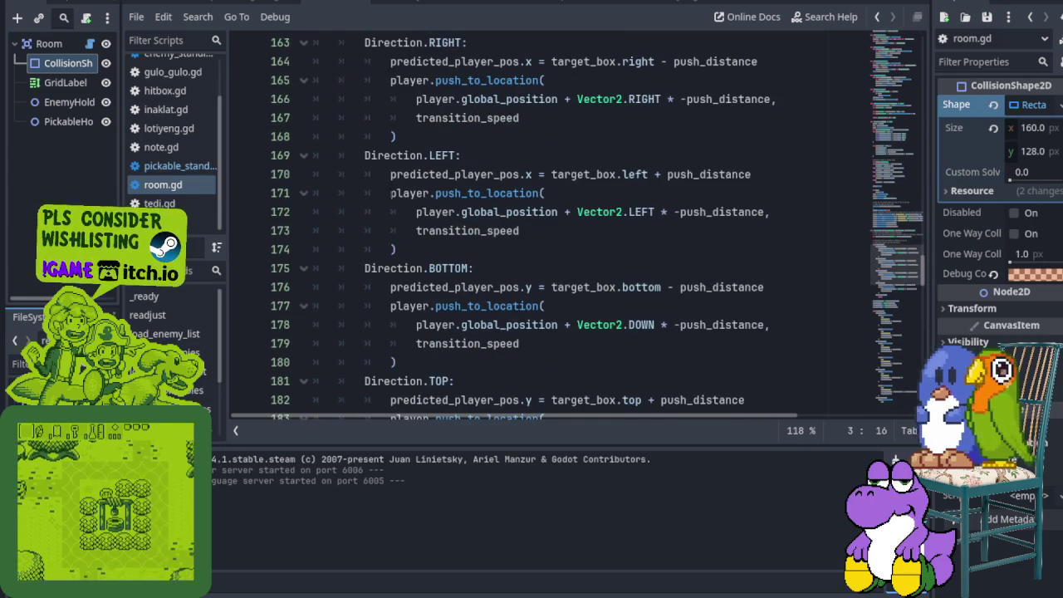
scroll(564, 224, down, 2)
scroll(564, 225, down, 1)
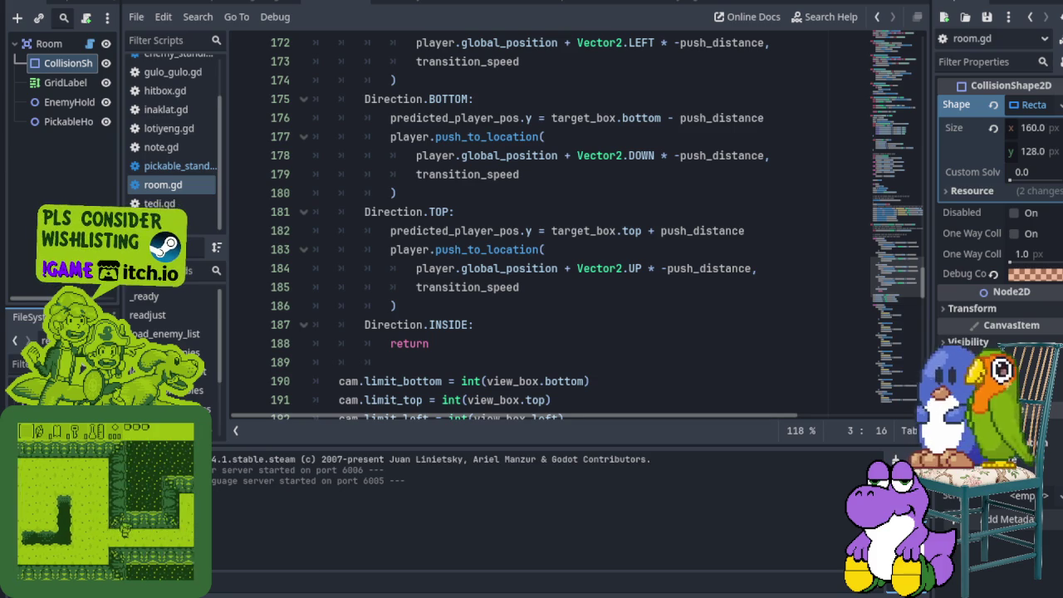
scroll(564, 224, down, 3)
scroll(423, 391, down, 1)
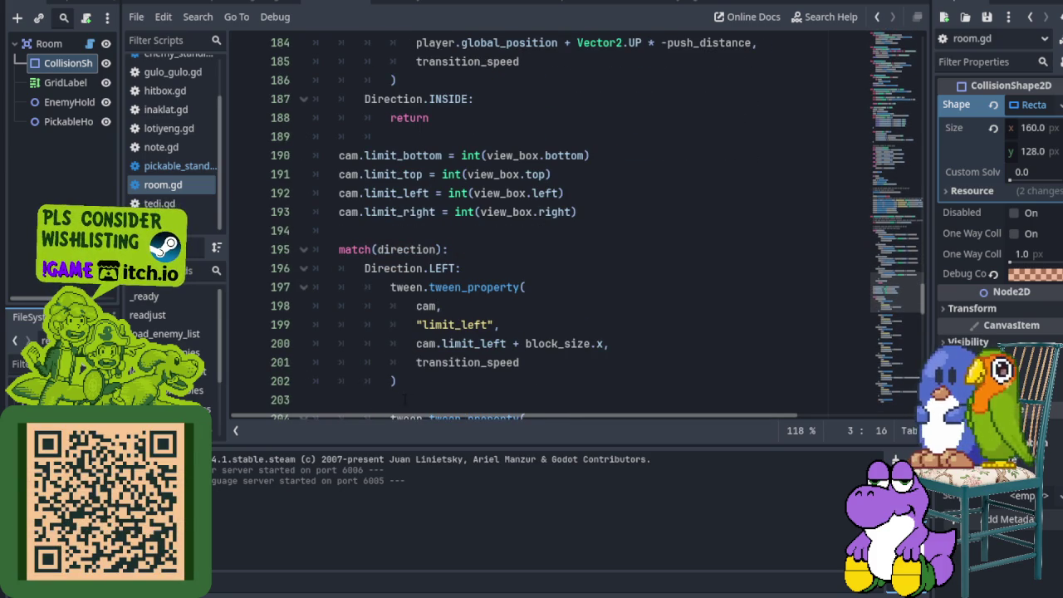
scroll(432, 357, down, 3)
scroll(432, 357, down, 1)
scroll(432, 357, down, 1)
scroll(431, 357, down, 1)
scroll(581, 224, down, 1)
scroll(582, 224, down, 2)
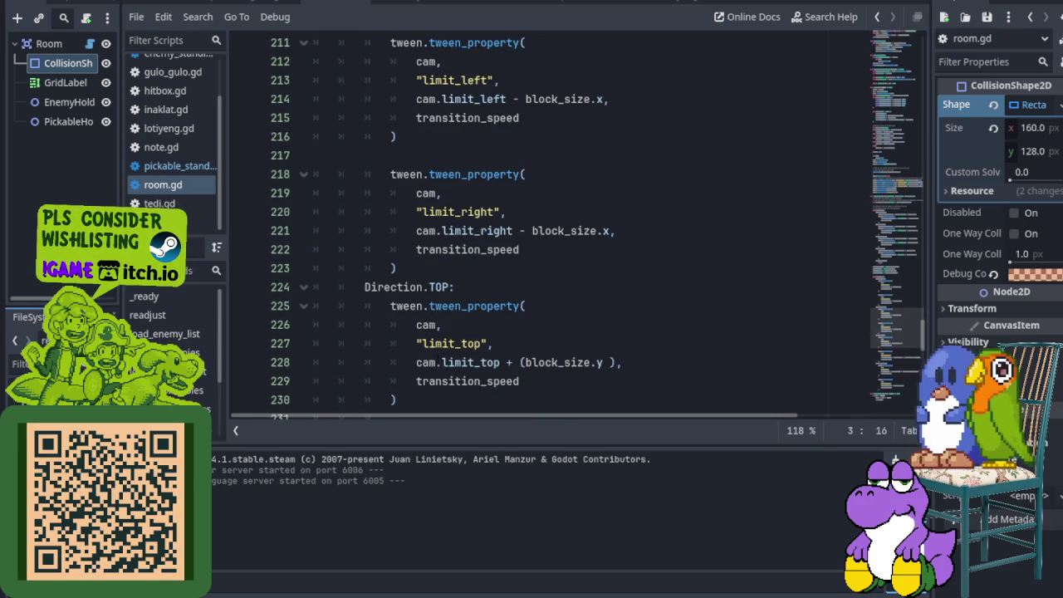
scroll(513, 337, down, 2)
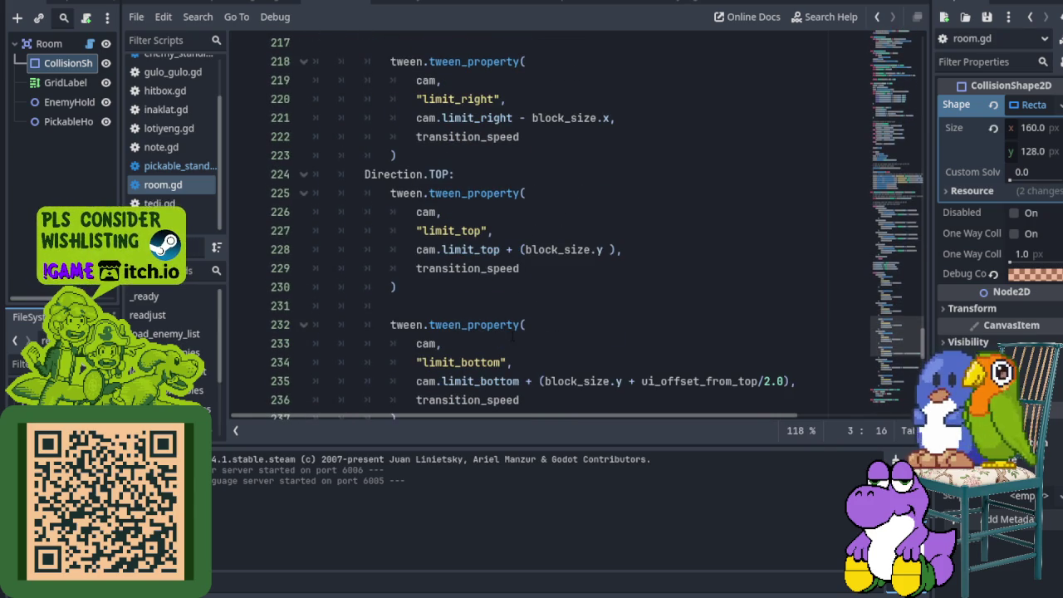
scroll(513, 337, down, 1)
scroll(513, 335, down, 1)
scroll(513, 332, down, 1)
scroll(513, 327, down, 1)
scroll(513, 328, down, 1)
scroll(513, 326, down, 3)
scroll(513, 324, down, 2)
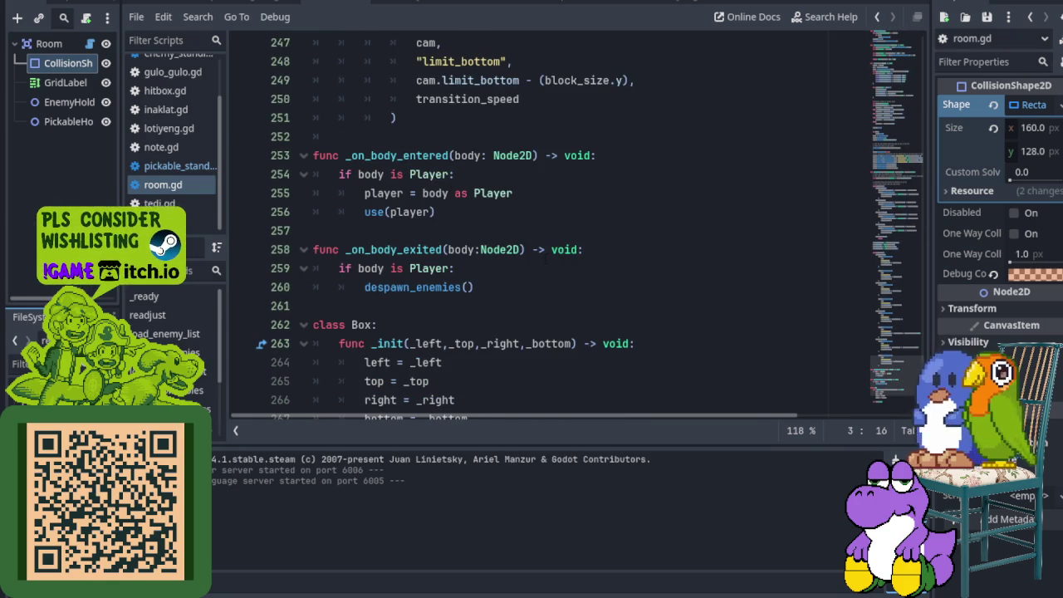
scroll(561, 277, down, 1)
scroll(562, 276, down, 1)
scroll(561, 276, down, 1)
scroll(562, 276, down, 1)
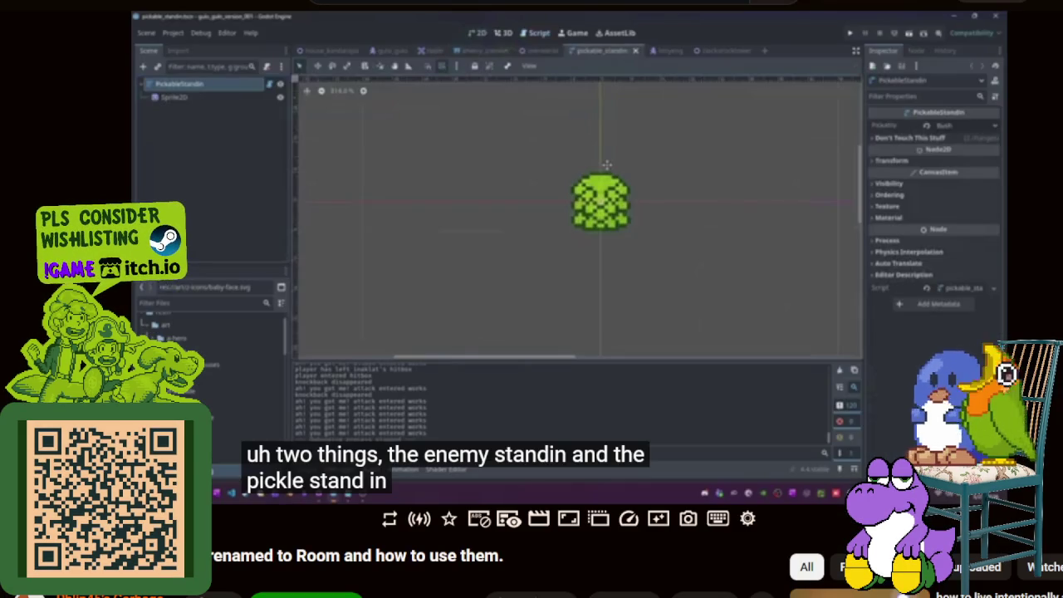
click(314, 284)
click(314, 284)
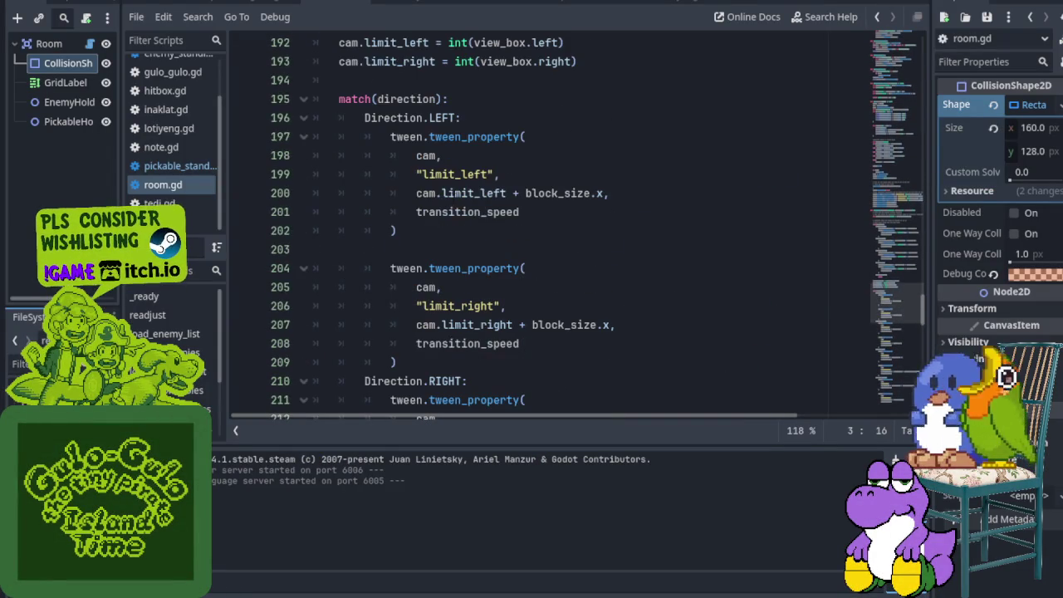
- Bring up the PickableStandin scene in the 2D view, passing through EnemyStandin
click(412, 3)
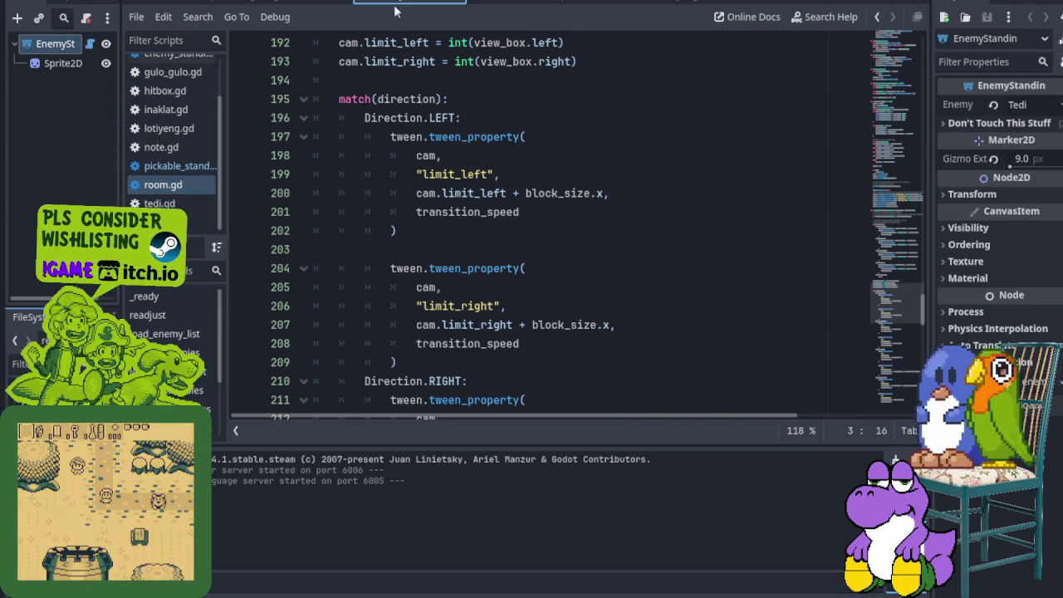
click(596, 2)
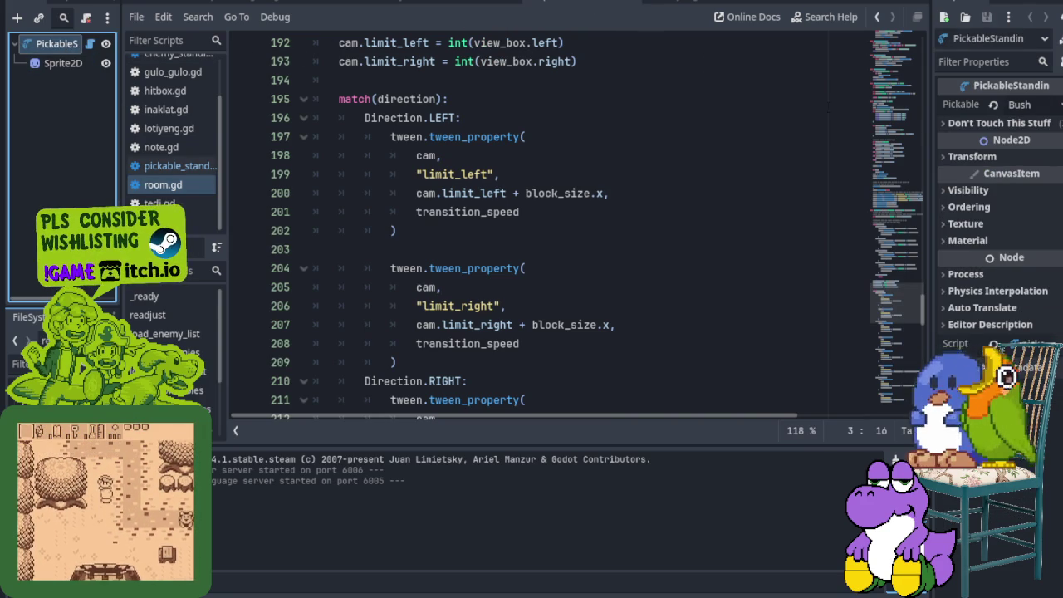
key(ctrl+F1)
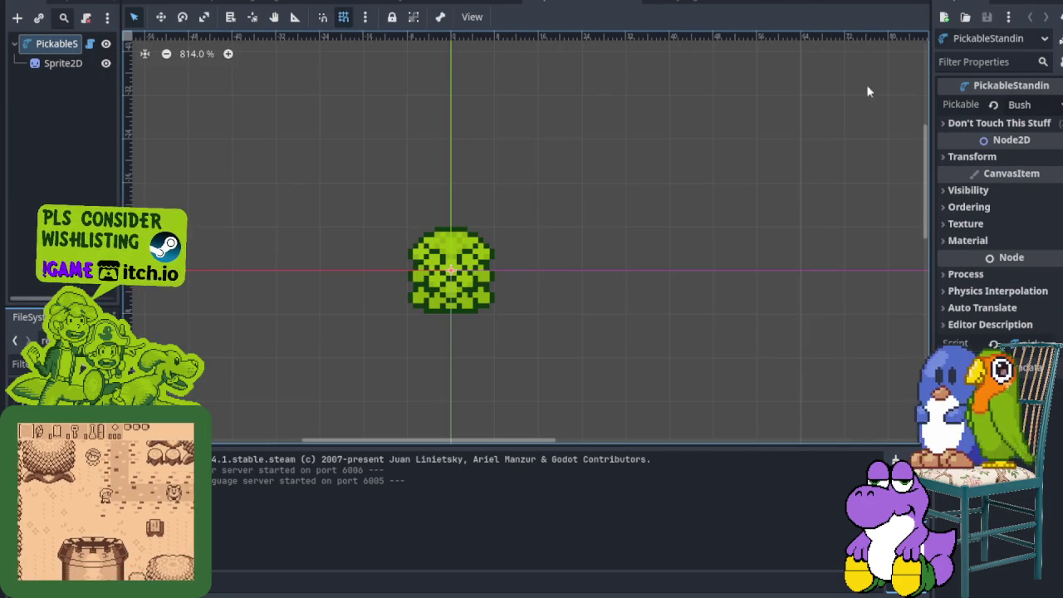
- Check the Pickable type list, keeping Bush, and open pickable_standin.gd
click(1038, 105)
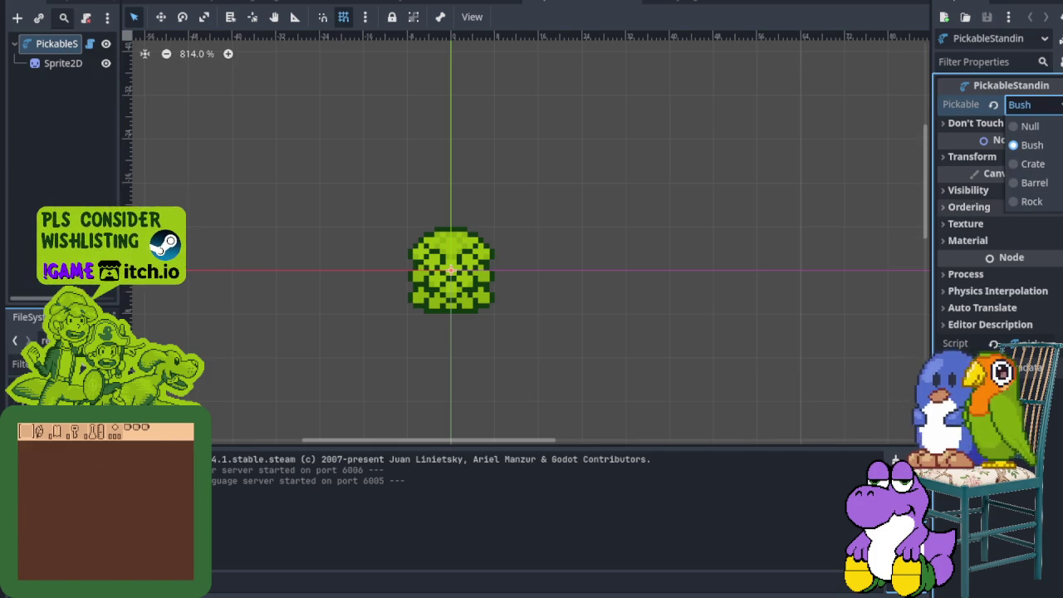
key(Escape)
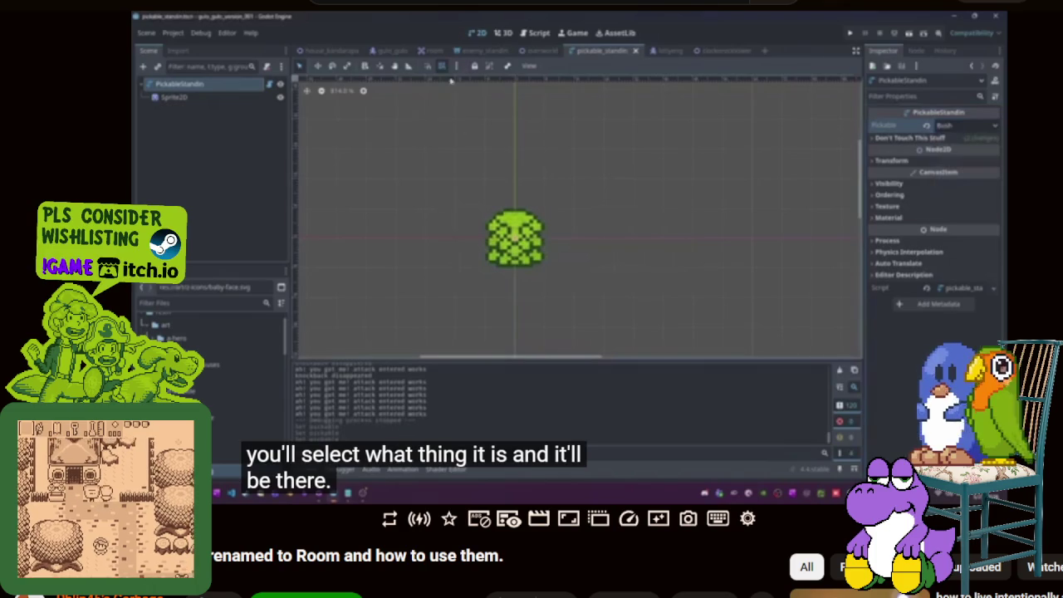
click(283, 290)
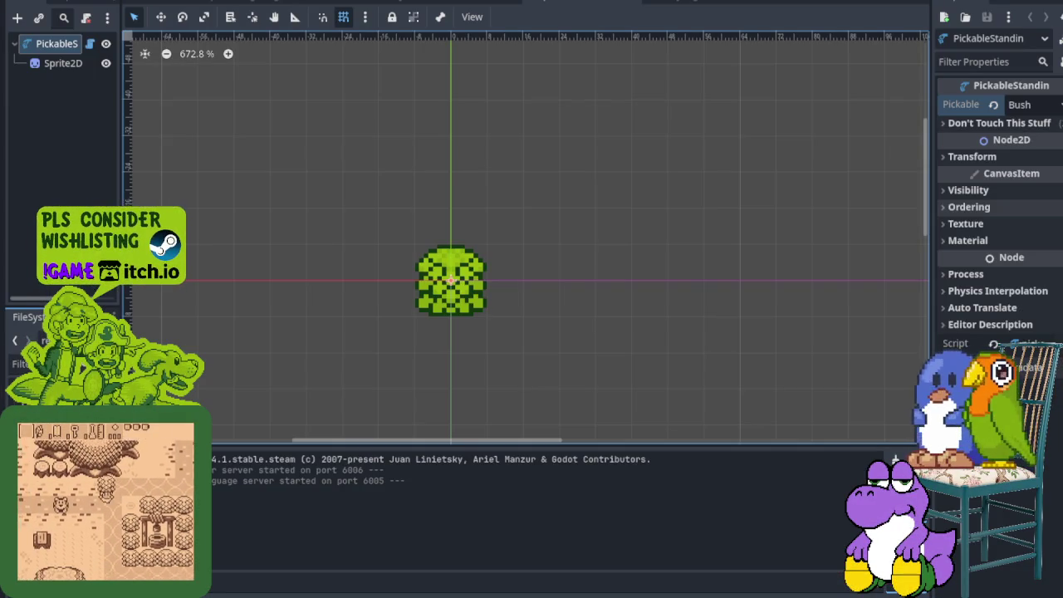
click(1013, 105)
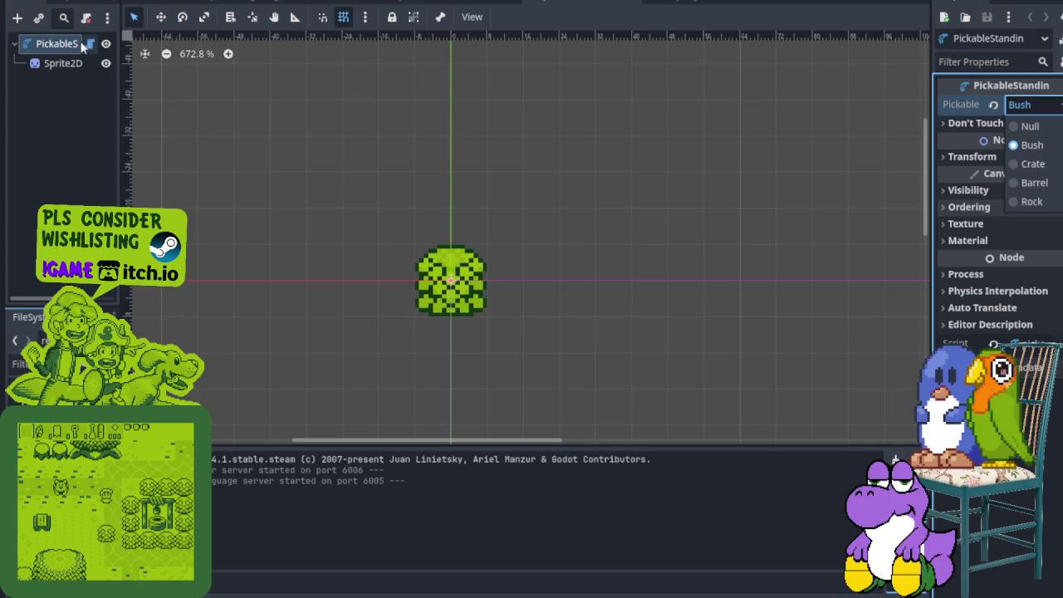
click(89, 43)
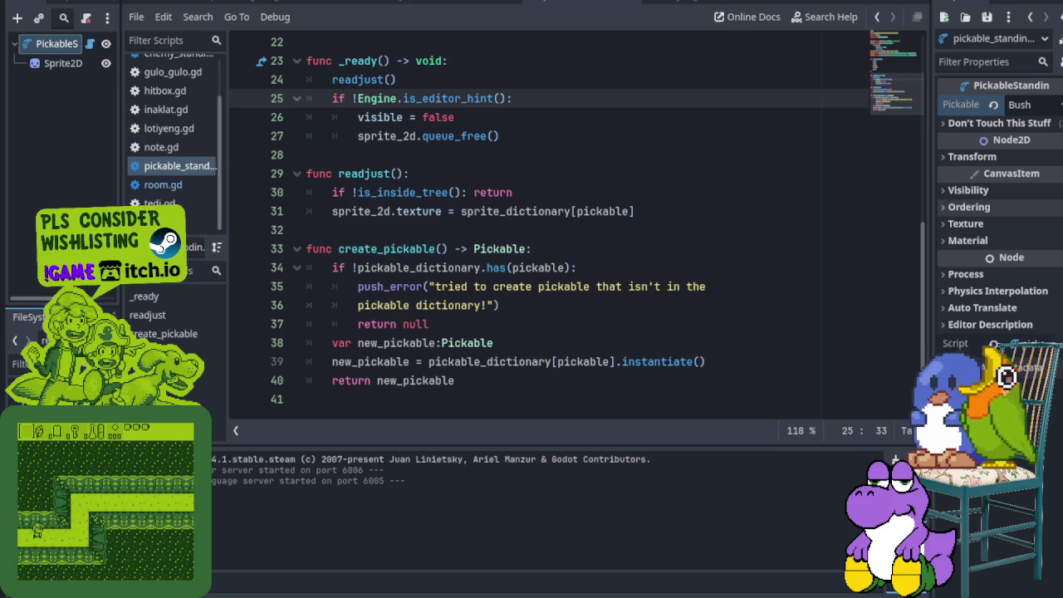
- Return to the overworld scene and save it to launch the game
scroll(467, 208, up, 2)
scroll(467, 207, up, 4)
scroll(468, 208, up, 2)
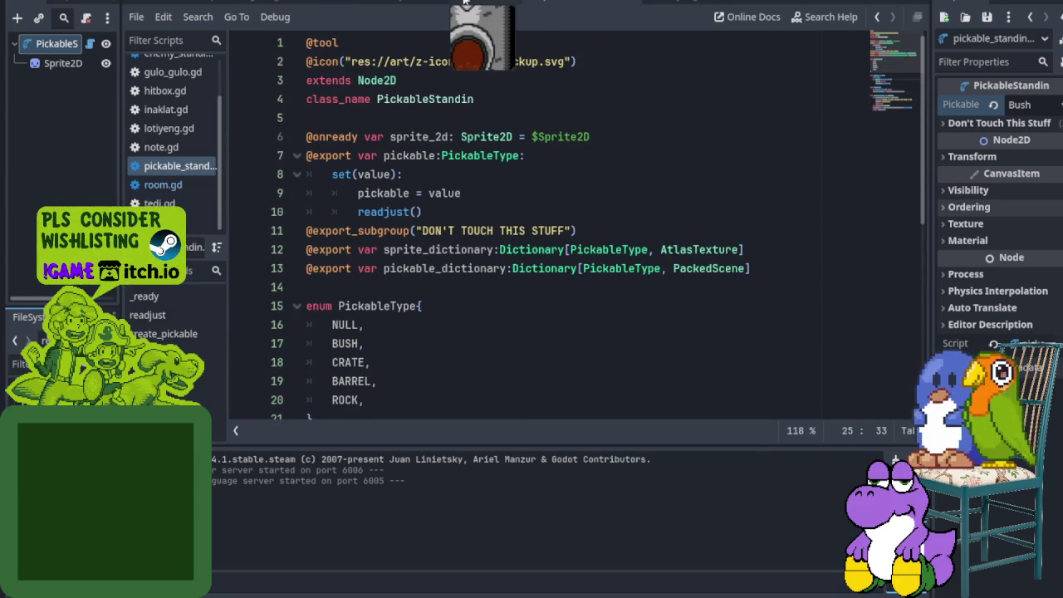
click(477, 4)
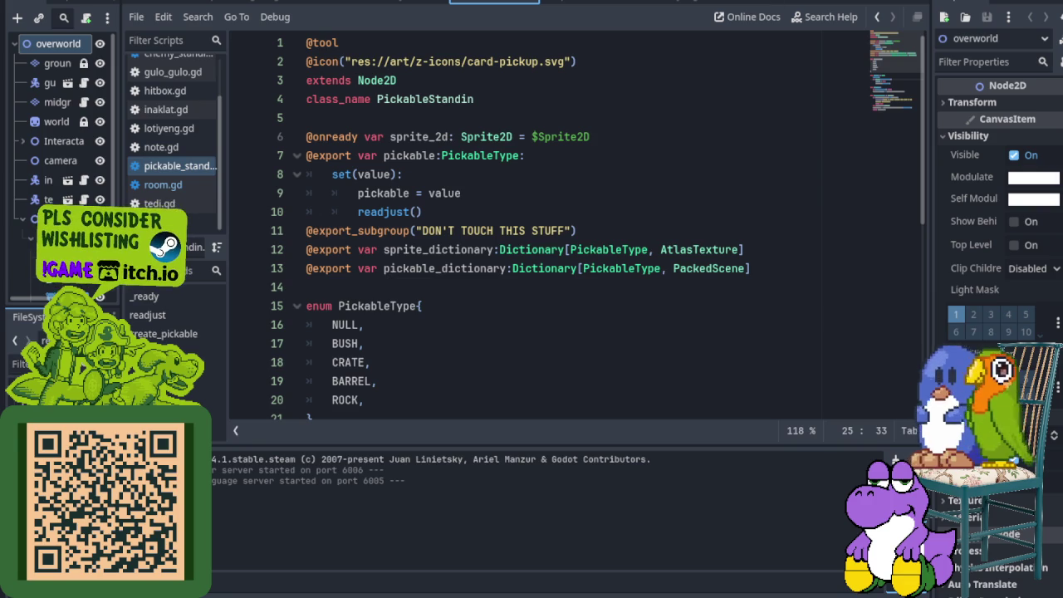
key(ctrl+s)
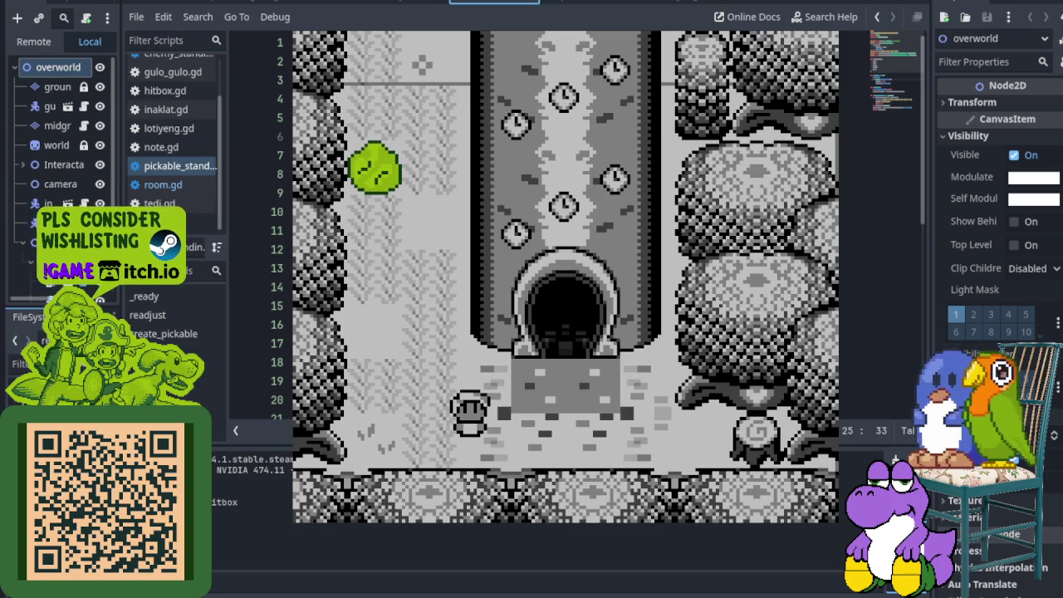
- Walk north through the overworld, slashing bushes and throwing one at the slimes
key(Left)
key(Up)
key(x)
key(Up)
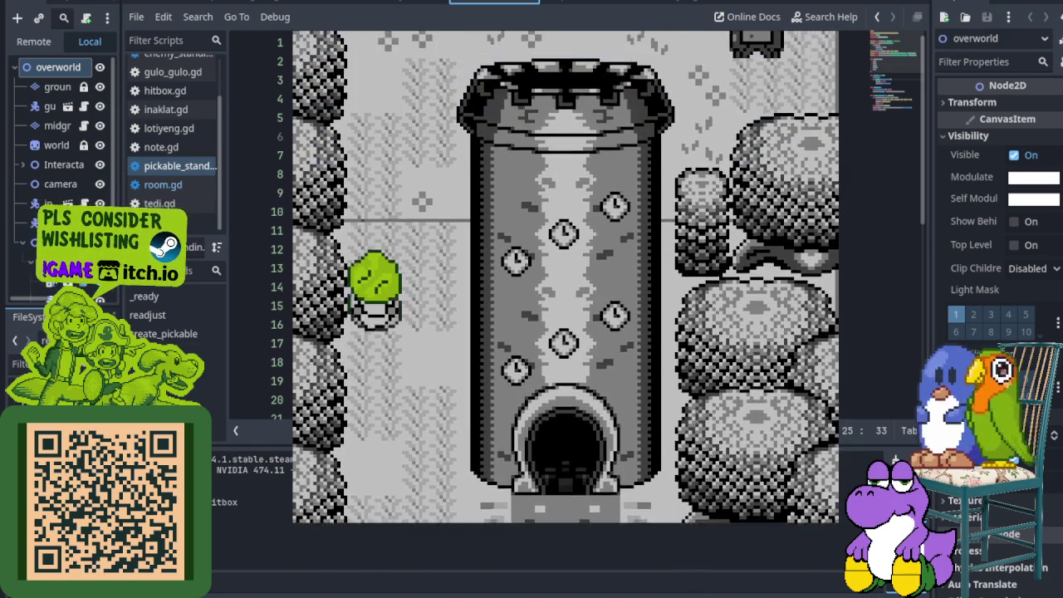
key(Right)
key(x)
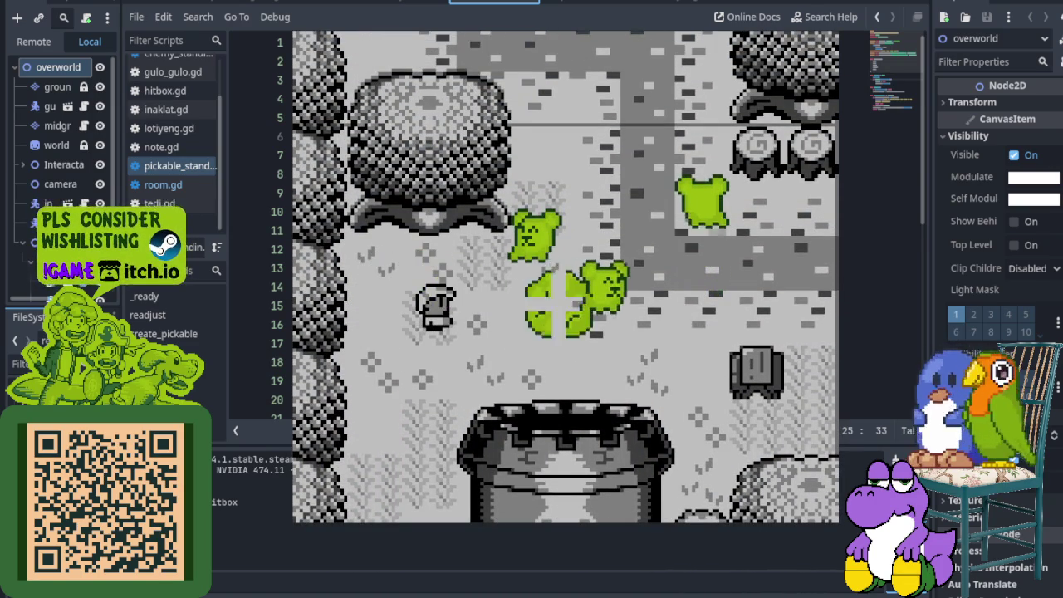
key(Right)
key(Up)
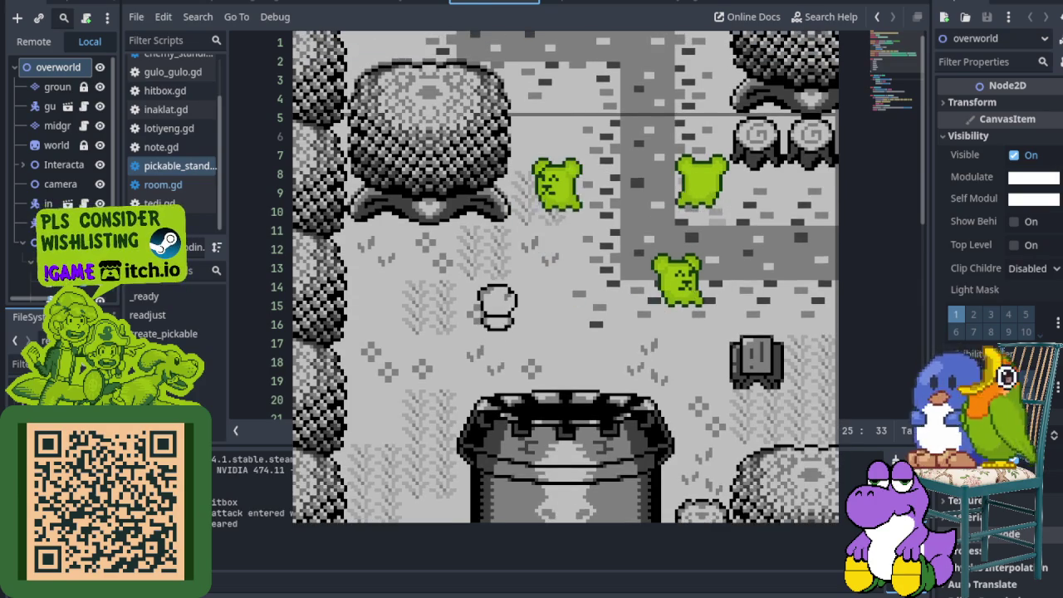
key(x)
key(Right)
key(x)
key(Up)
- Continue north toward the house, attacking up onto its porch
key(Left)
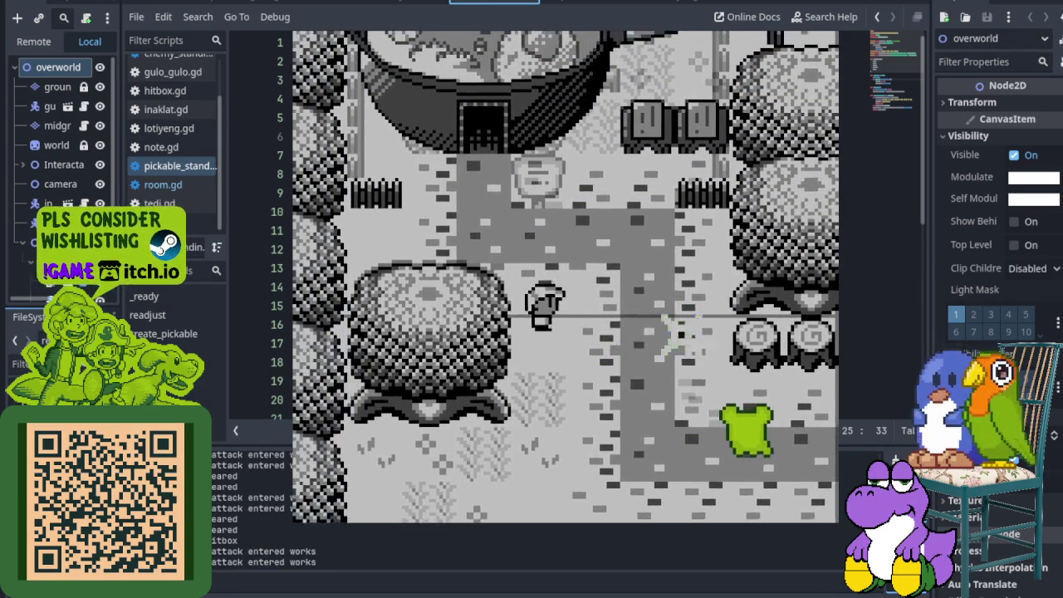
key(x)
key(Right)
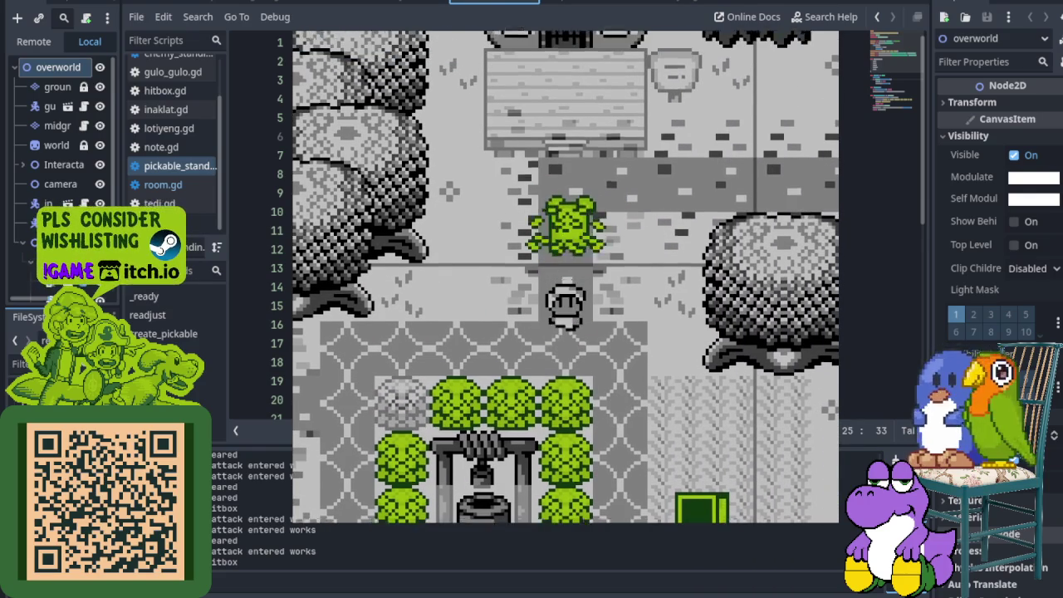
key(Up)
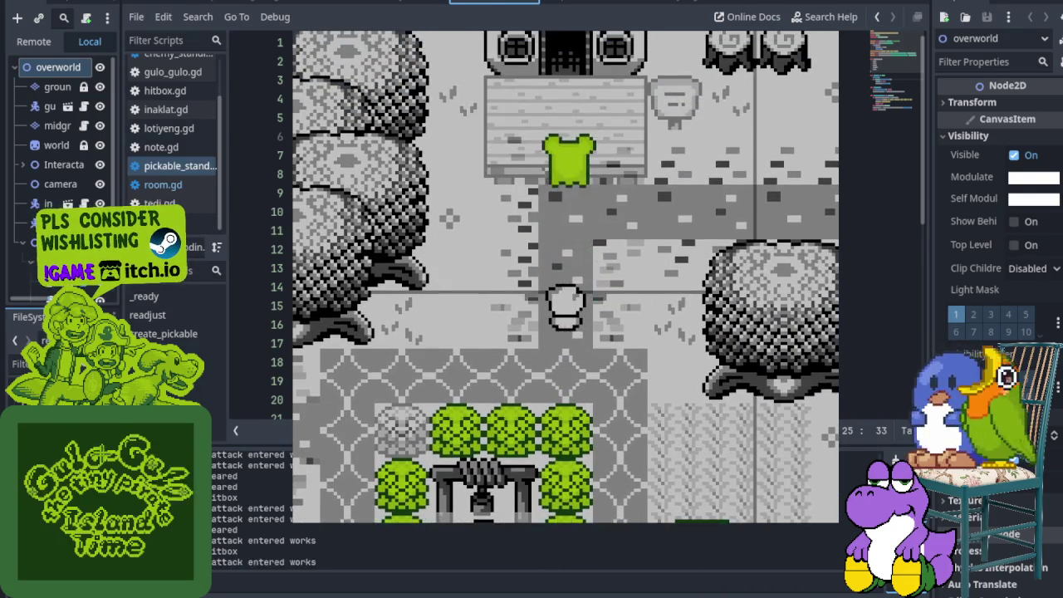
key(x)
key(Up)
key(x)
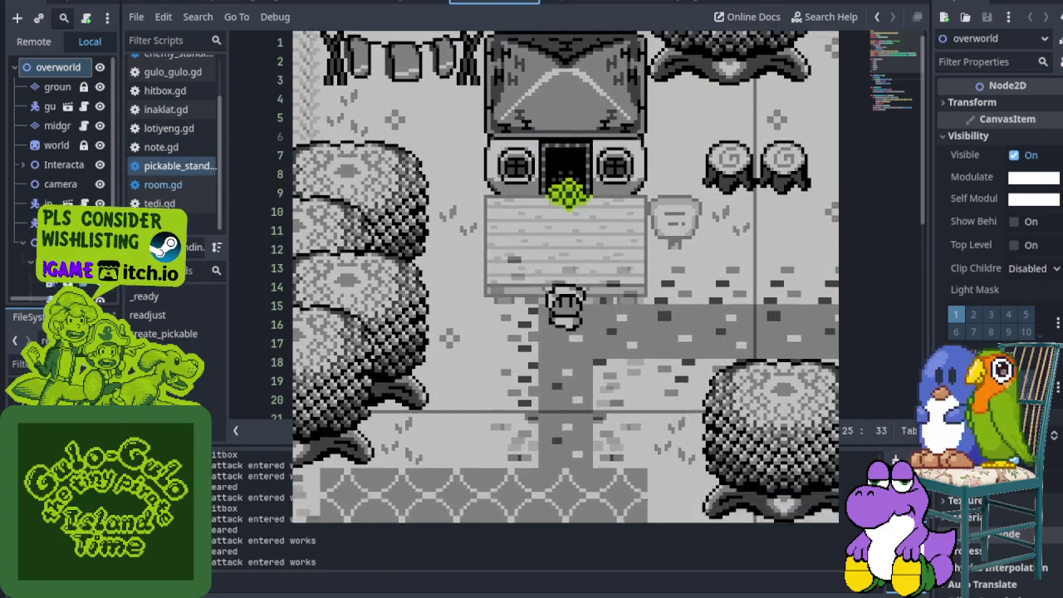
- Lift the green block, carry it north and throw it up-left
key(Down)
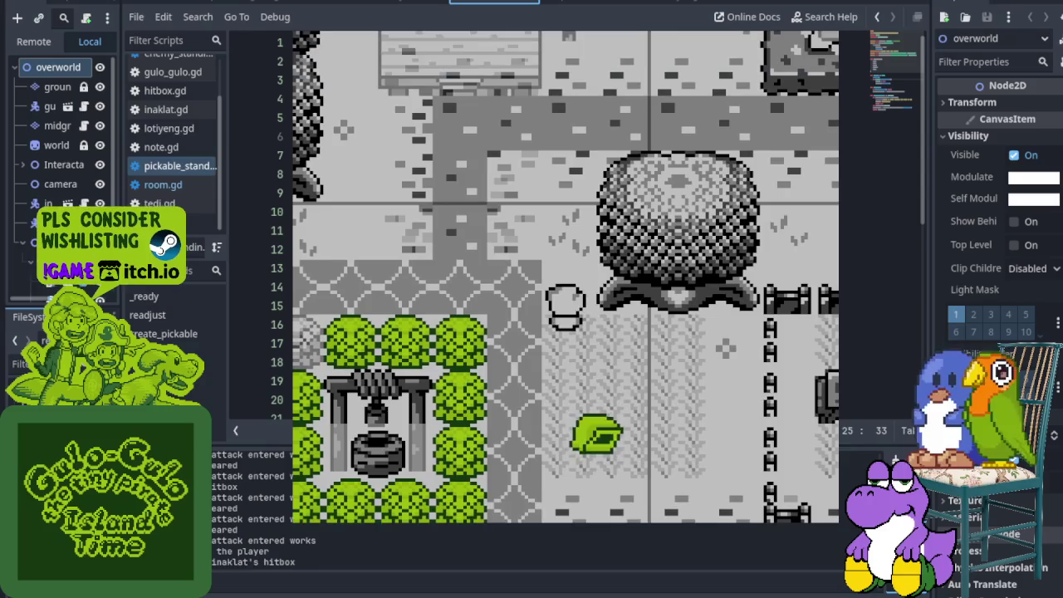
key(x)
key(Up)
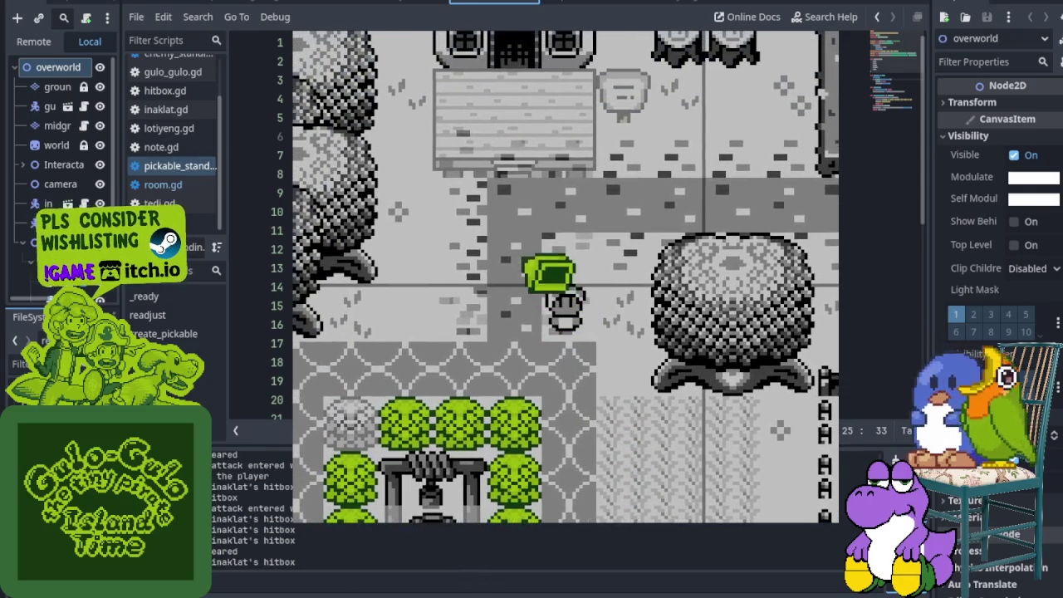
key(x)
key(Up)
key(Right)
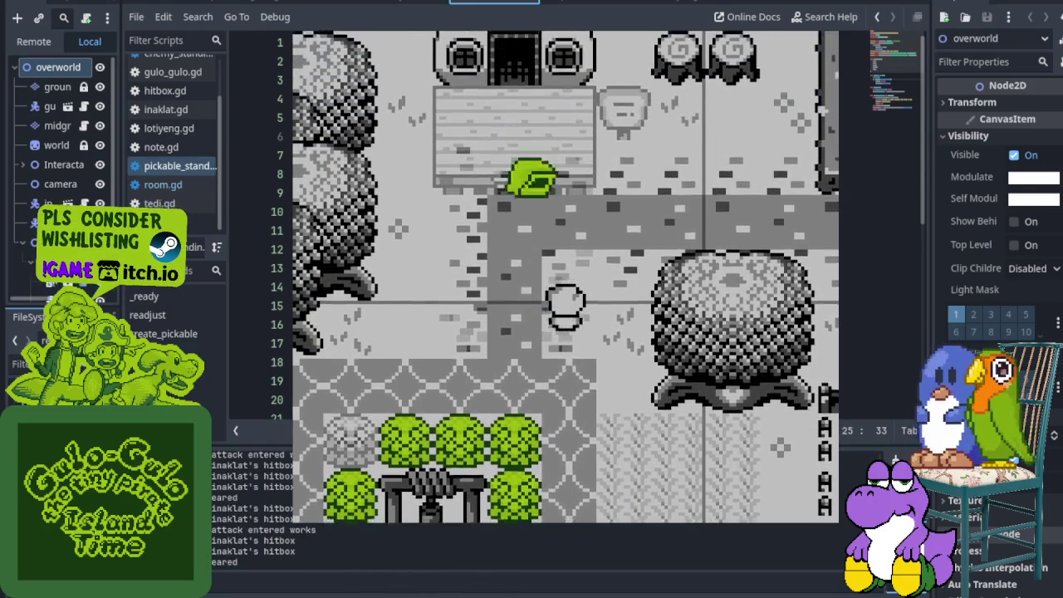
- Cross the overworld into the pot-house and walk to its right doorway
key(Left)
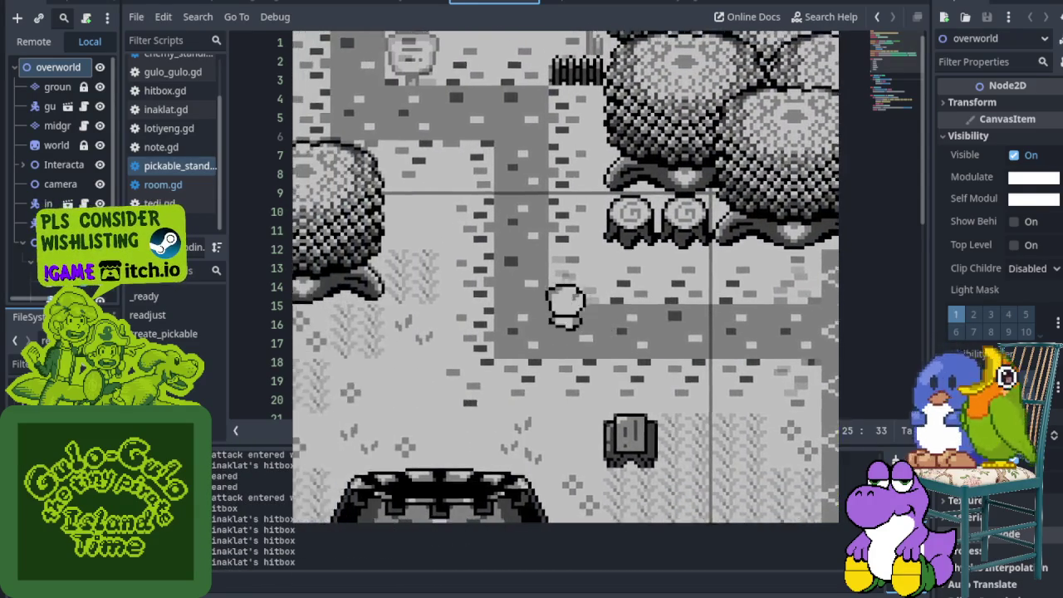
key(Up)
key(Left)
key(Up)
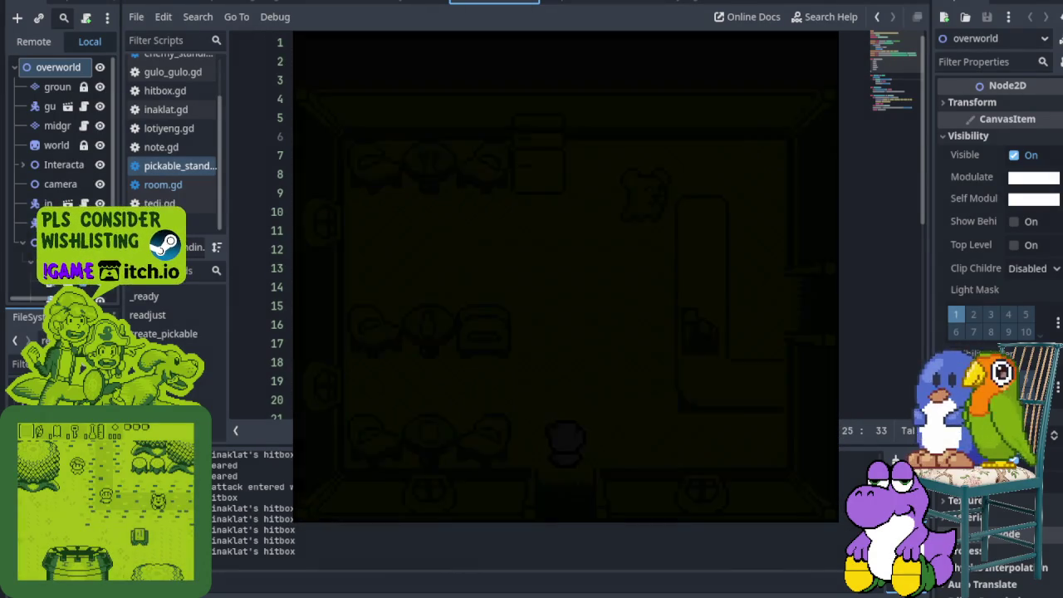
key(Up)
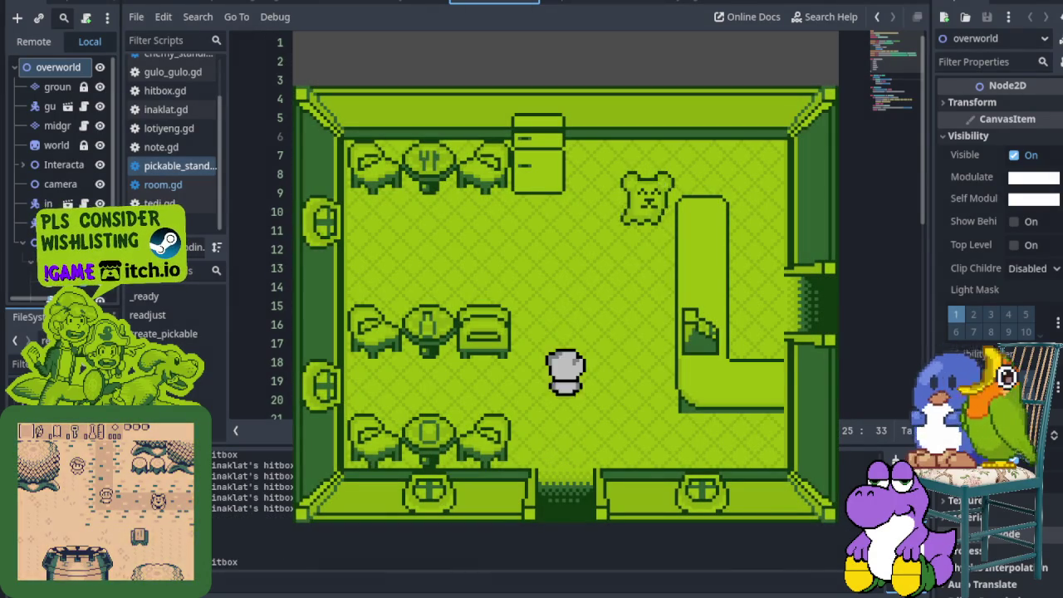
key(Right)
key(x)
key(Right)
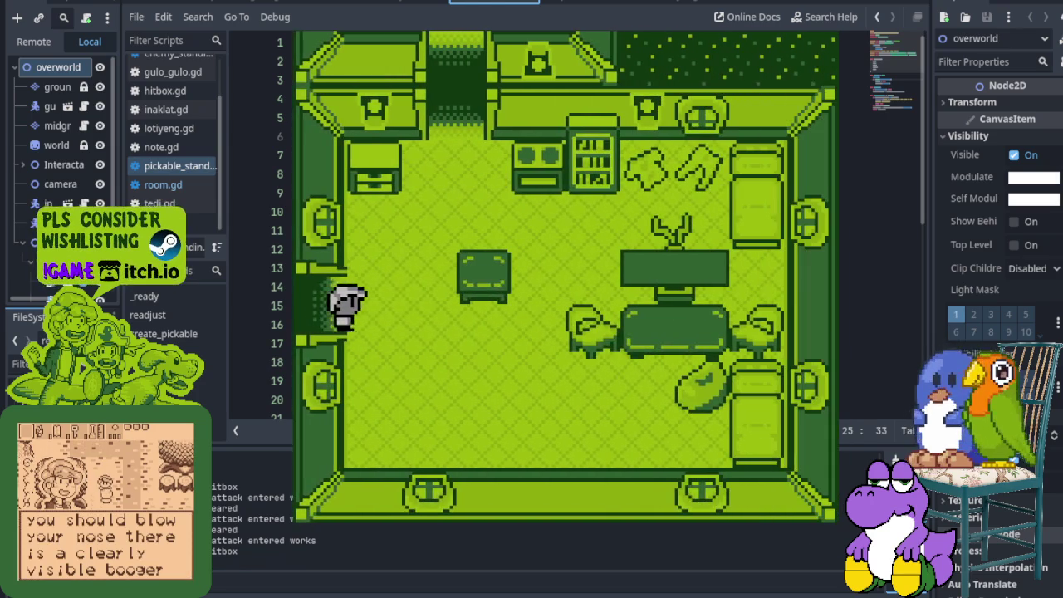
- Move between the house rooms through the left and right doorways
key(Down)
key(Left)
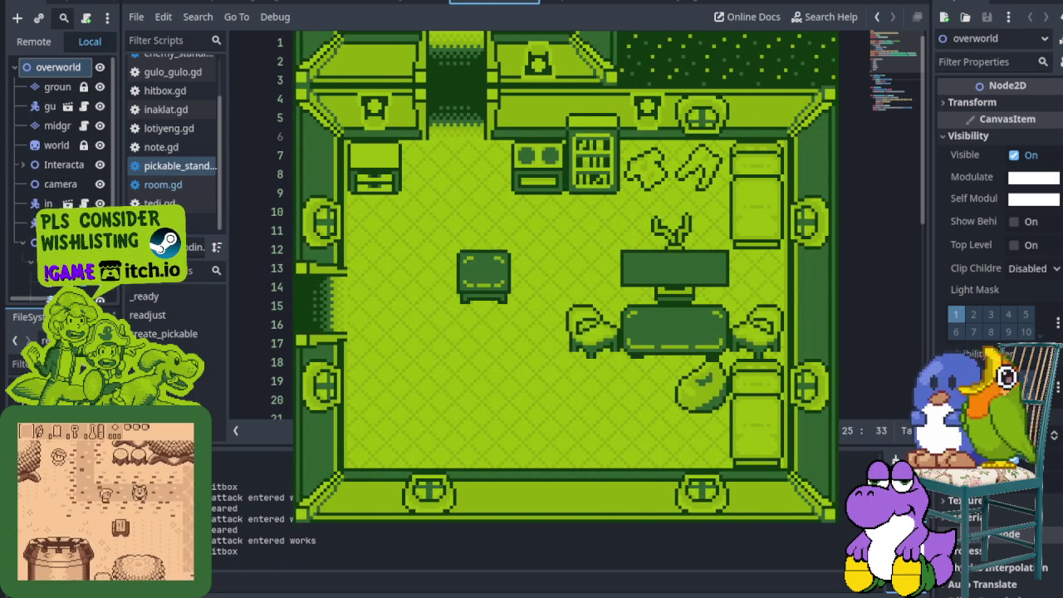
key(Right)
key(Up)
key(Left)
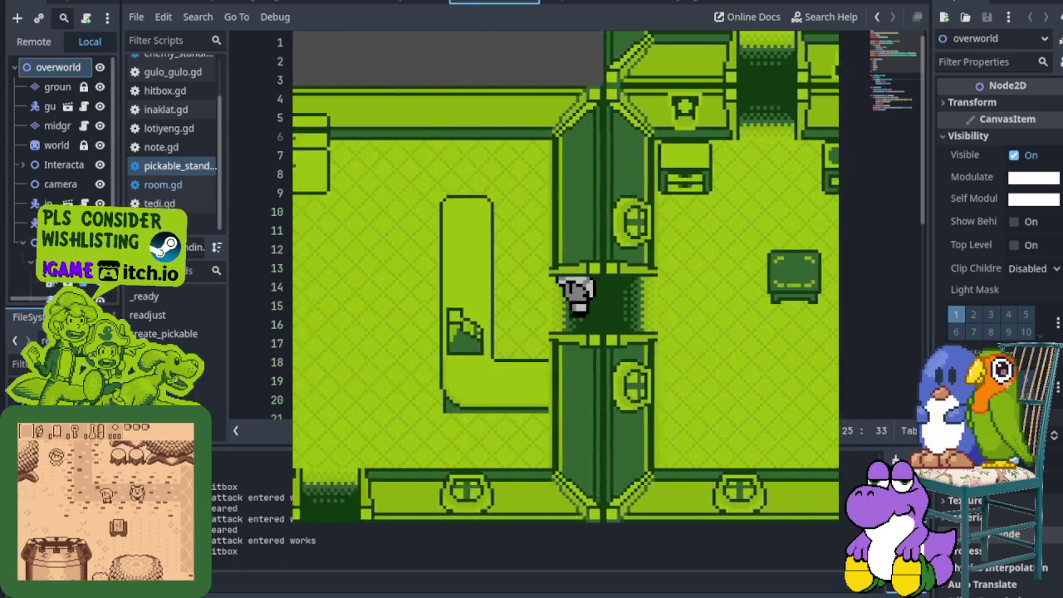
key(Down)
key(Left)
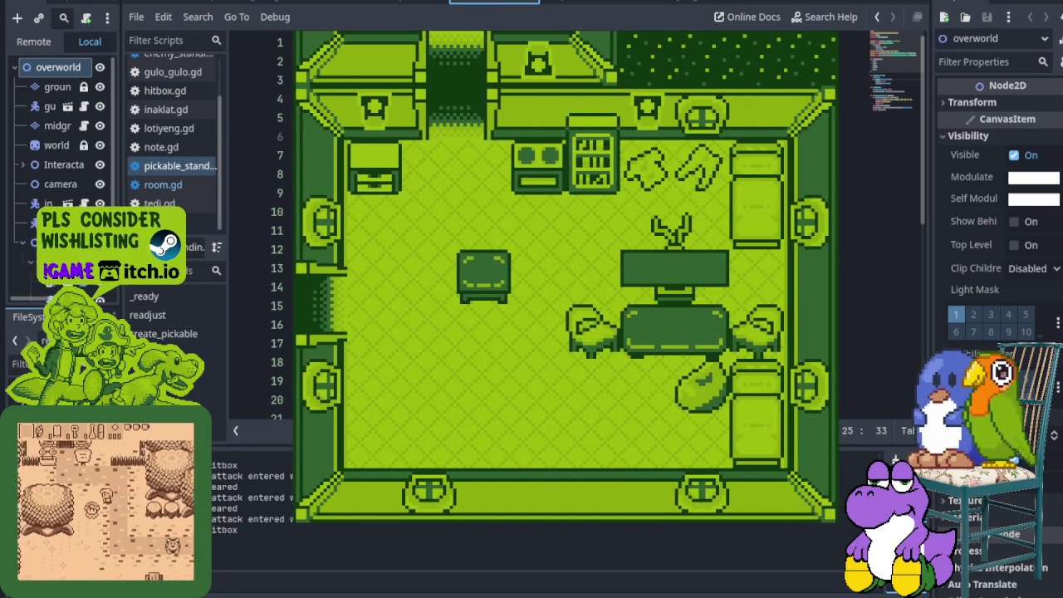
key(Right)
key(Up)
key(Left)
key(Right)
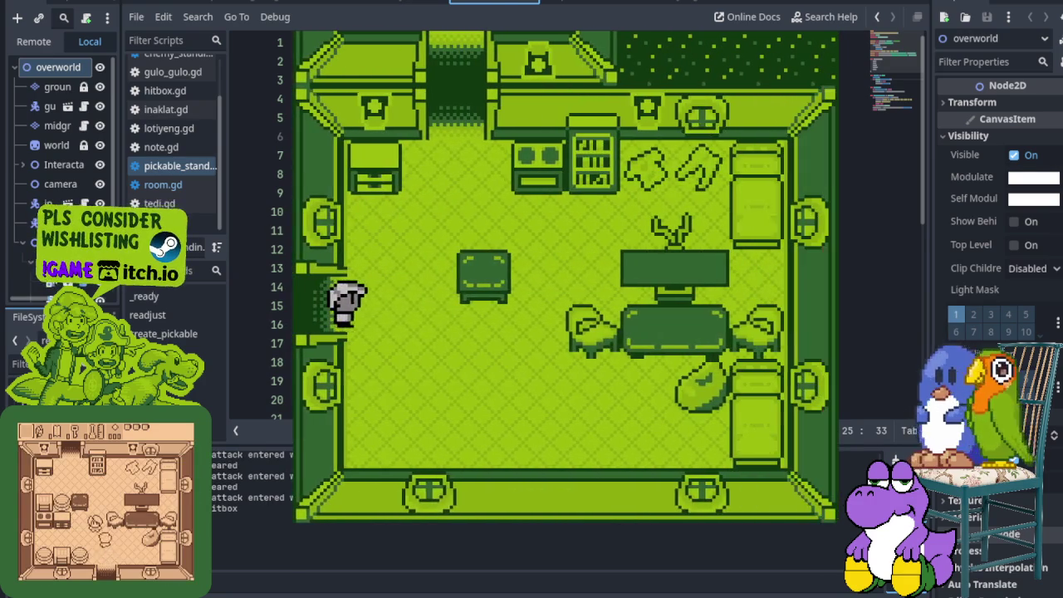
- Visit the upper room, then come back down and exit through the left door
key(Up)
key(Up)
key(Down)
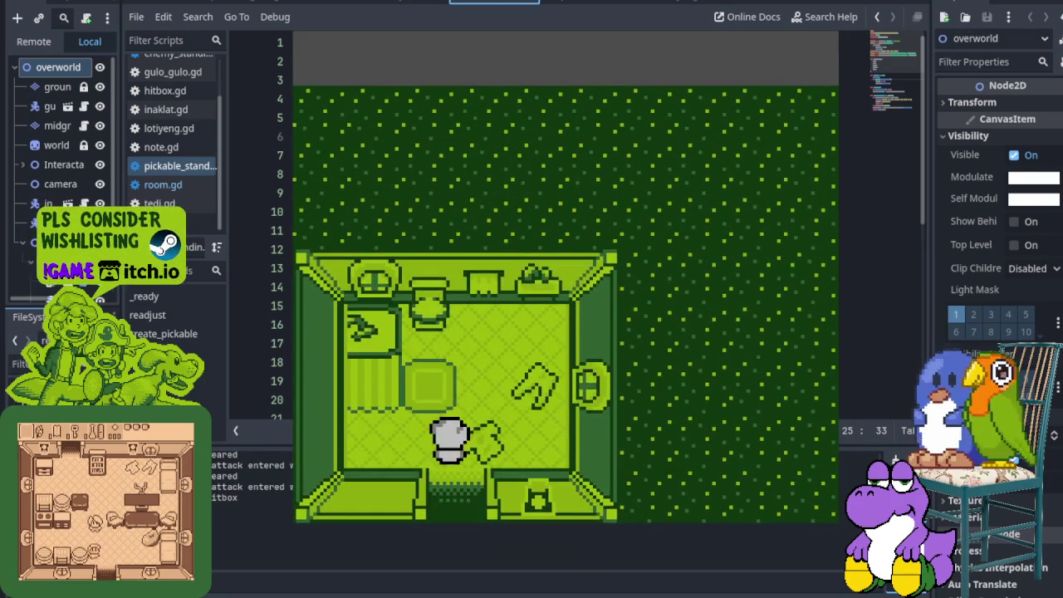
key(Down)
key(Left)
key(Up)
key(Left)
key(Down)
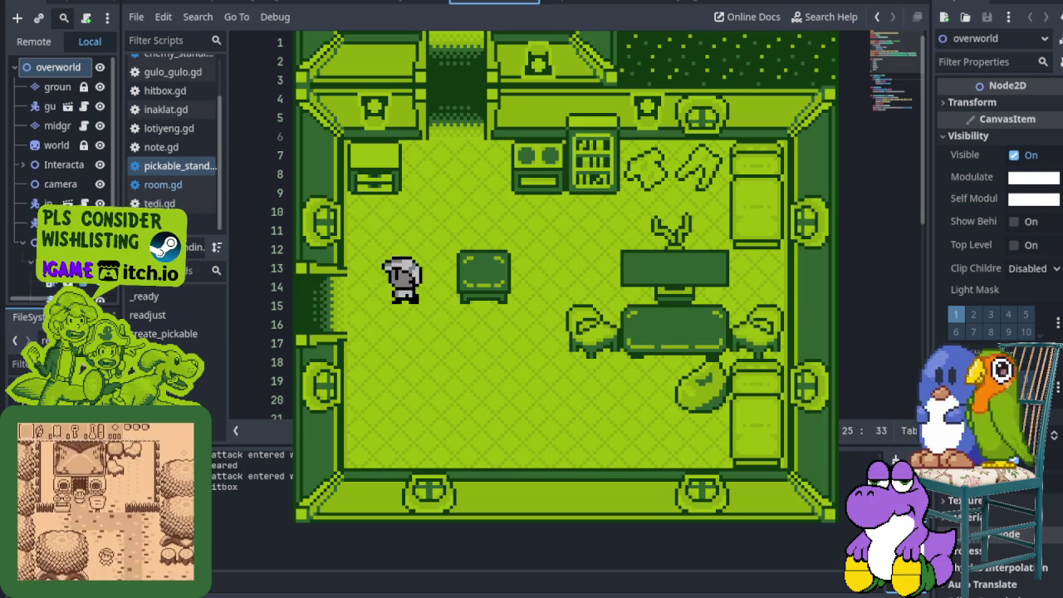
key(Left)
- Walk around the counter room, attack the bear NPC, and return to the previous room
key(Up)
key(Right)
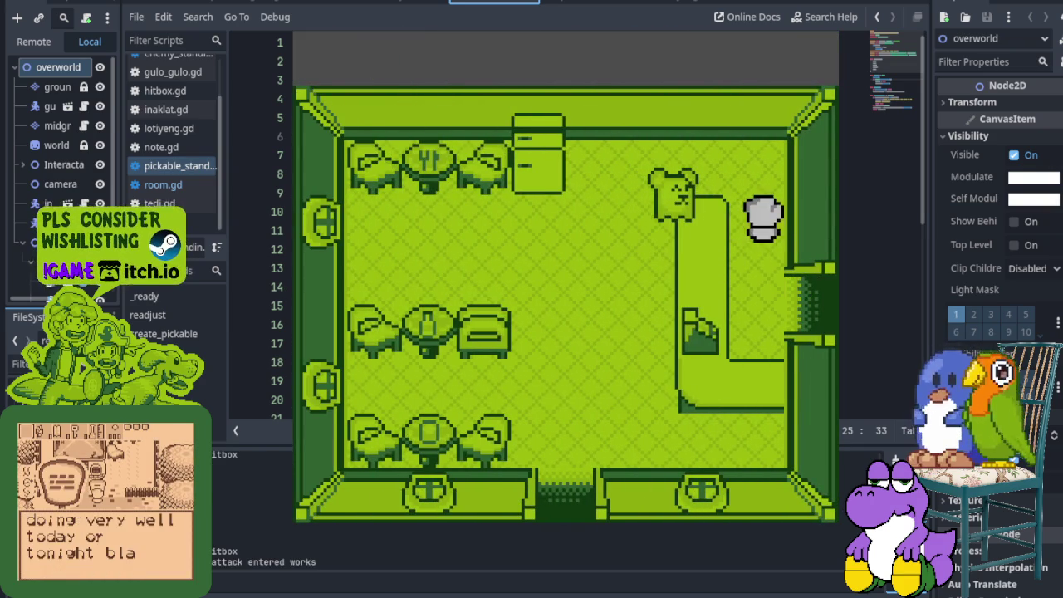
key(Down)
key(Left)
key(Up)
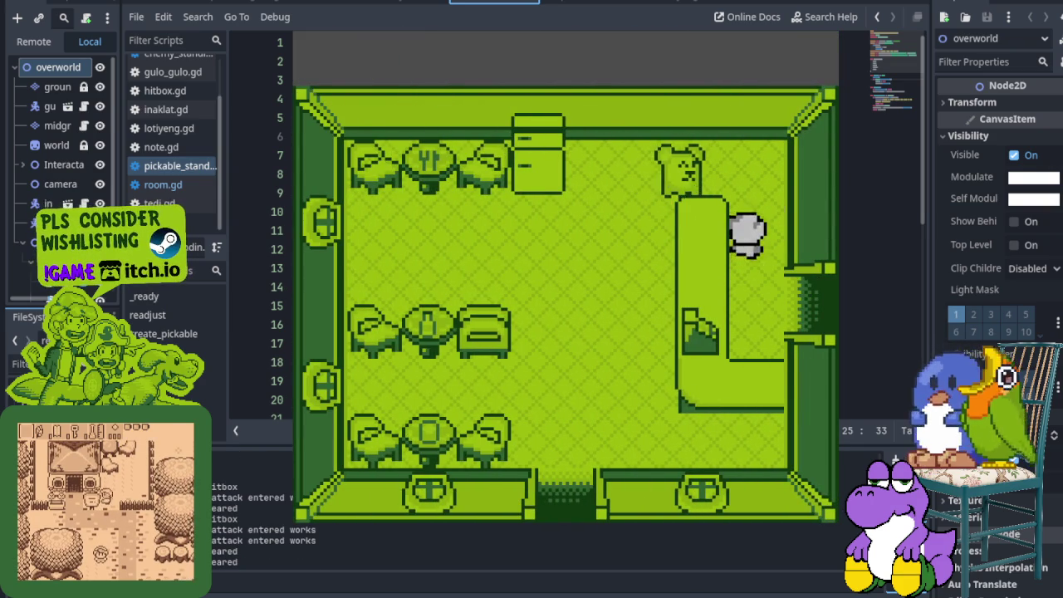
key(x)
key(Down)
key(Right)
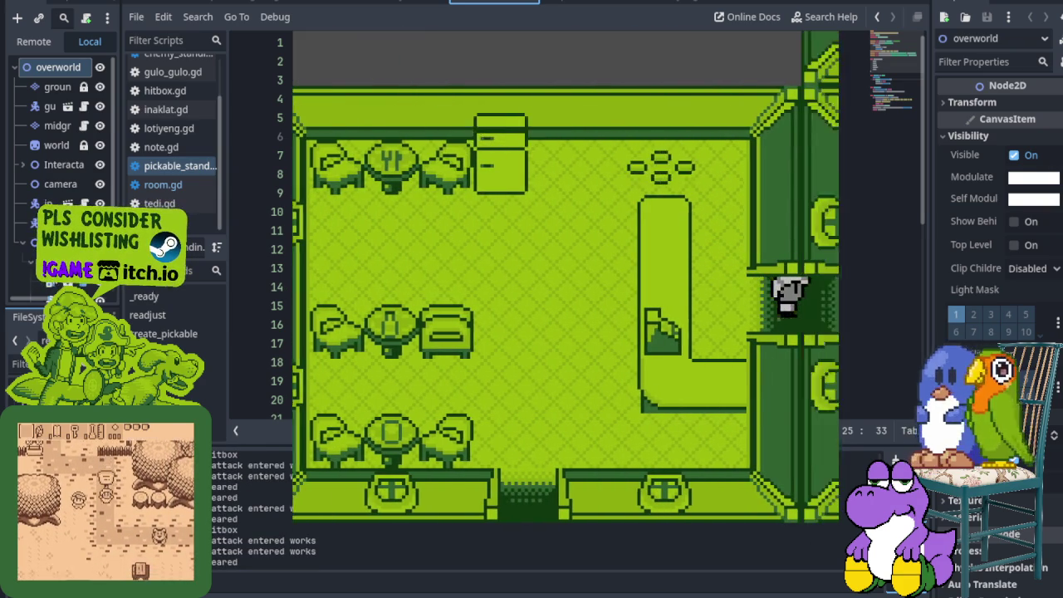
key(Left)
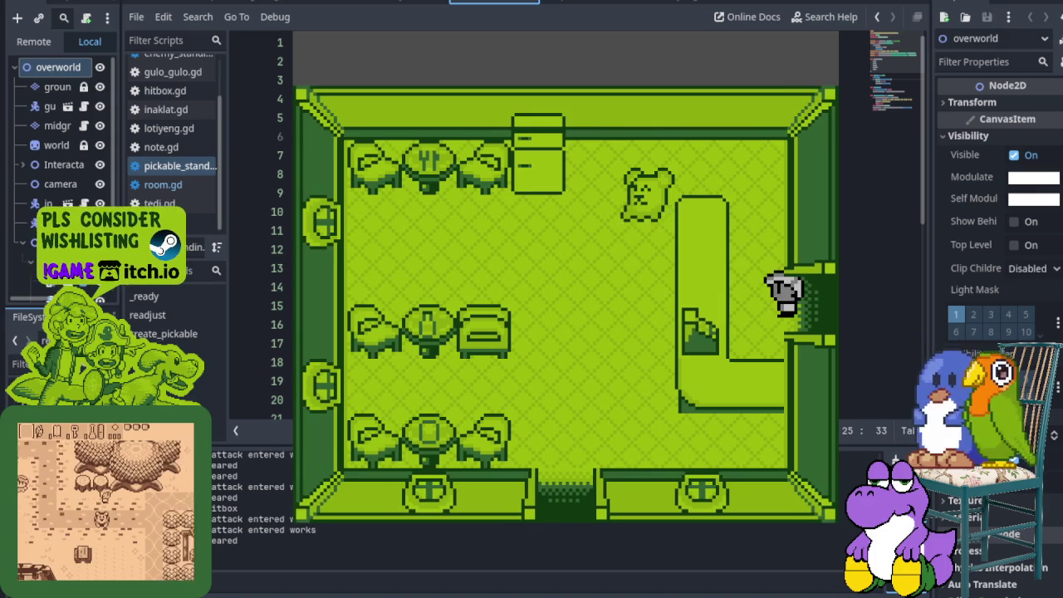
- Walk along the top wall attacking, then leave the house through the bottom door
key(Up)
key(x)
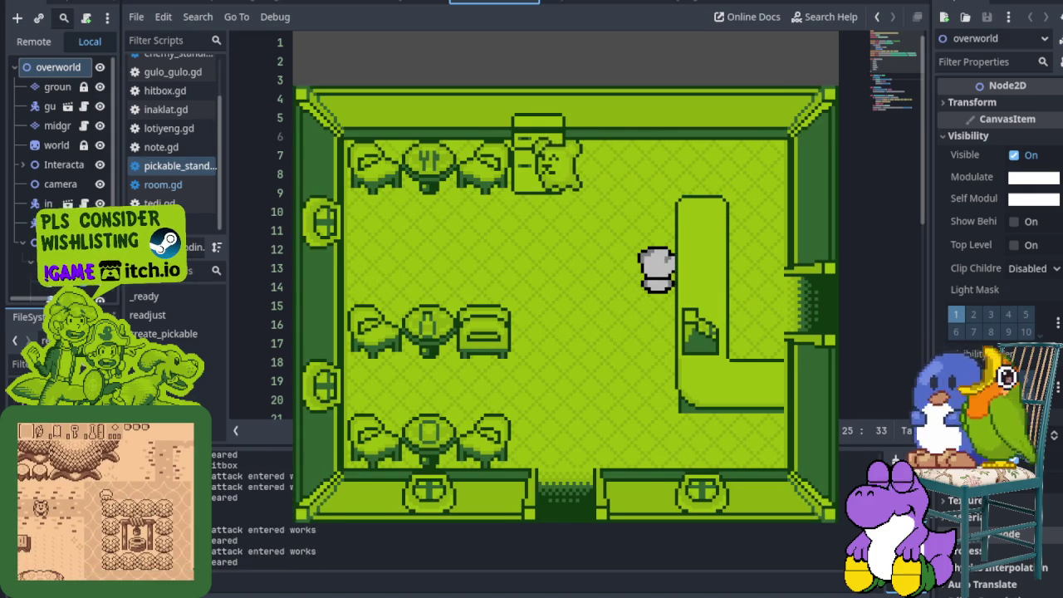
key(Up)
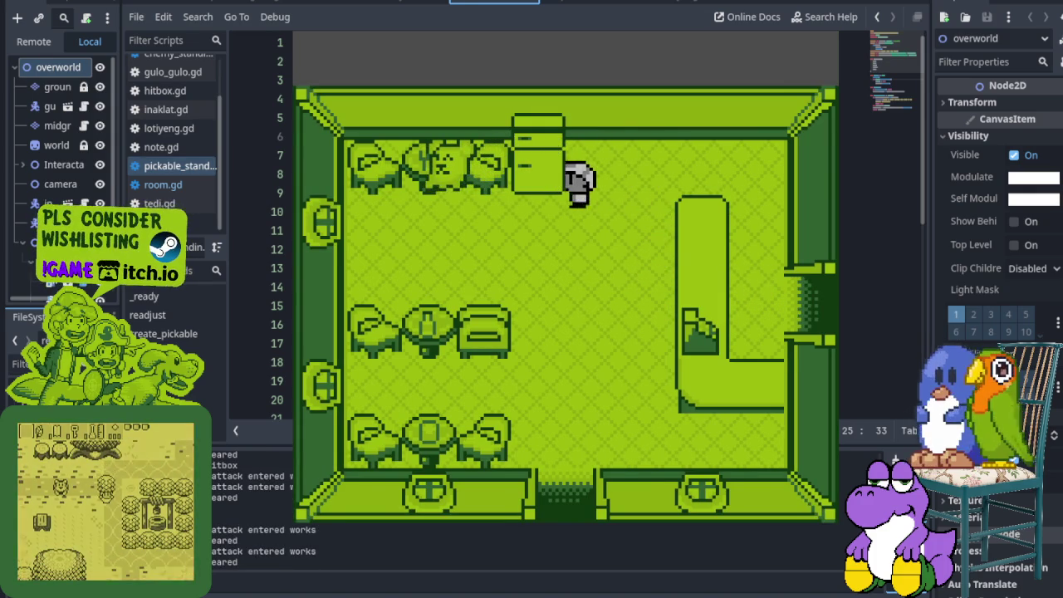
key(Left)
key(x)
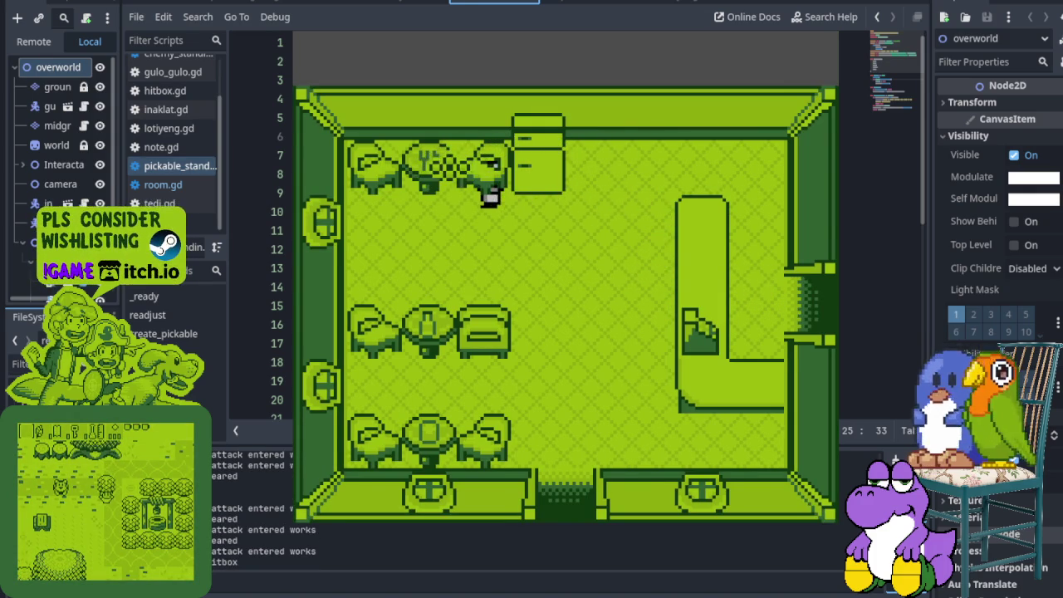
key(Down)
key(Right)
key(Down)
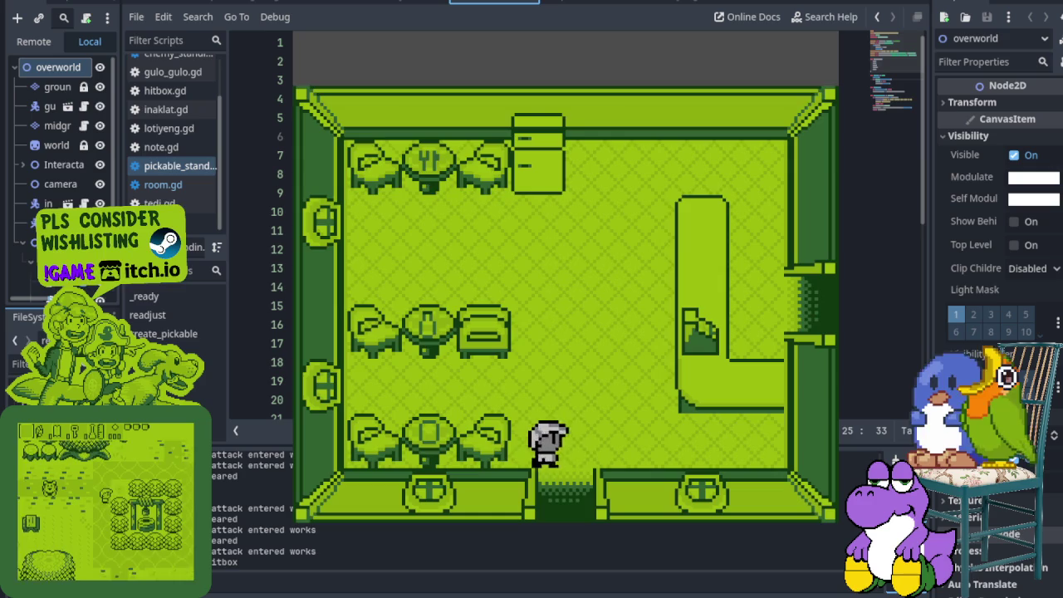
key(Right)
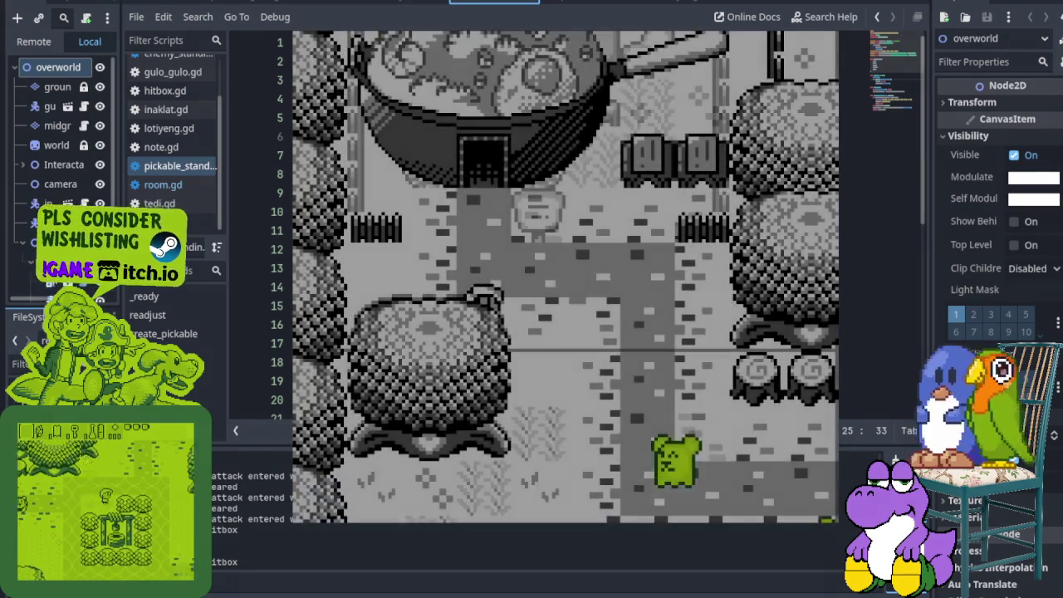
- Cross the overworld southward and walk into the tower door
key(Down)
key(Left)
key(x)
key(Down)
key(Right)
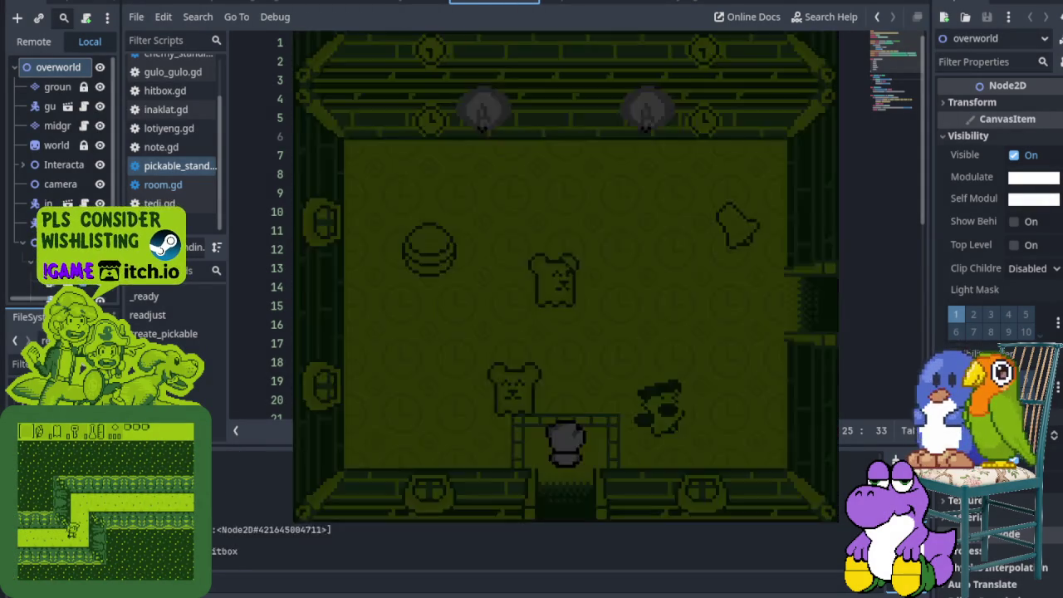
- Walk the player around the clock room and out through its right door
key(Up)
key(Left)
key(Right)
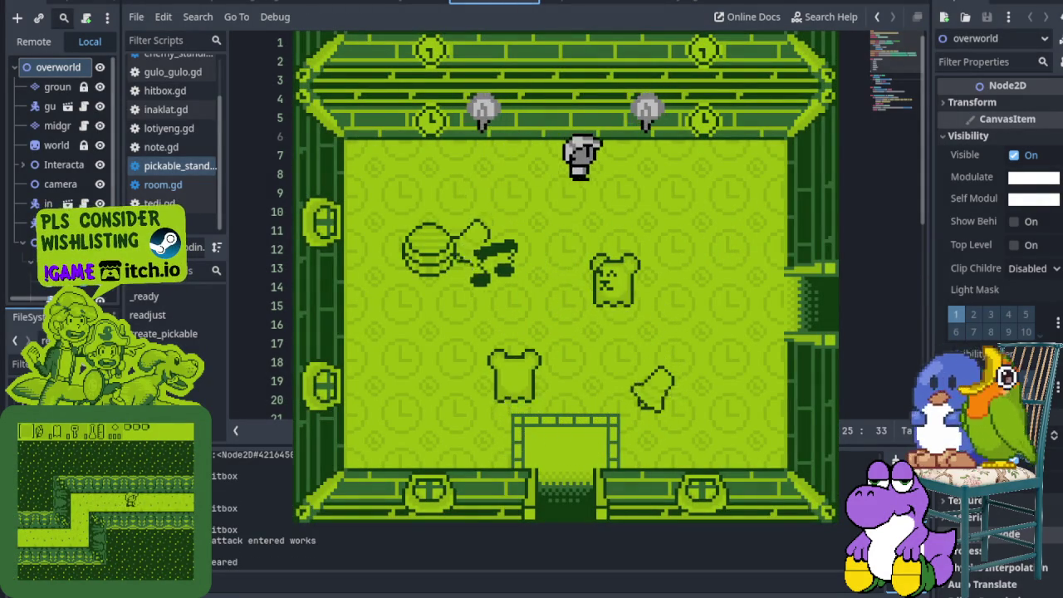
key(Down)
key(Right)
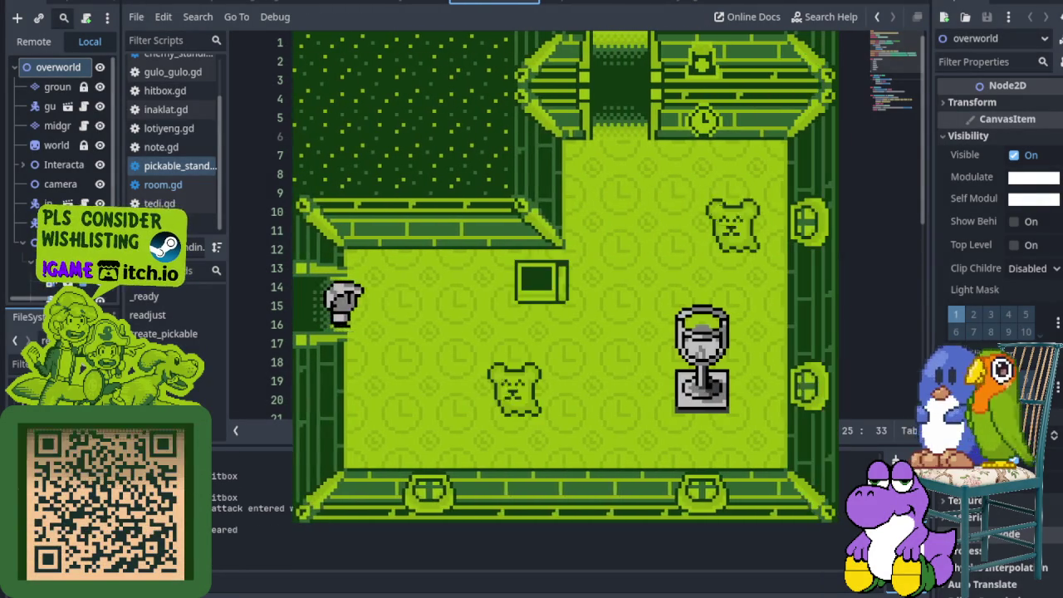
- Cross the next room along its top and go up through the top doorway
key(Down)
key(Up)
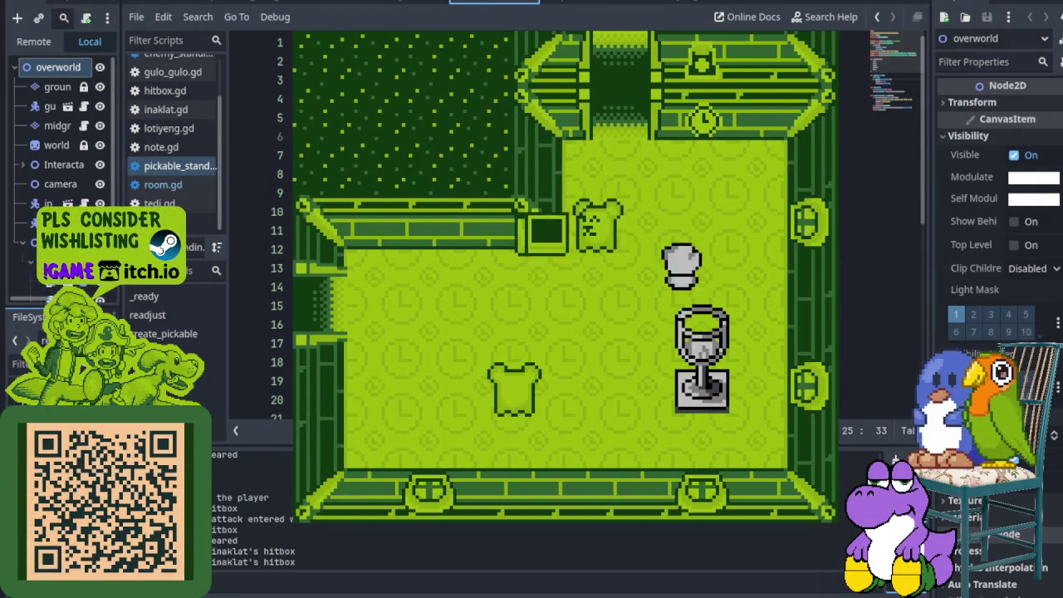
key(Right)
key(Left)
key(Up)
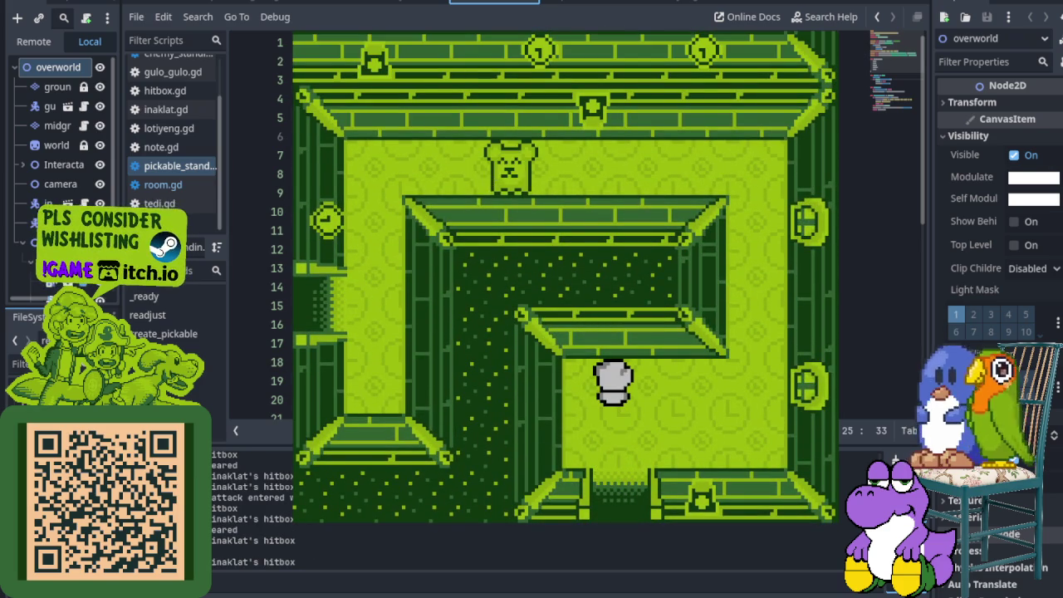
- Attack the dark enemy, then step out the left doorway and back
key(Right)
key(Up)
key(Left)
key(x)
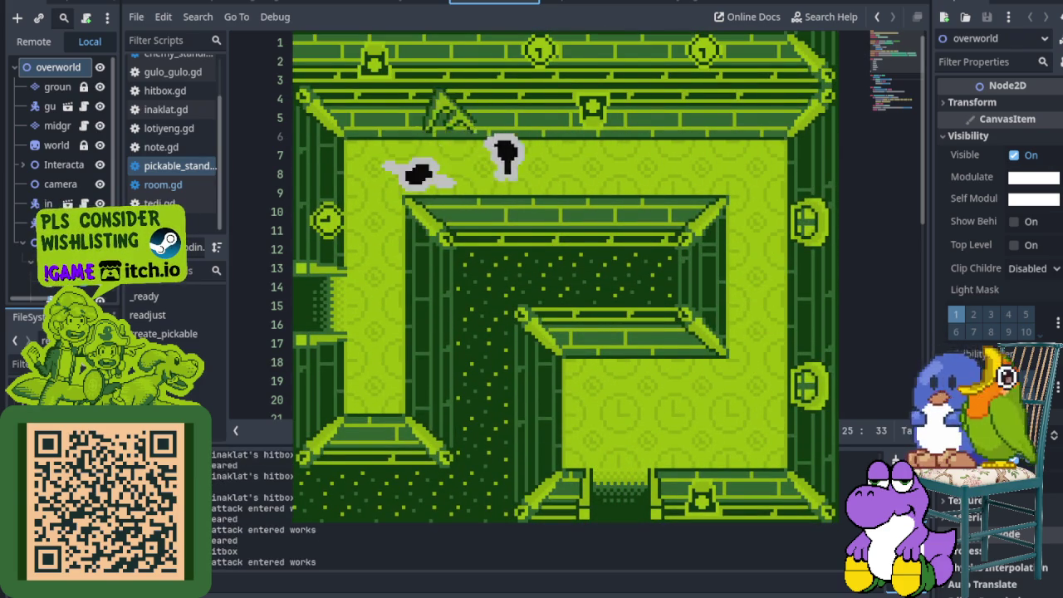
key(Left)
key(Down)
key(Left)
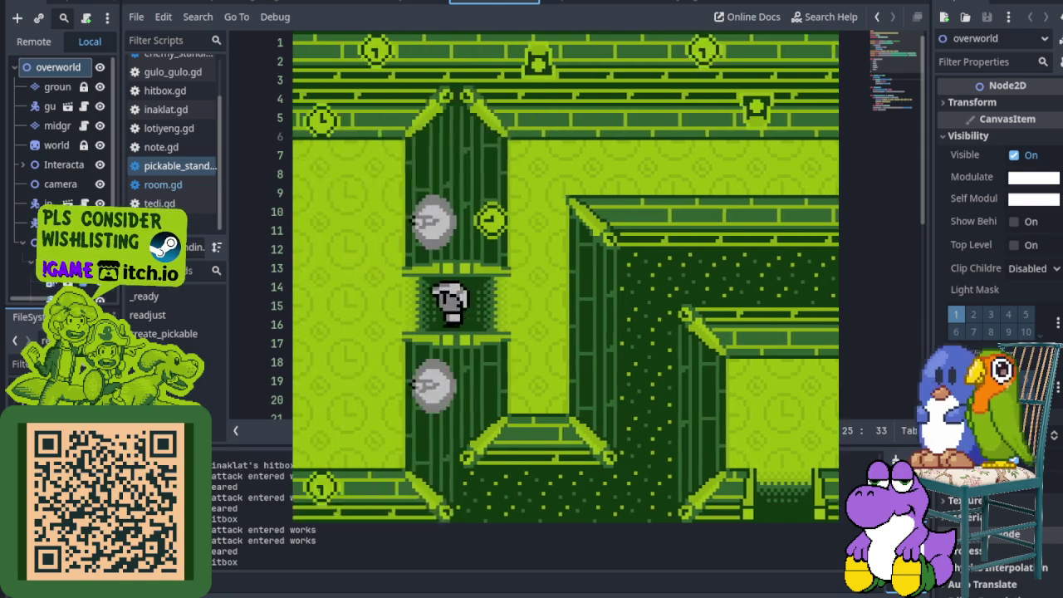
key(Right)
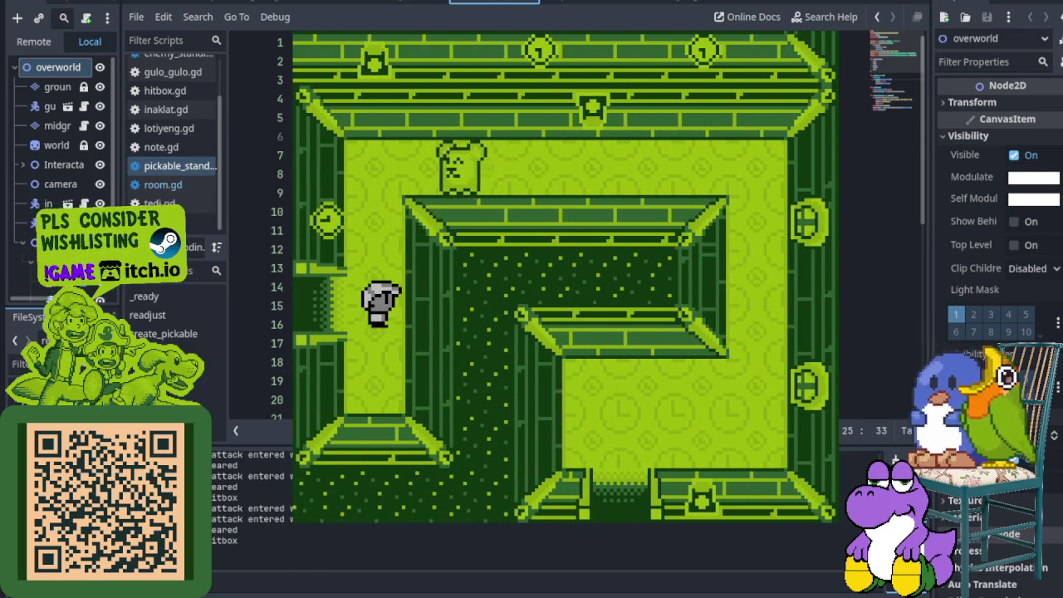
- Strike the enemy twice to defeat it, then head down and left
key(Up)
key(Up)
key(x)
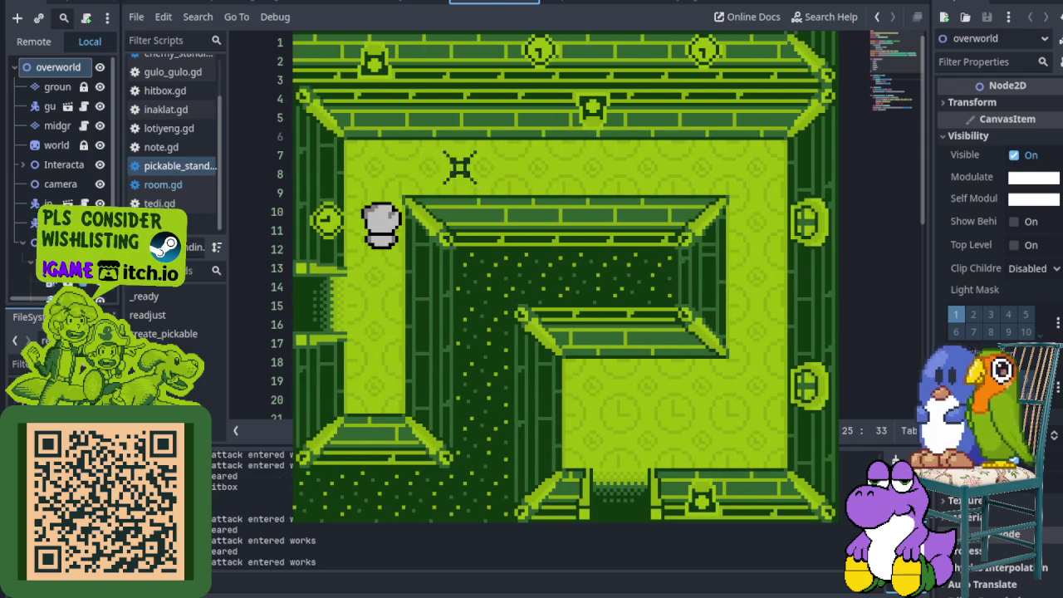
key(Down)
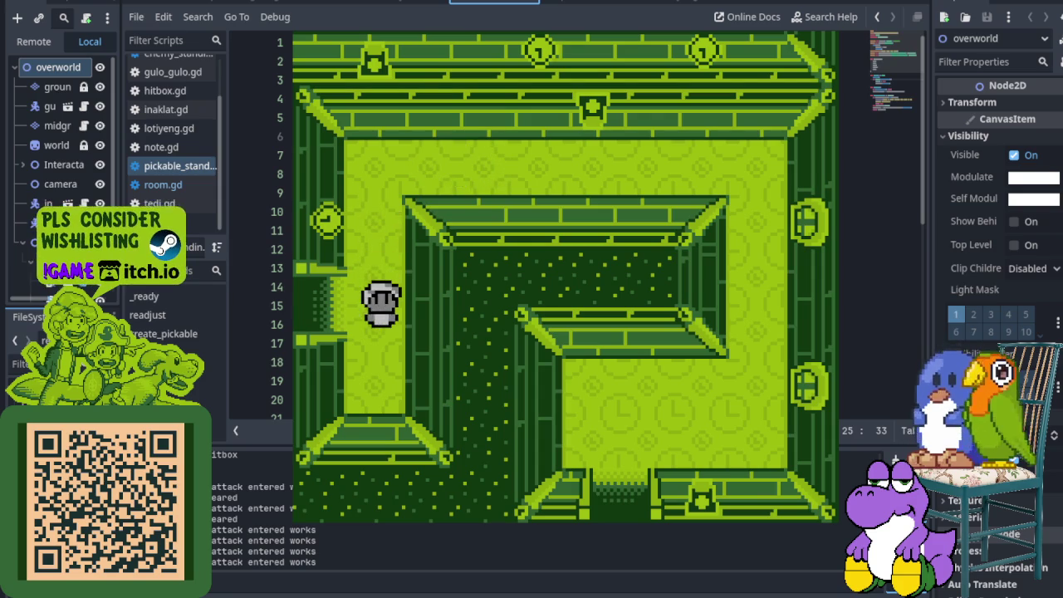
key(Left)
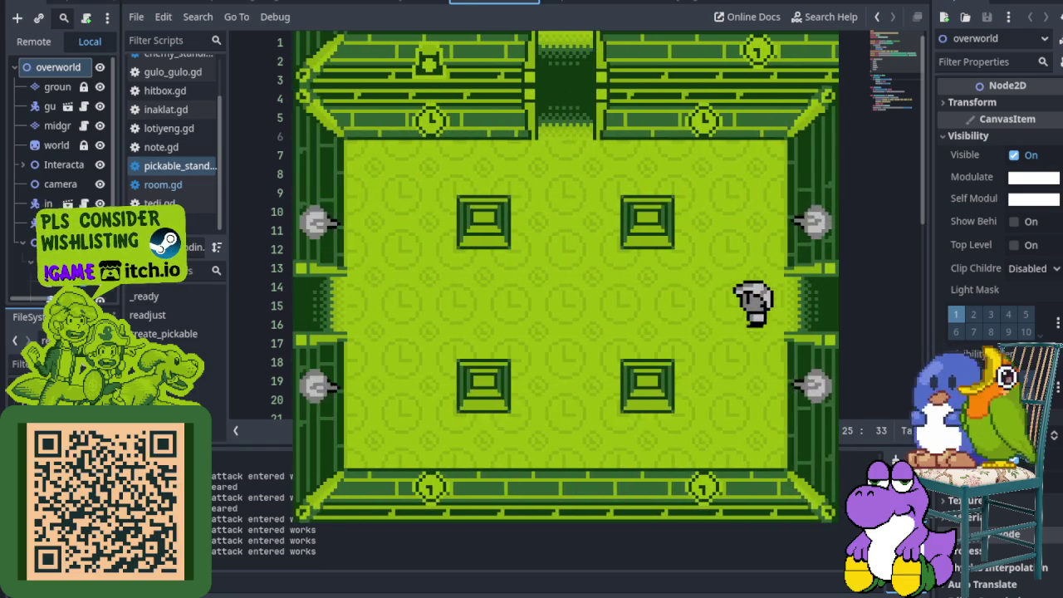
key(Up)
- Wander between the side rooms, then walk up into the two-pedestal room
key(Up)
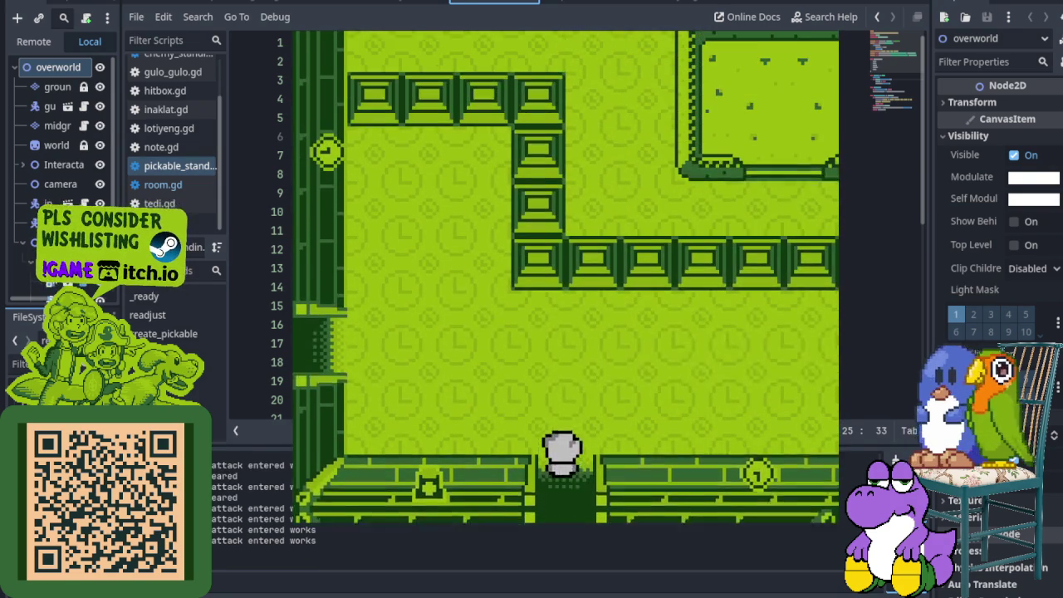
key(Left)
key(Right)
key(Left)
key(Right)
key(Left)
key(Up)
key(Left)
key(Up)
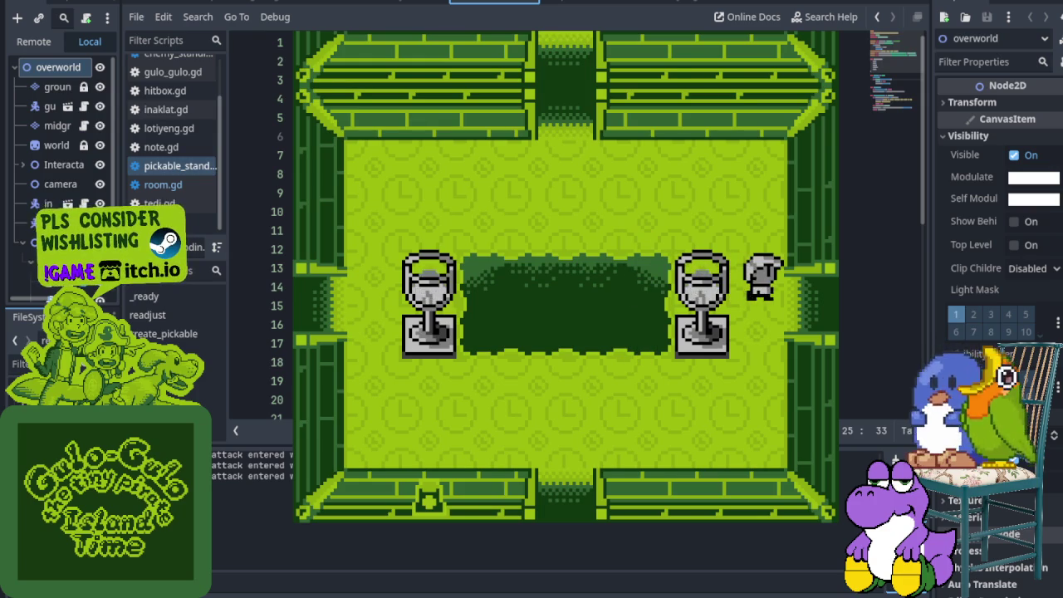
- Move right and up to the goblet pedestal room, then stop the game with F8
key(Right)
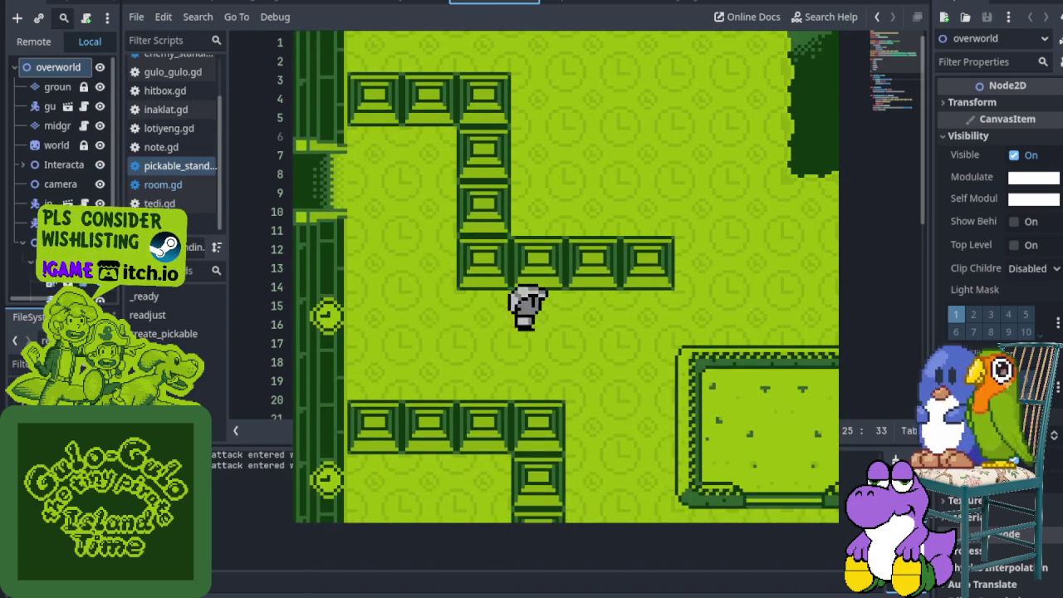
key(Up)
key(Up)
key(Up)
key(Right)
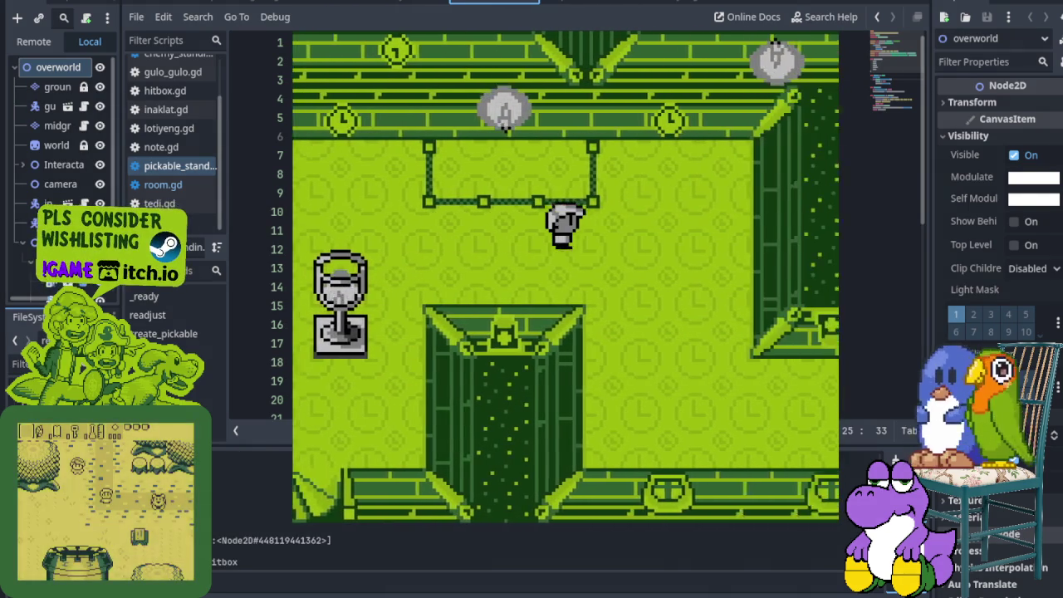
key(Right)
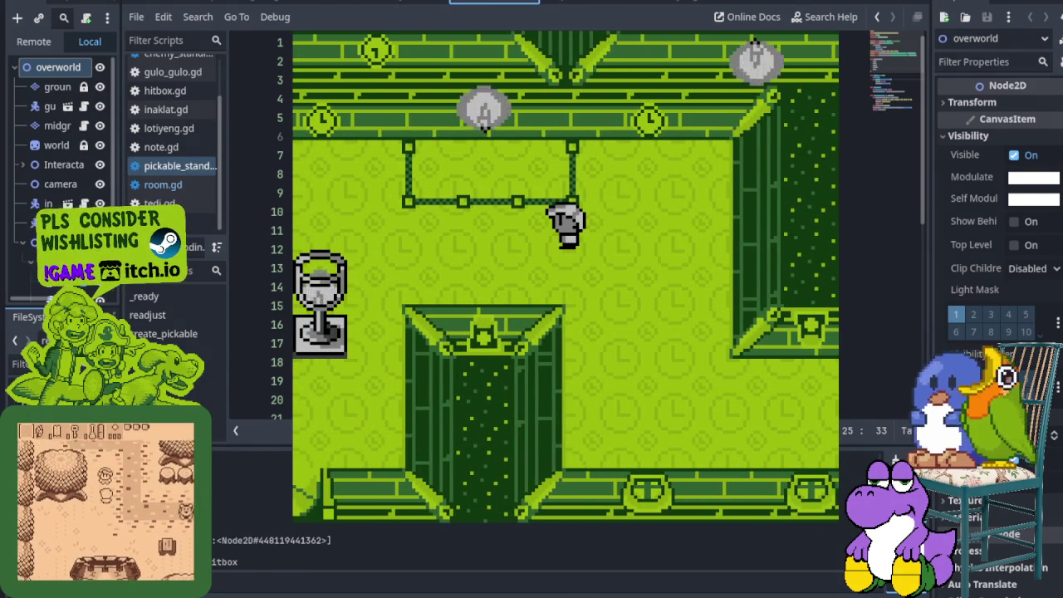
key(F8)
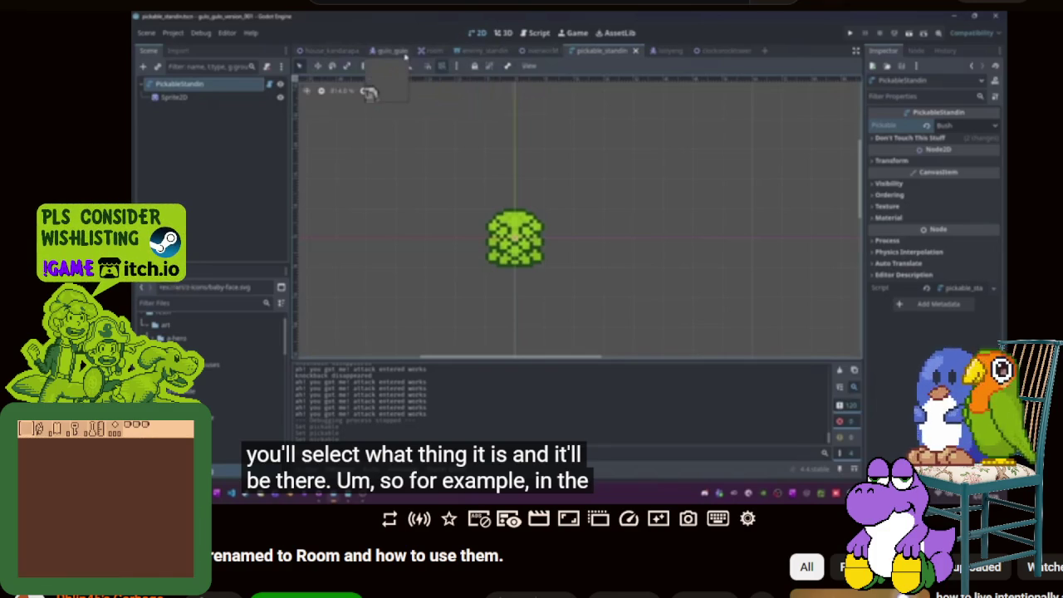
- Resume the walkthrough video on placing pickable and enemy stand-ins in room scenes
click(383, 295)
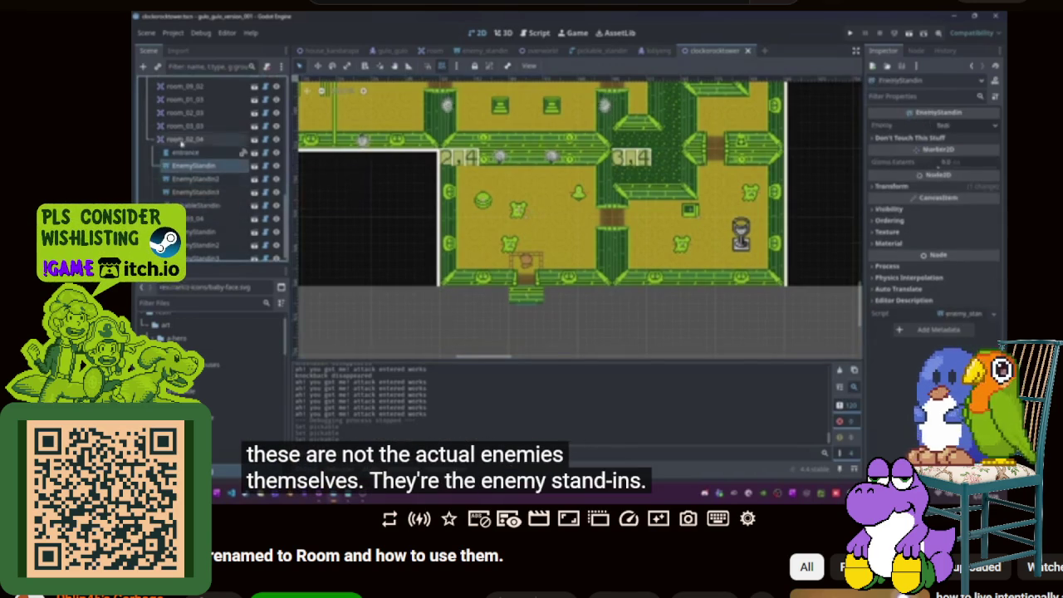
- Pause the walkthrough where the enemy stand-ins are explained
key(space)
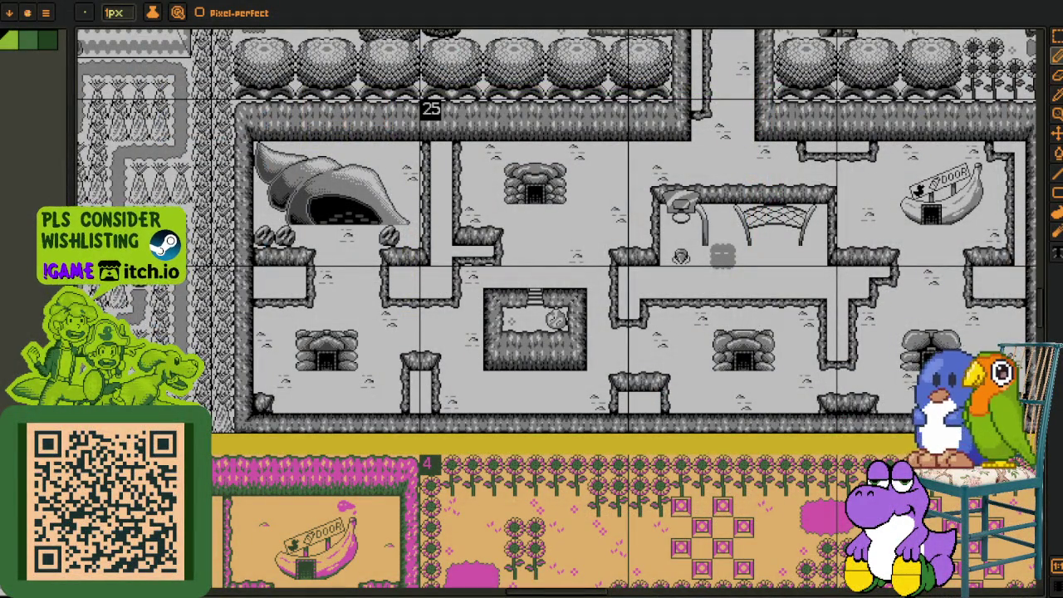
scroll(351, 403, down, 3)
scroll(356, 232, down, 3)
drag(356, 232, 407, 348)
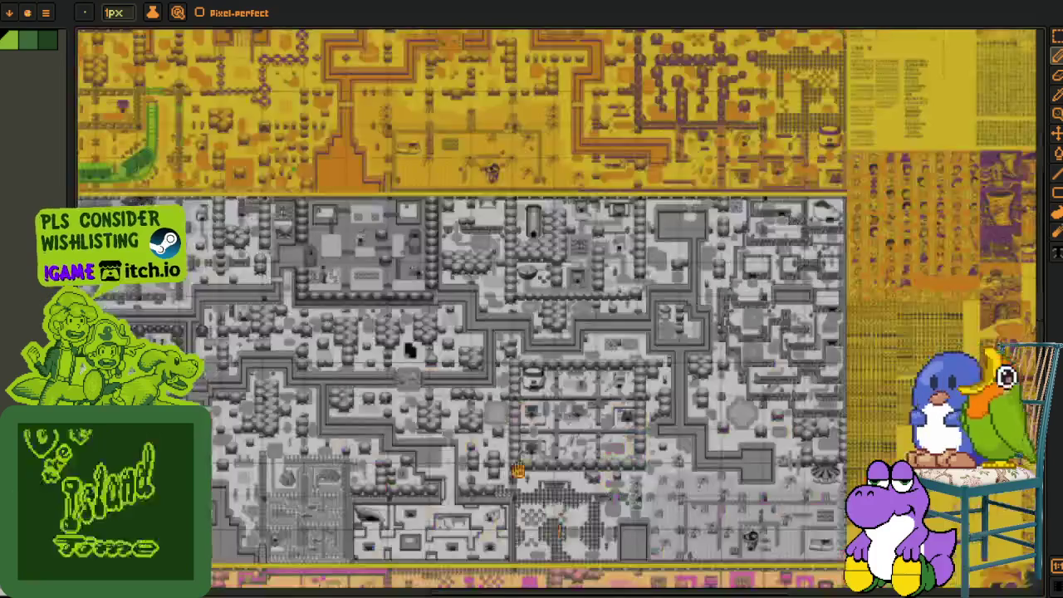
scroll(397, 430, up, 2)
drag(397, 430, 258, 438)
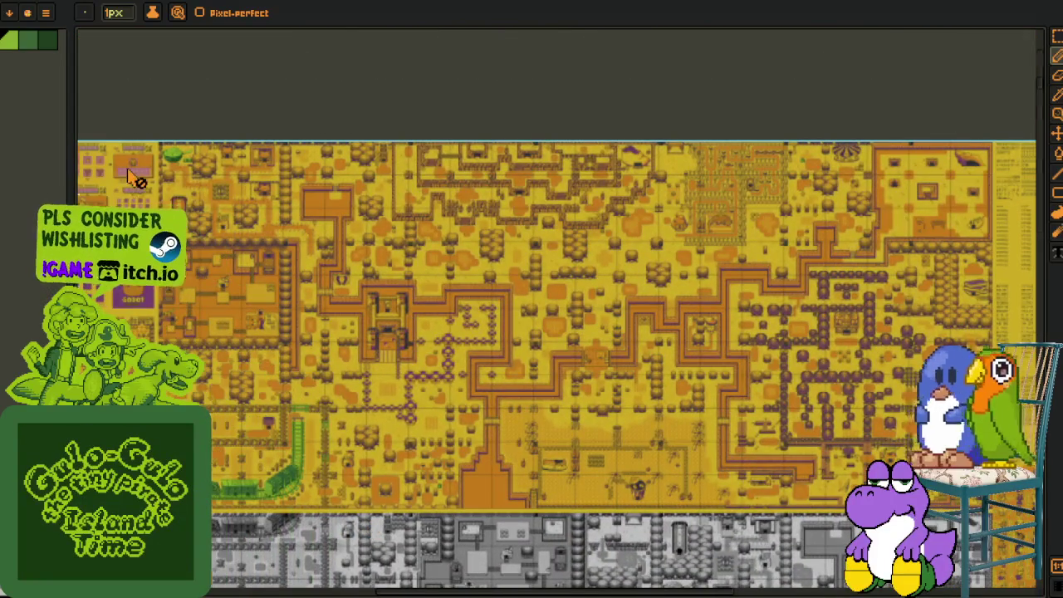
scroll(133, 177, up, 5)
scroll(504, 380, down, 2)
scroll(504, 379, down, 1)
scroll(532, 431, down, 1)
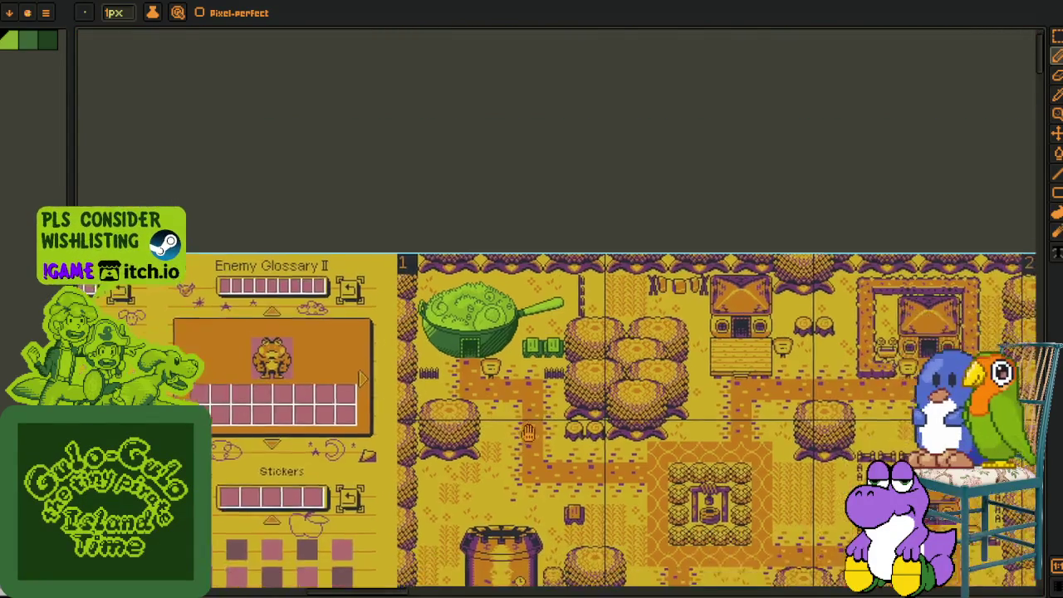
drag(532, 431, 399, 357)
scroll(322, 230, up, 3)
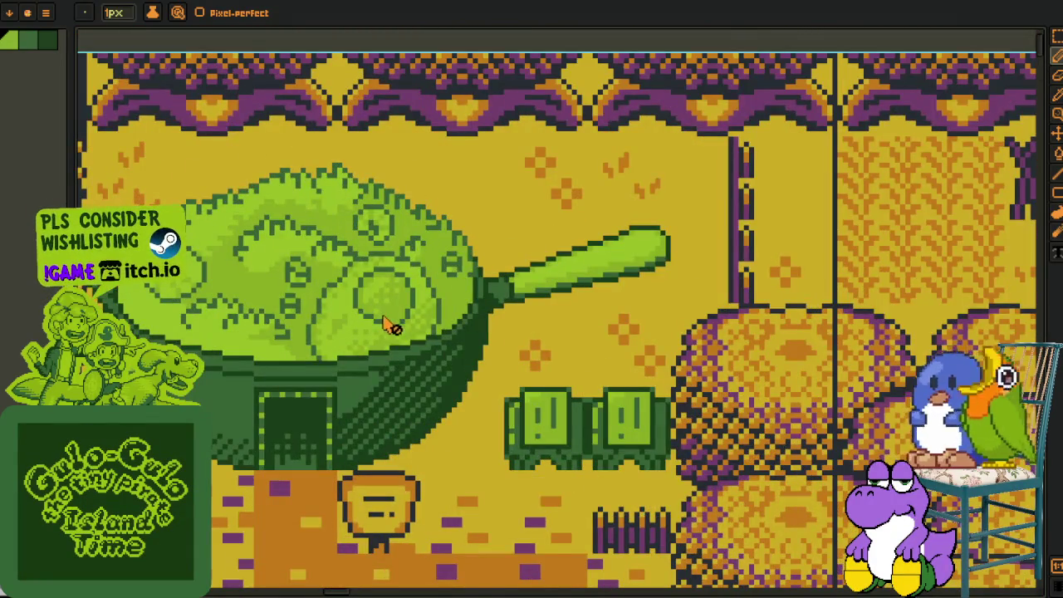
scroll(384, 326, down, 3)
scroll(331, 406, up, 1)
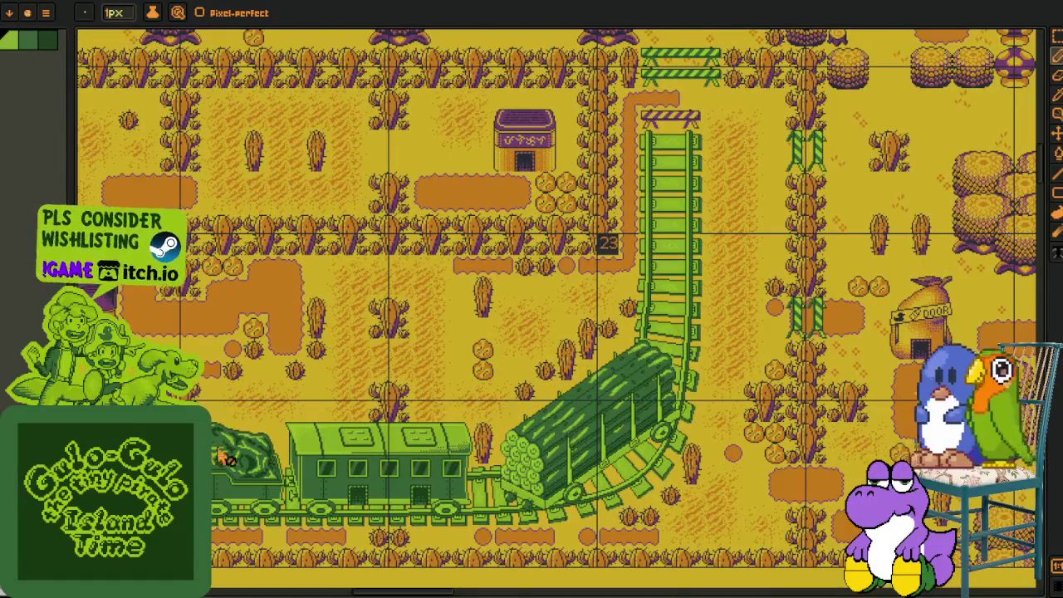
scroll(479, 309, down, 5)
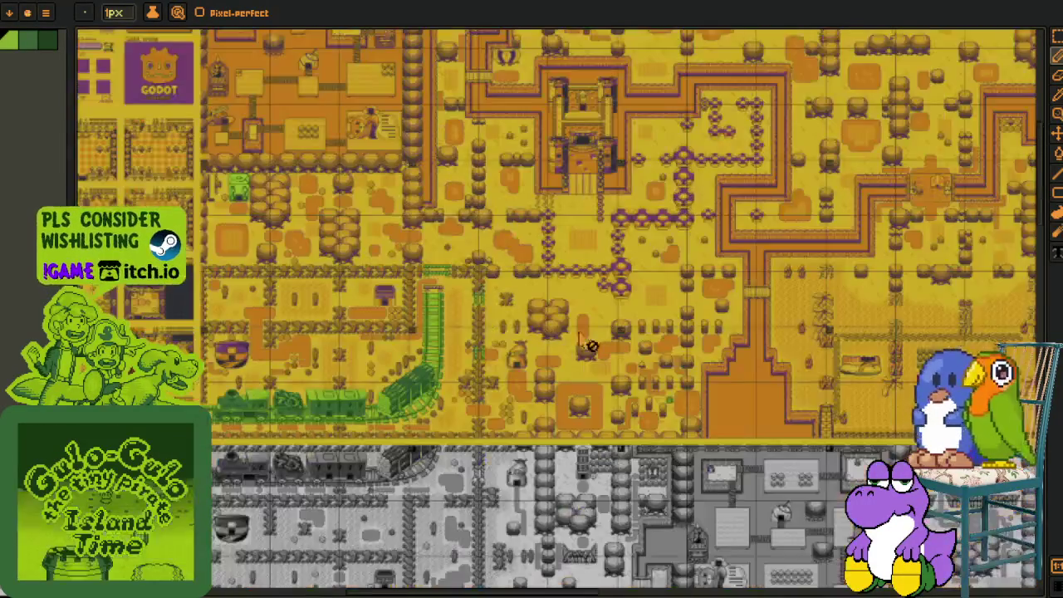
scroll(379, 339, up, 5)
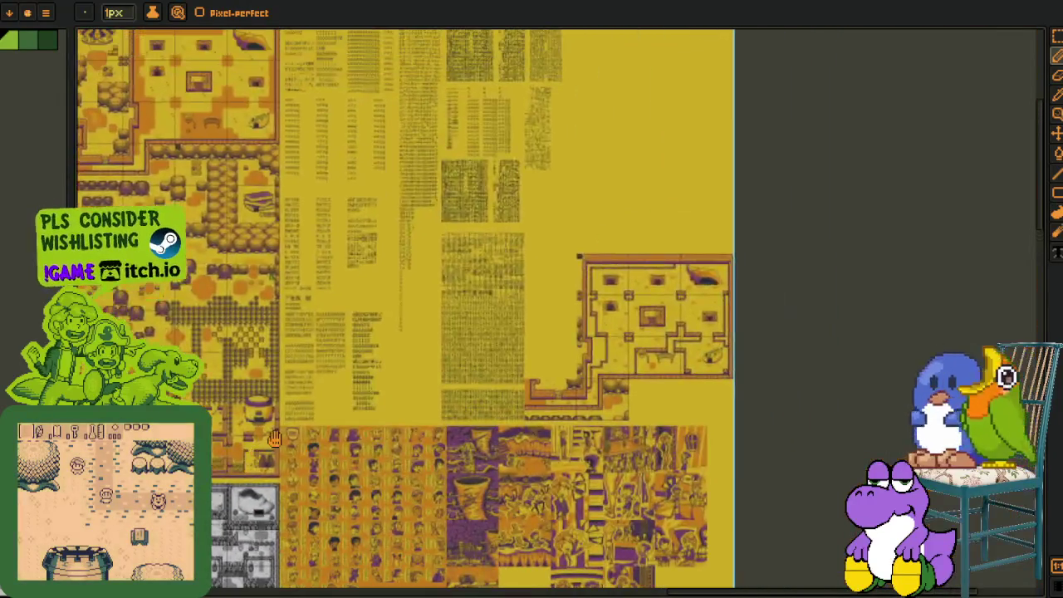
scroll(509, 325, up, 2)
scroll(481, 332, up, 5)
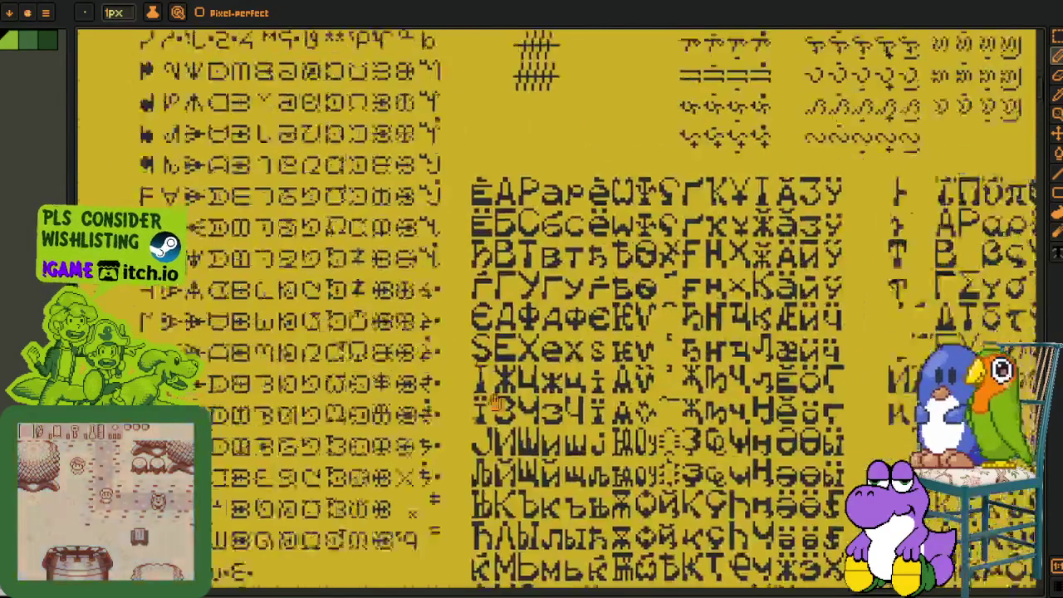
scroll(437, 347, up, 2)
scroll(438, 347, down, 3)
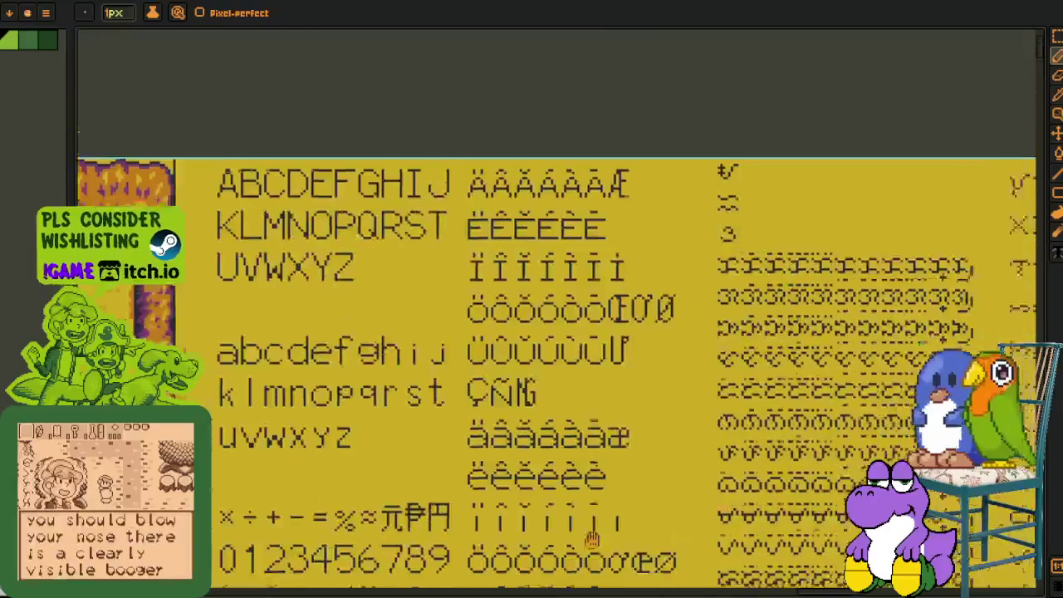
scroll(613, 247, up, 3)
scroll(615, 251, down, 4)
scroll(616, 251, down, 2)
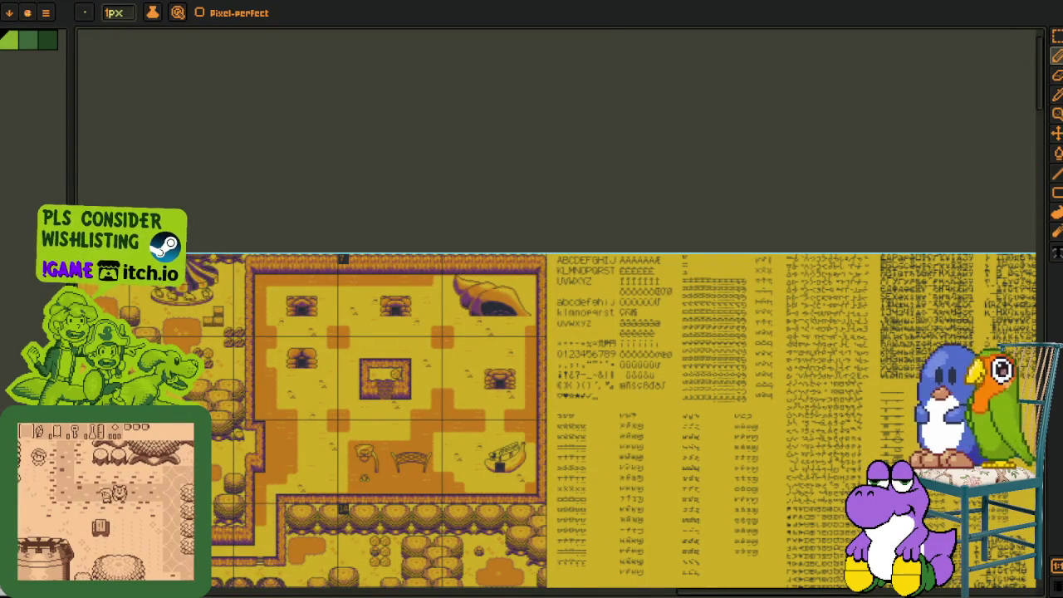
scroll(356, 494, down, 3)
scroll(332, 95, down, 3)
scroll(373, 233, down, 3)
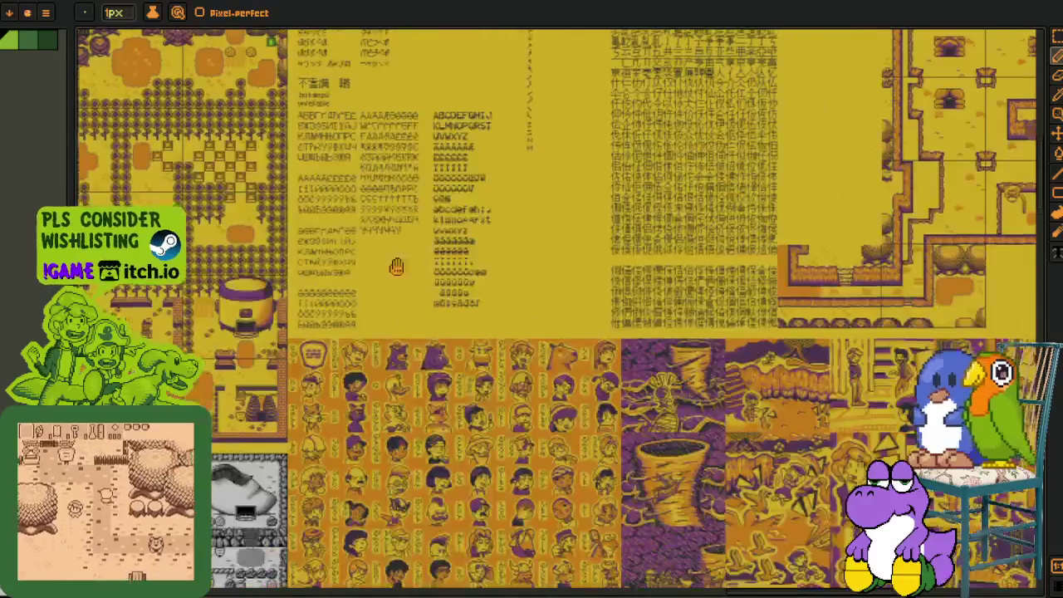
scroll(374, 232, up, 4)
drag(334, 228, 328, 380)
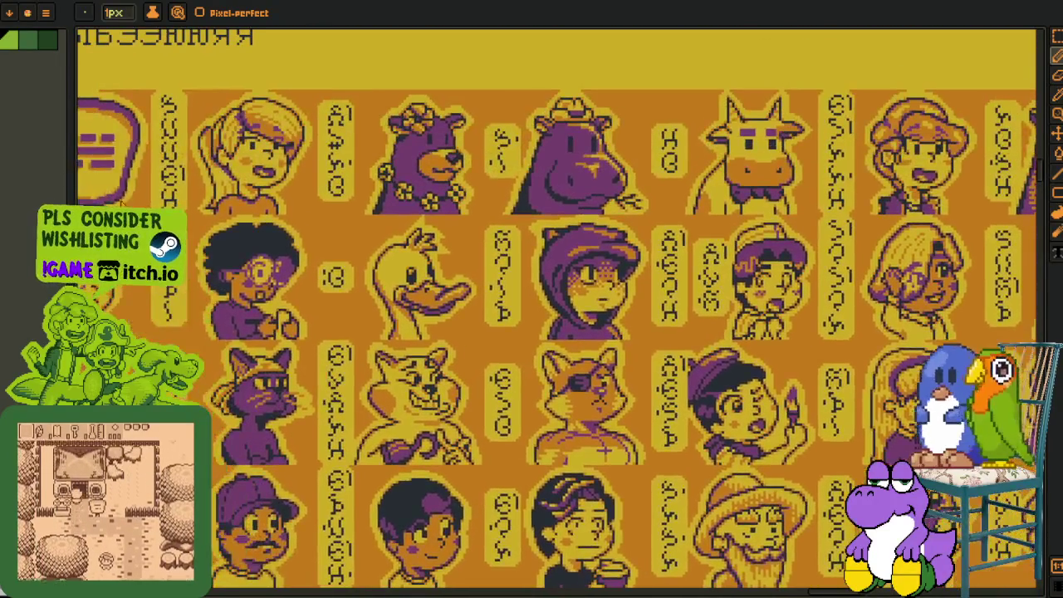
scroll(320, 245, up, 1)
drag(249, 238, 308, 224)
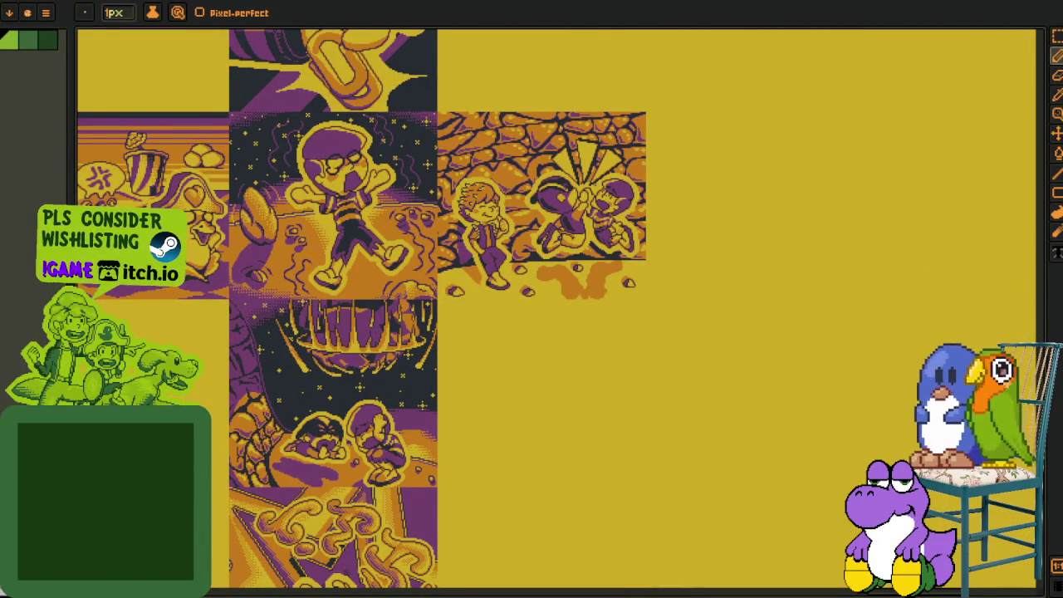
scroll(365, 328, down, 2)
scroll(365, 328, down, 1)
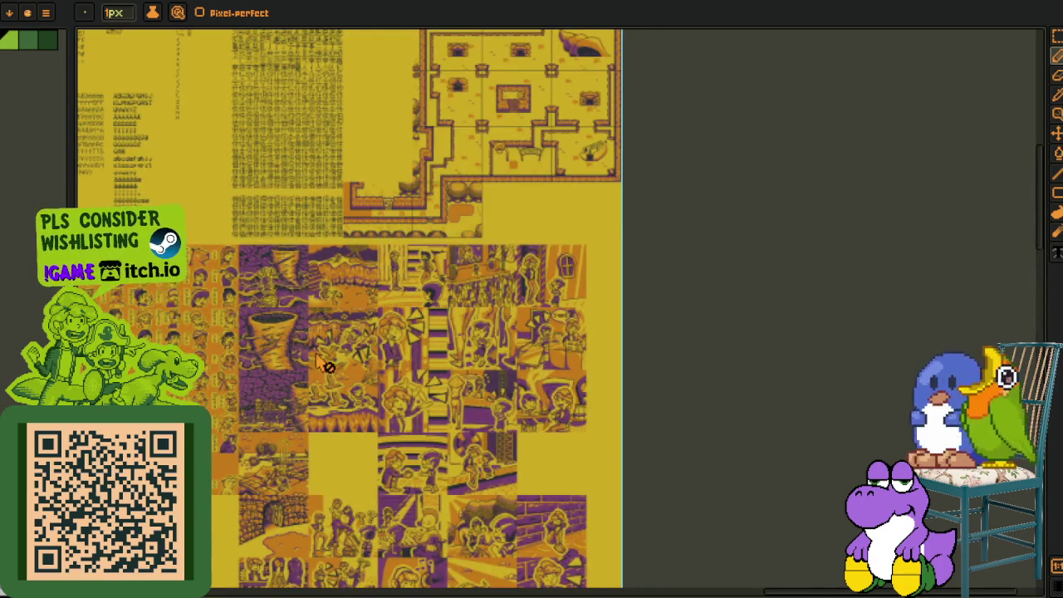
scroll(327, 365, up, 1)
scroll(329, 365, up, 2)
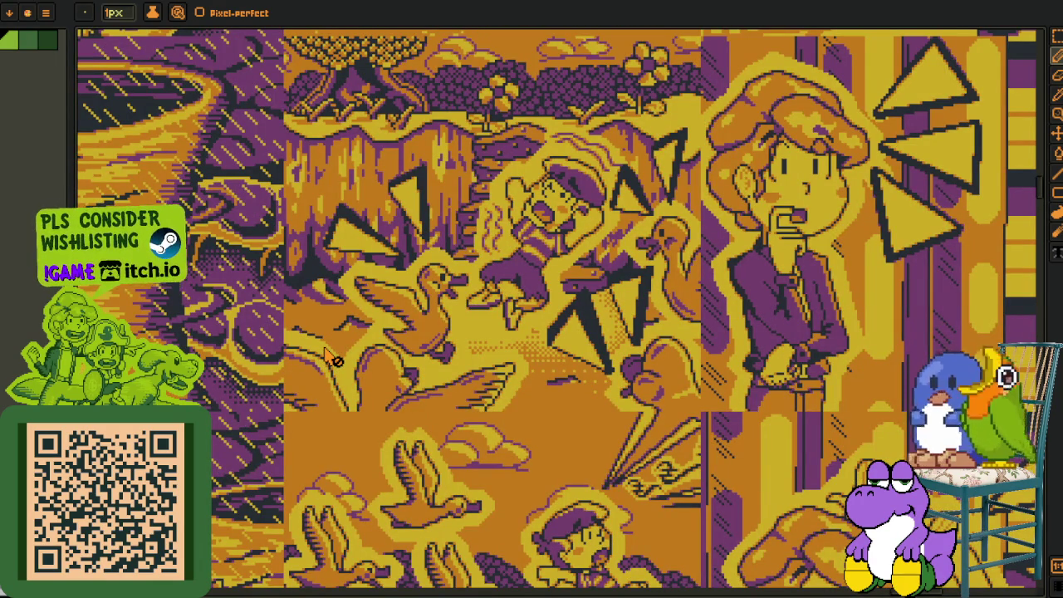
mouse_move(554, 380)
mouse_down()
mouse_move(579, 375)
mouse_move(443, 352)
mouse_move(581, 496)
mouse_up()
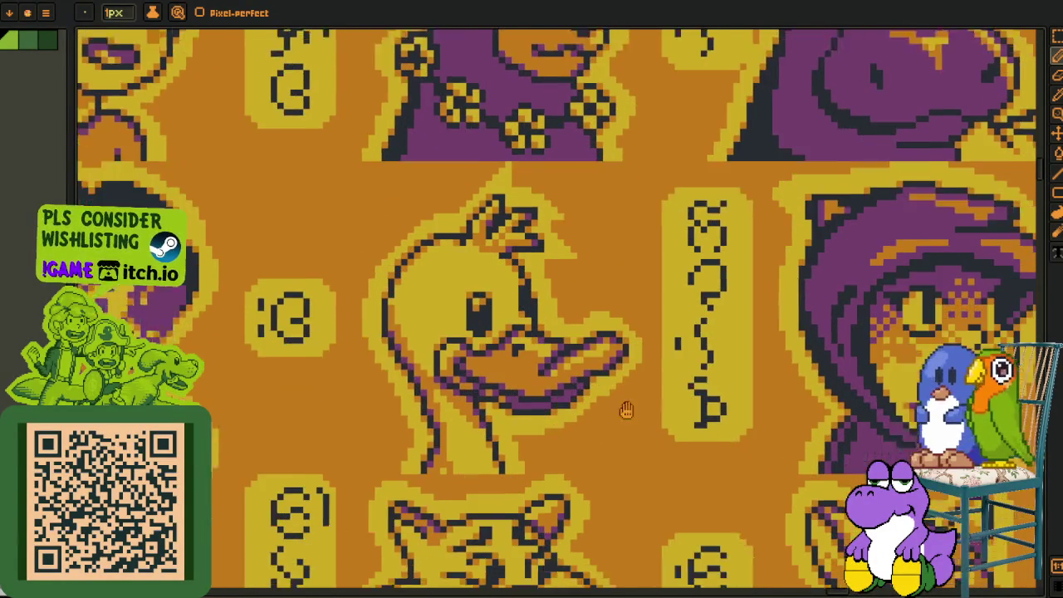
scroll(501, 278, down, 4)
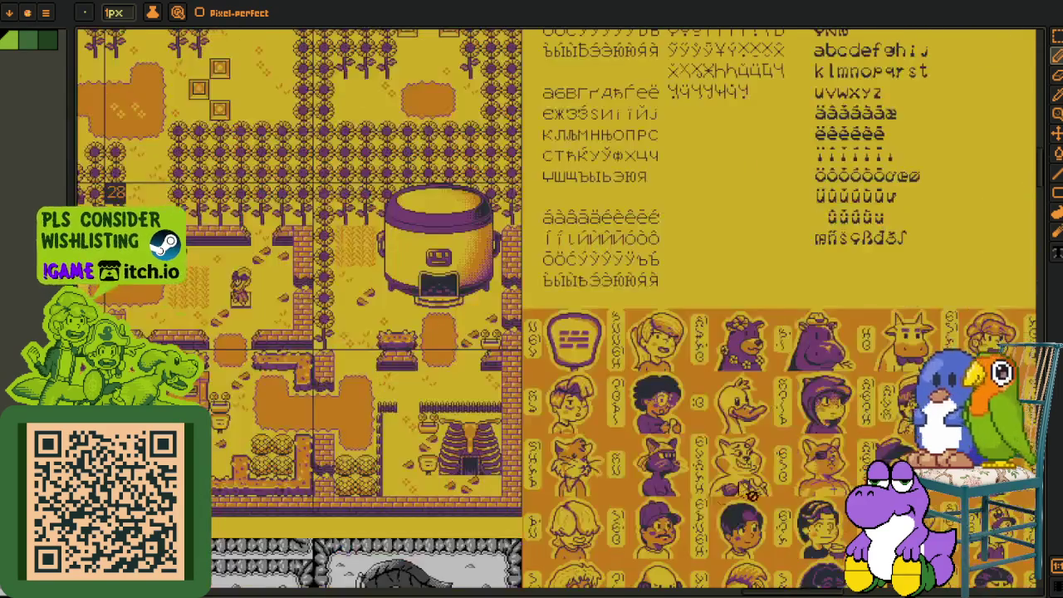
scroll(476, 393, down, 1)
scroll(476, 392, up, 2)
mouse_move(476, 393)
mouse_down()
mouse_move(652, 344)
mouse_move(629, 290)
mouse_move(628, 304)
mouse_move(406, 336)
mouse_move(712, 439)
mouse_move(290, 443)
mouse_move(420, 194)
mouse_move(399, 33)
mouse_up()
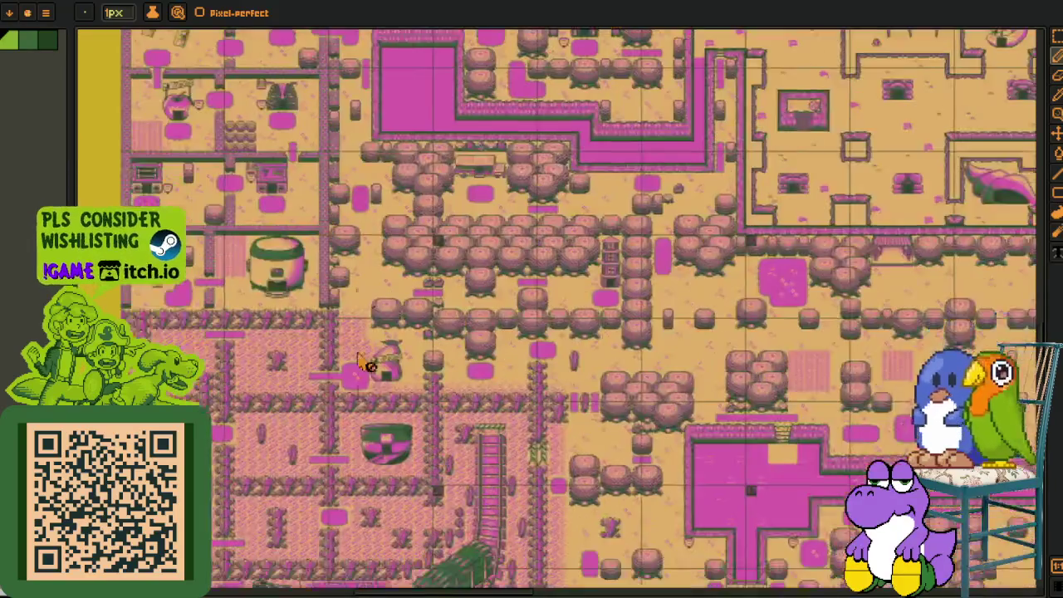
mouse_move(449, 260)
mouse_down()
mouse_move(315, 351)
mouse_move(403, 320)
mouse_move(384, 307)
mouse_move(373, 434)
mouse_up()
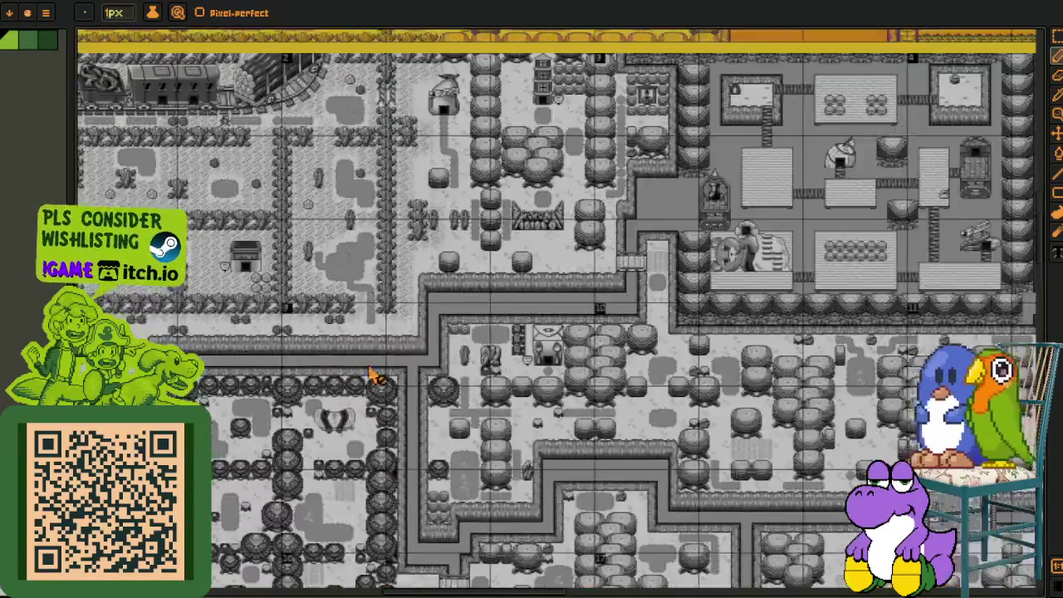
drag(373, 249, 332, 431)
mouse_move(332, 249)
mouse_down()
mouse_move(287, 369)
mouse_move(340, 229)
mouse_move(356, 325)
mouse_up()
scroll(356, 325, up, 1)
scroll(398, 253, up, 1)
drag(399, 253, 408, 249)
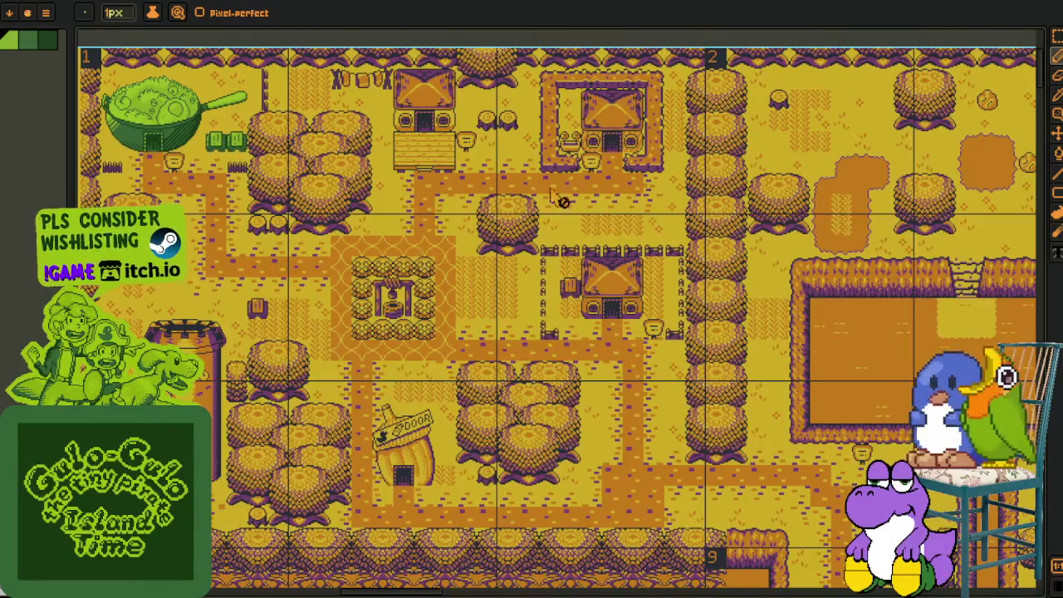
scroll(348, 333, down, 3)
drag(349, 332, 390, 304)
drag(249, 274, 581, 112)
scroll(293, 100, up, 1)
scroll(293, 100, down, 1)
mouse_move(332, 373)
mouse_down()
mouse_move(503, 261)
mouse_move(314, 92)
mouse_move(332, 257)
mouse_move(332, 58)
mouse_up()
scroll(314, 91, up, 2)
scroll(332, 166, down, 1)
drag(514, 581, 431, 355)
scroll(431, 355, up, 3)
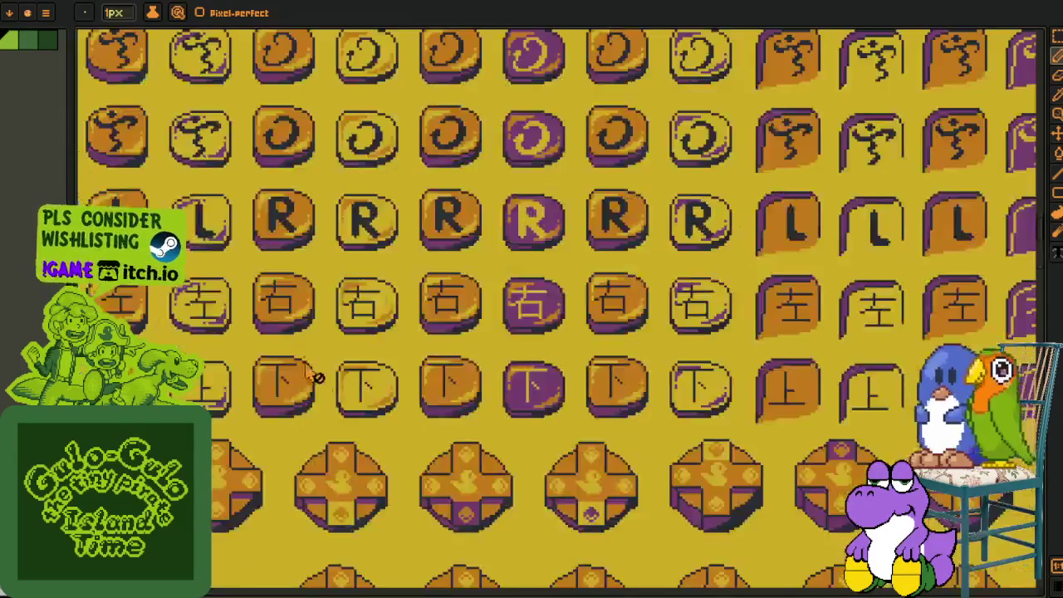
drag(315, 373, 422, 213)
scroll(427, 244, down, 2)
drag(470, 410, 438, 125)
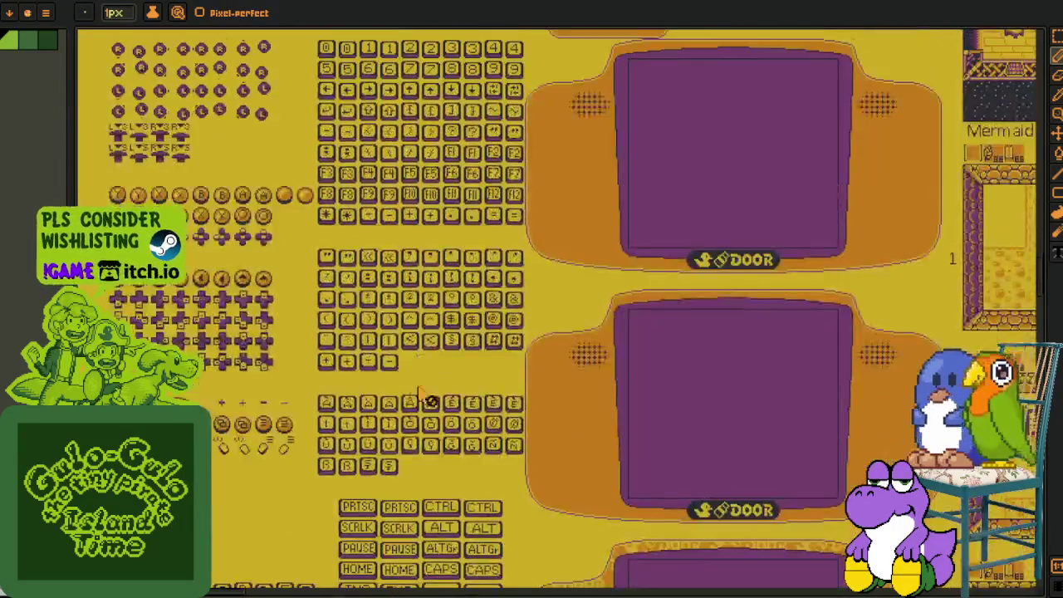
drag(438, 499, 448, 166)
scroll(459, 348, up, 1)
scroll(459, 350, down, 5)
scroll(481, 349, down, 3)
scroll(498, 349, down, 3)
scroll(473, 336, down, 3)
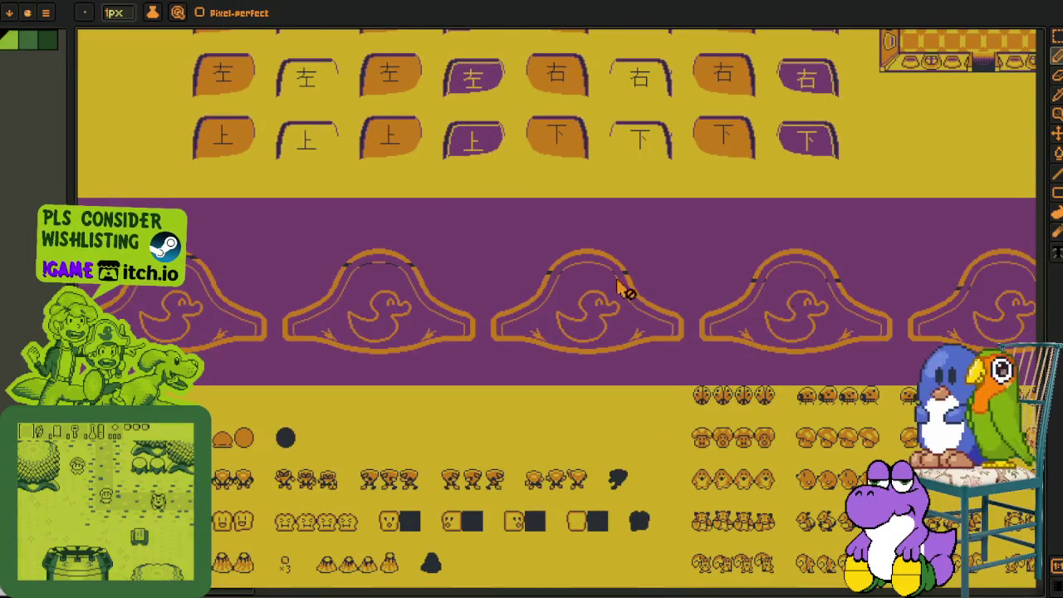
scroll(498, 357, down, 2)
scroll(427, 368, down, 3)
scroll(486, 375, down, 3)
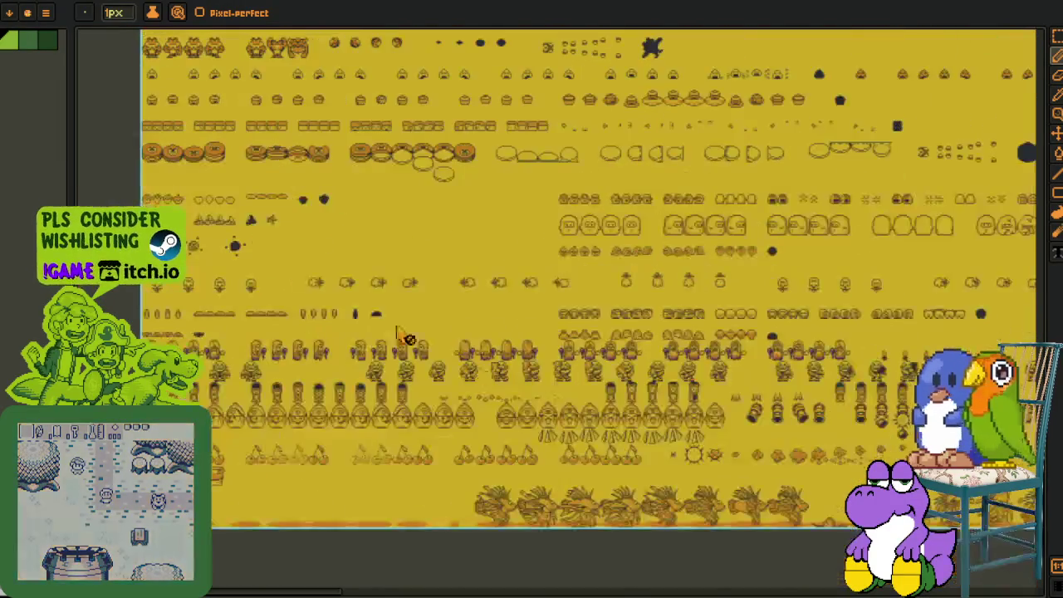
scroll(485, 376, up, 2)
scroll(576, 421, down, 3)
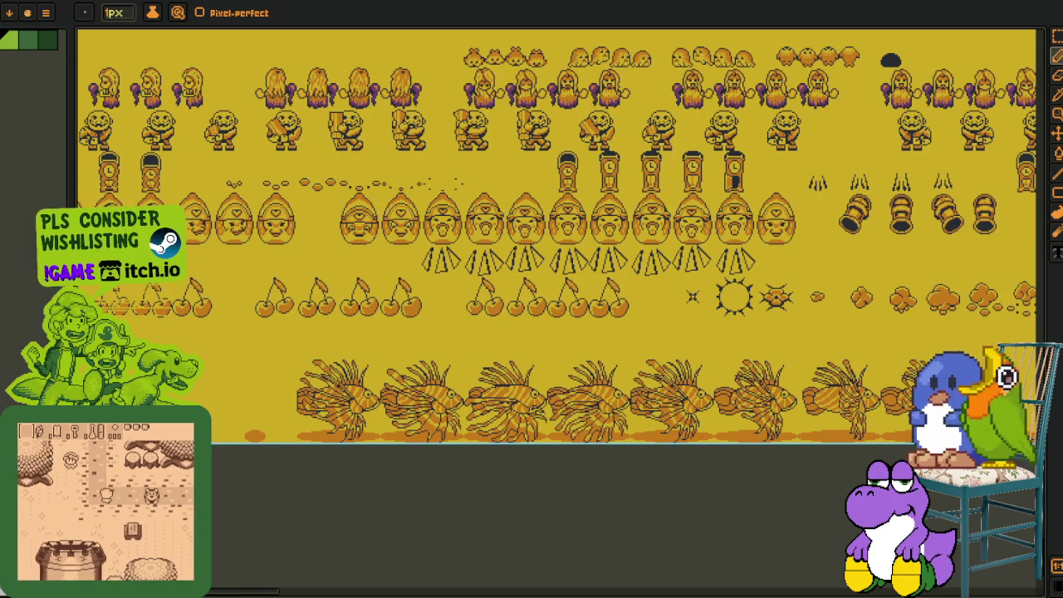
- Scroll back up to the top of the Aseprite sprite sheets
scroll(544, 341, down, 2)
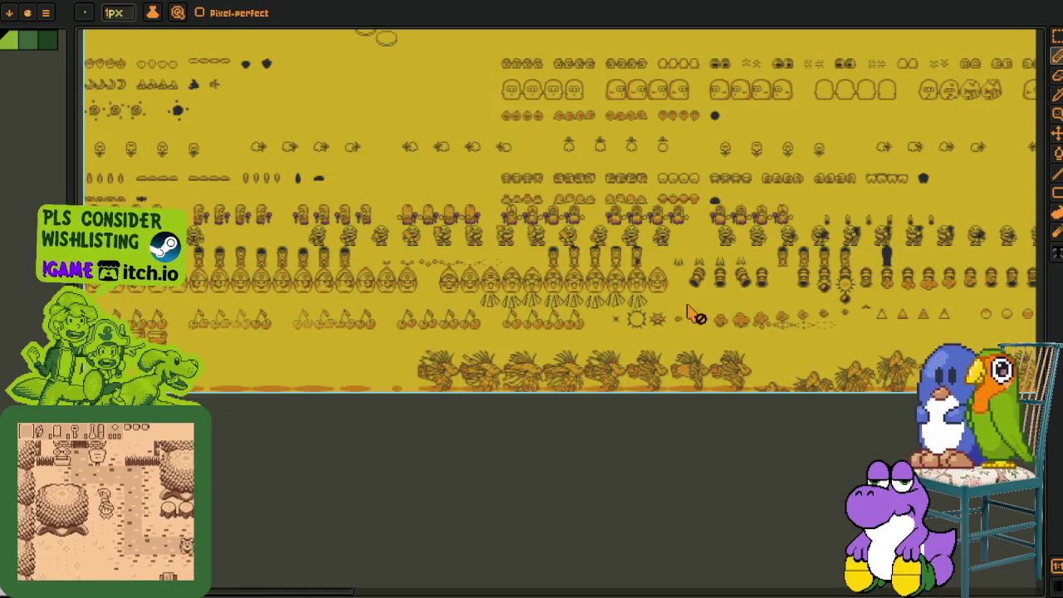
scroll(677, 323, up, 4)
scroll(697, 332, up, 4)
scroll(717, 340, up, 4)
scroll(734, 299, up, 4)
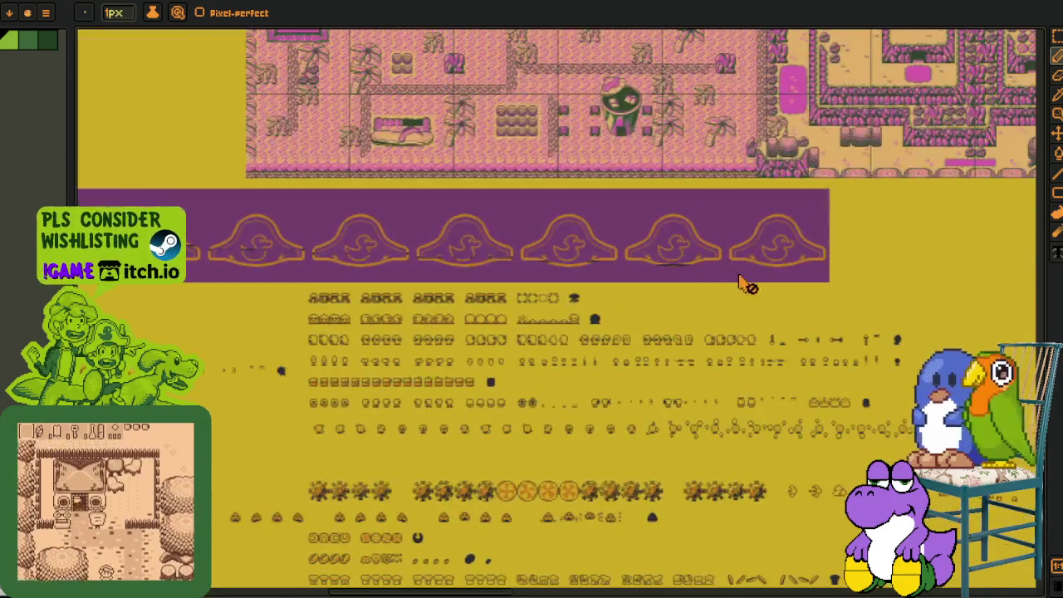
scroll(747, 299, up, 5)
scroll(705, 333, up, 5)
scroll(648, 365, up, 5)
scroll(581, 398, up, 5)
scroll(558, 417, up, 5)
scroll(548, 427, up, 5)
scroll(536, 440, up, 5)
scroll(516, 458, up, 5)
scroll(515, 457, up, 5)
scroll(534, 464, up, 5)
scroll(552, 470, up, 5)
scroll(569, 478, up, 5)
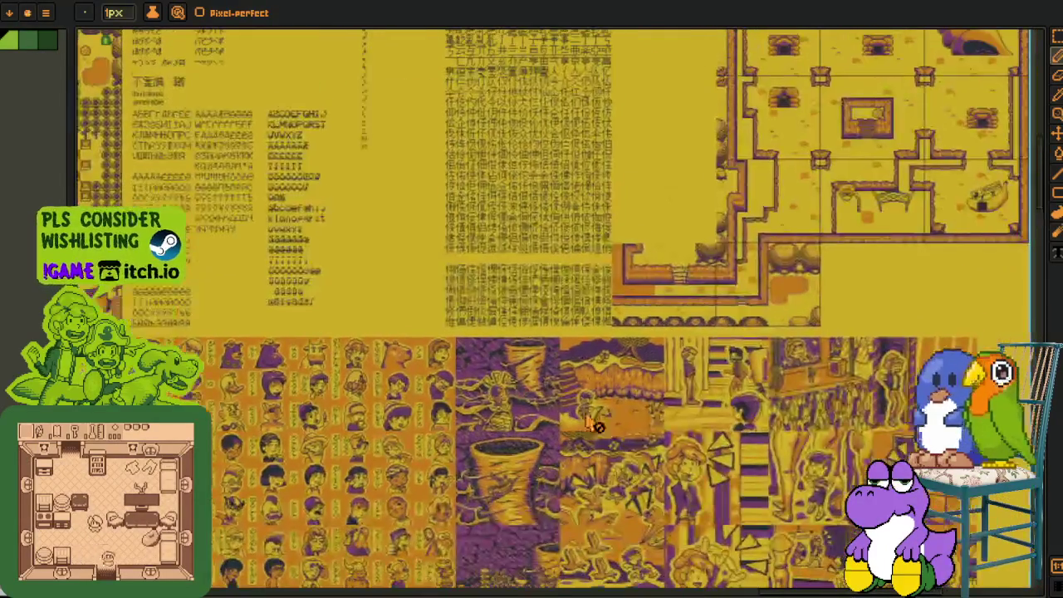
scroll(588, 484, up, 5)
scroll(630, 365, up, 5)
scroll(668, 249, up, 5)
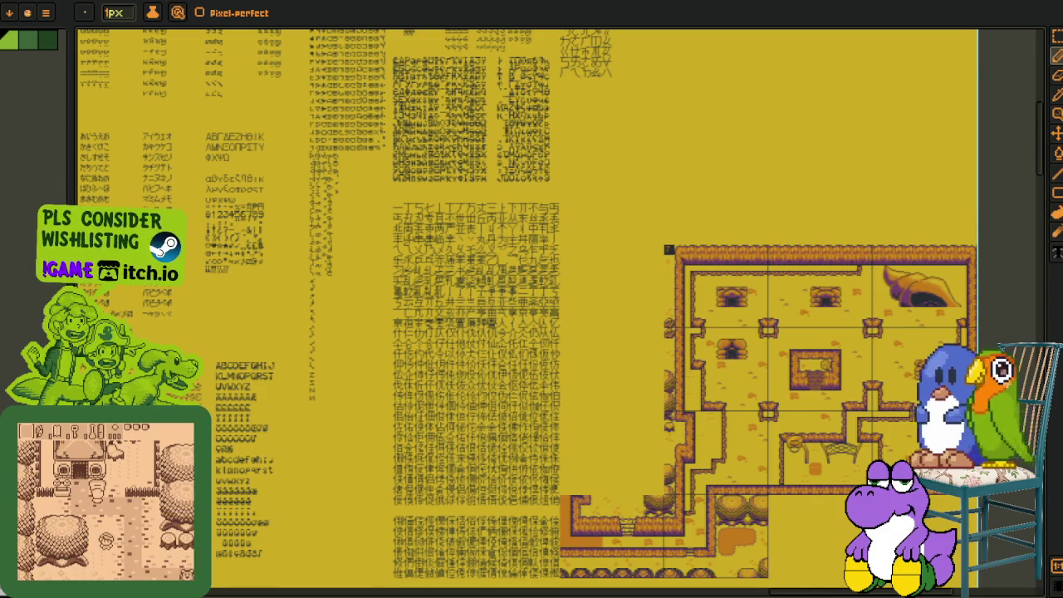
scroll(573, 249, down, 4)
scroll(573, 249, up, 4)
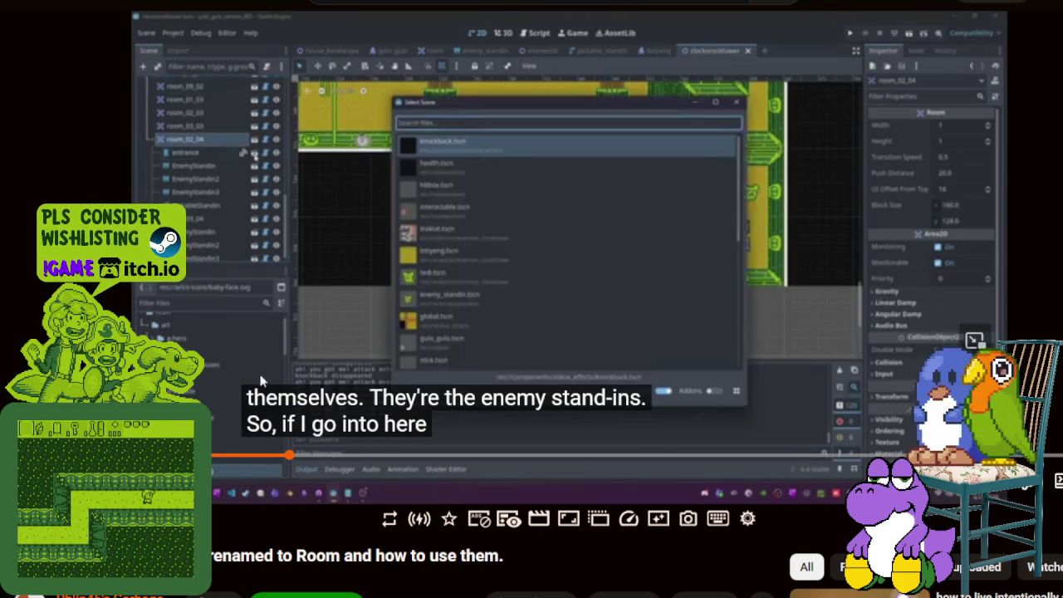
- Resume the devlog until rooms 2,4 and 3,4 show their EnemyStandins
click(281, 327)
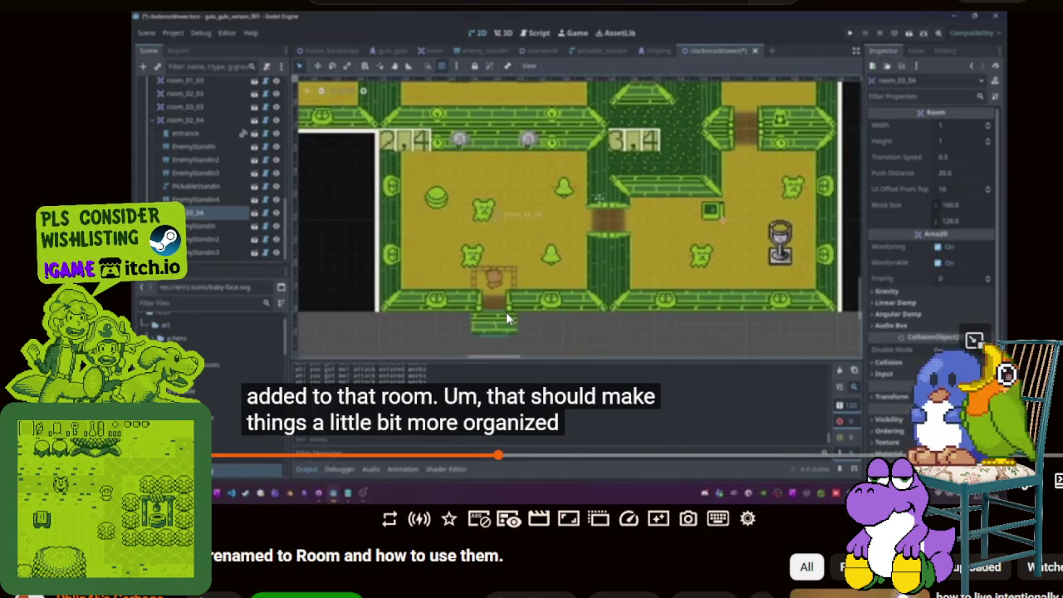
- Play the video to where room_03_03 gets an EnemyStandin set to Tedi
key(space)
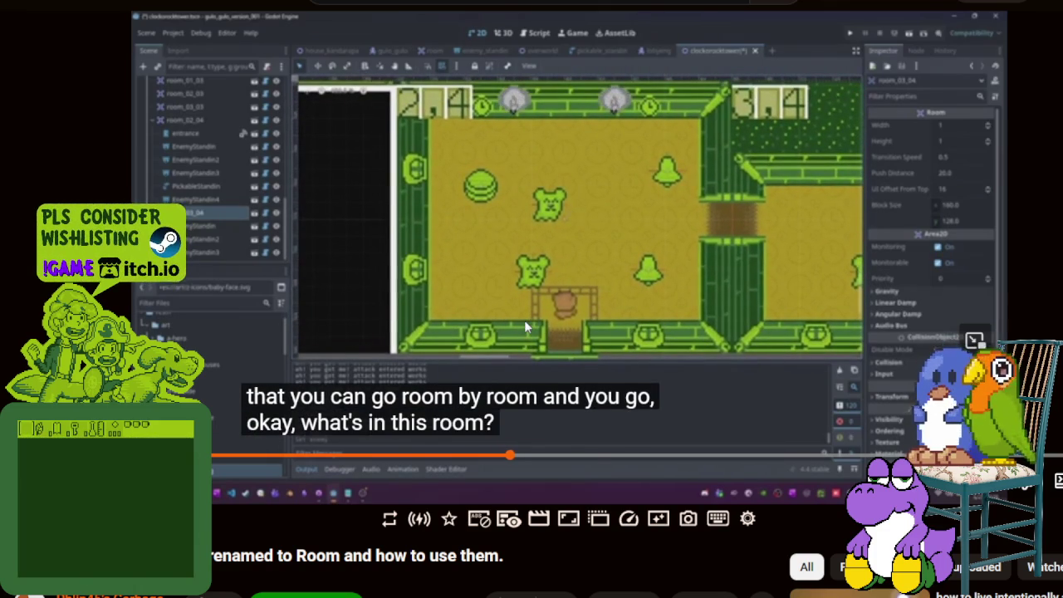
key(space)
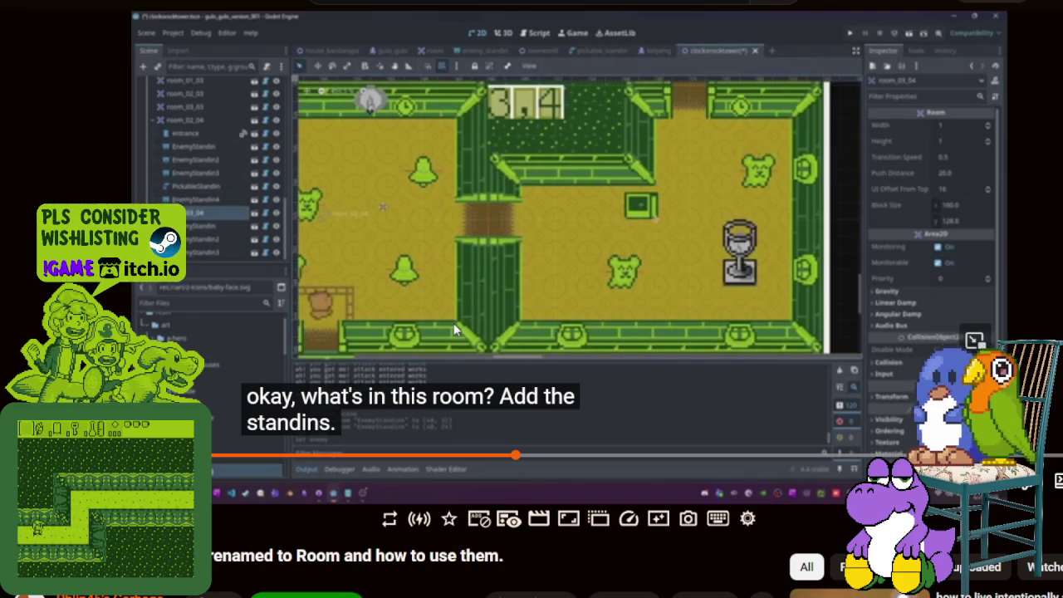
click(550, 281)
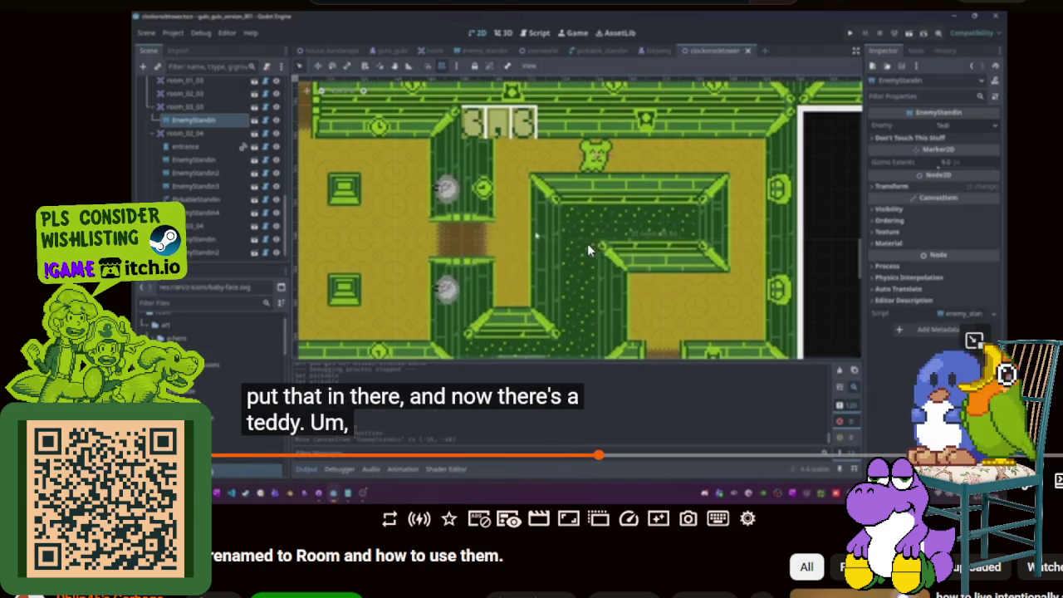
- Pause, then resume the video through the save and teddy-enemy playtest
key(space)
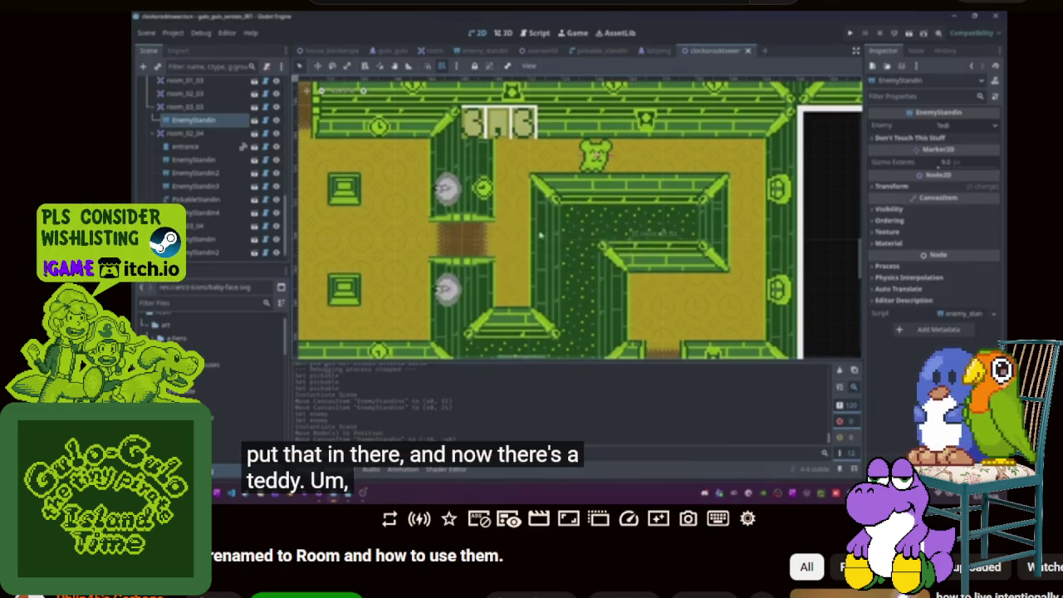
click(494, 286)
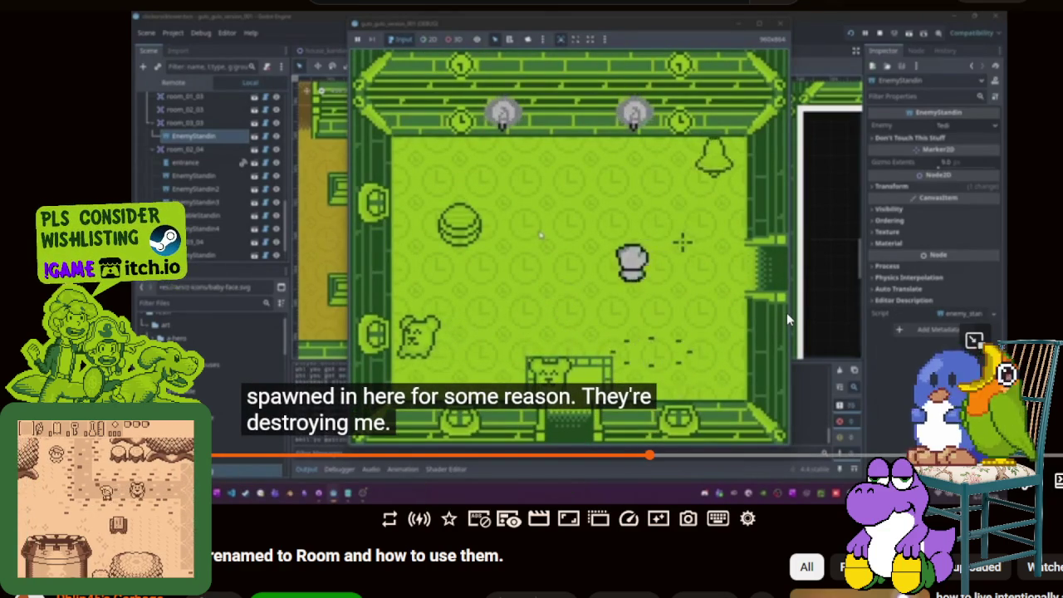
- Pause the video and play a Minesweeper round, flagging two suspected mines
click(786, 312)
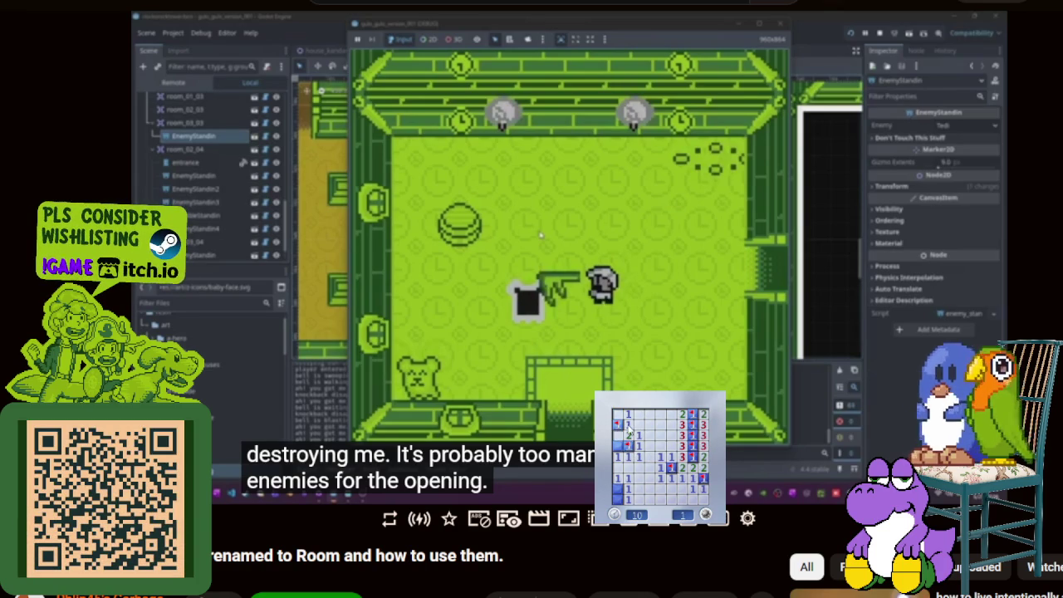
click(678, 493)
click(664, 462)
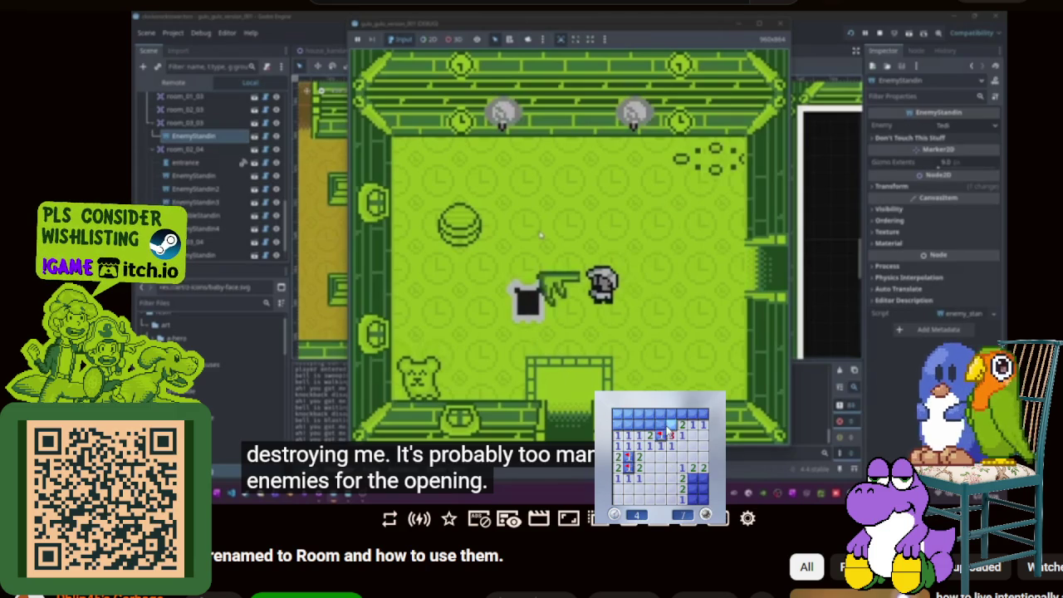
click(657, 420)
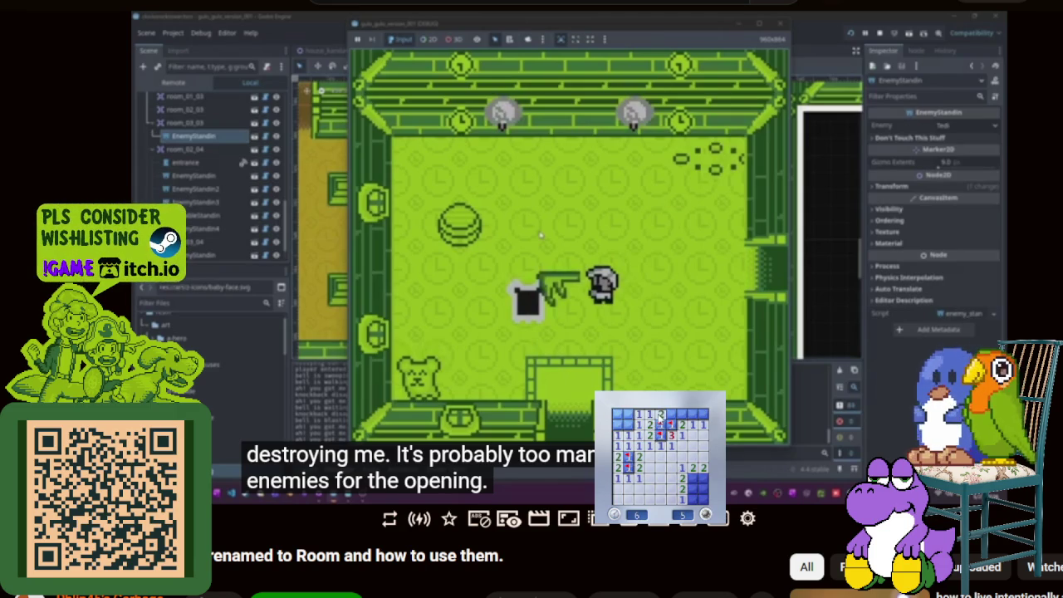
click(683, 412)
right_click(692, 412)
right_click(628, 425)
click(618, 412)
click(691, 488)
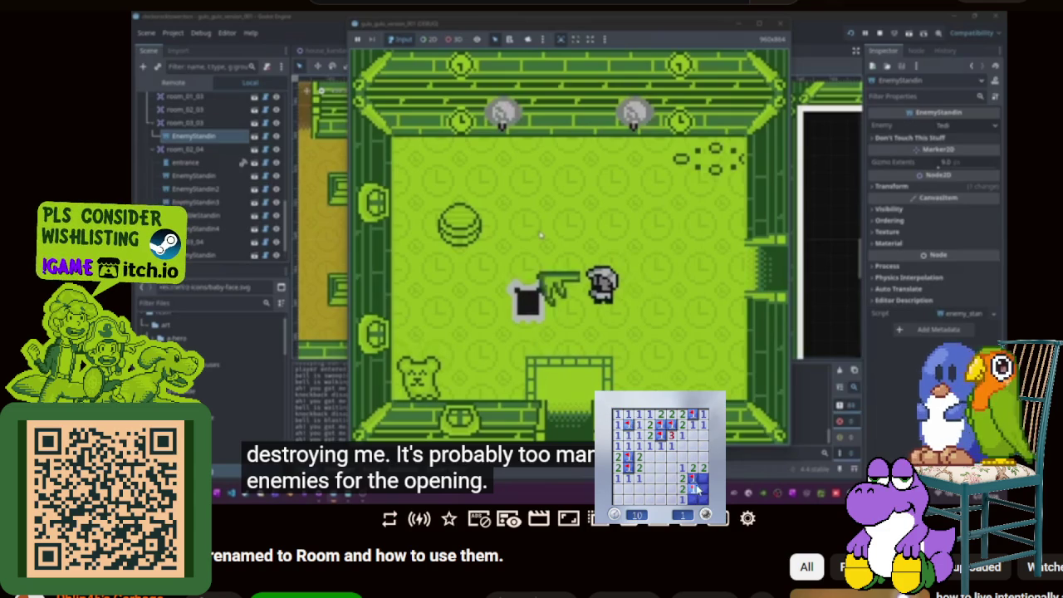
click(694, 501)
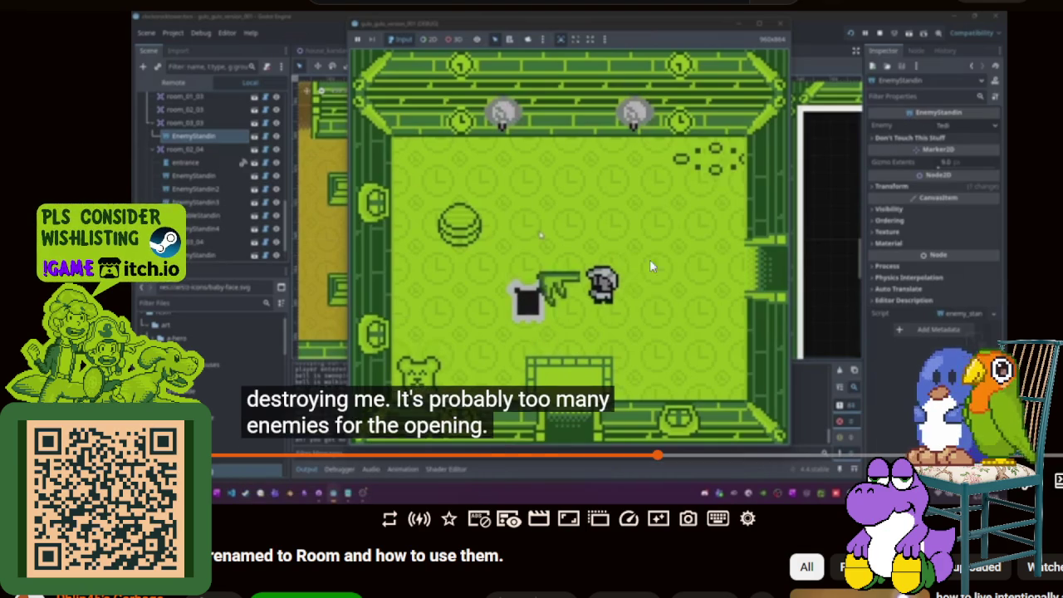
- Rewind the video a few seconds, move the subtitles to the top, and keep playing
click(711, 266)
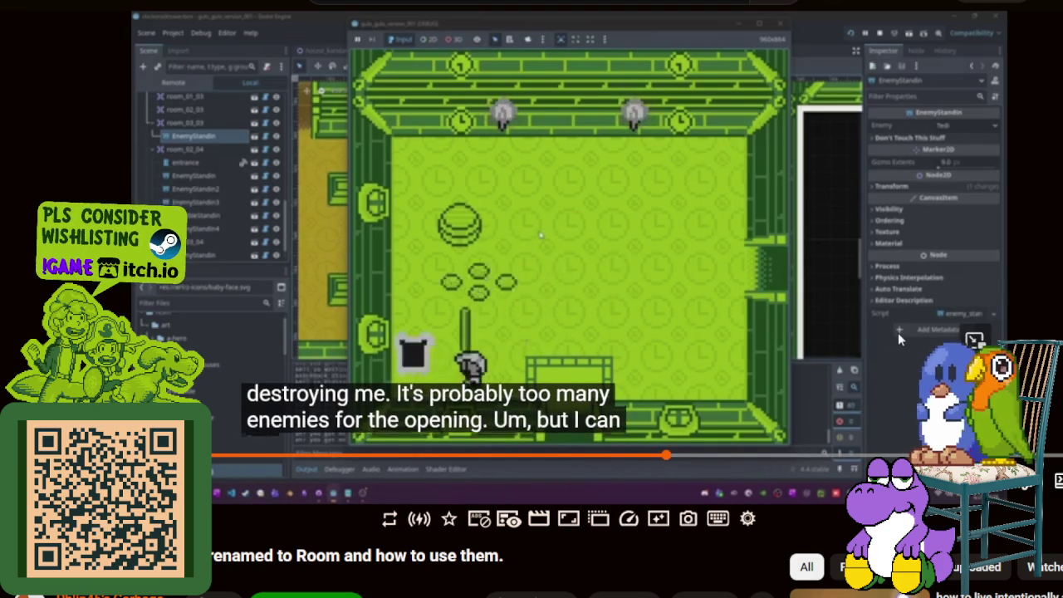
click(821, 289)
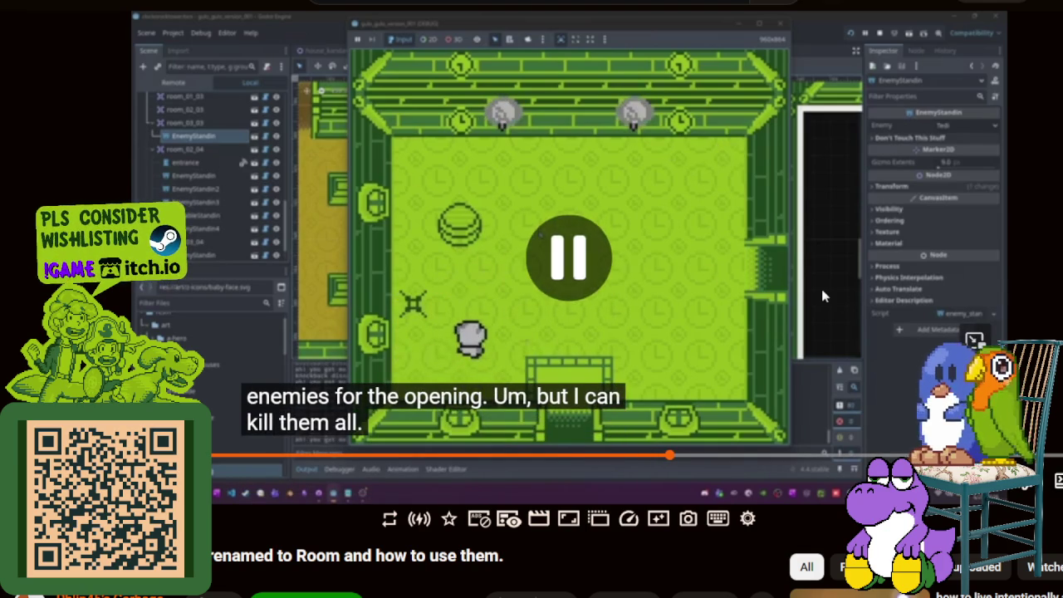
key(Left)
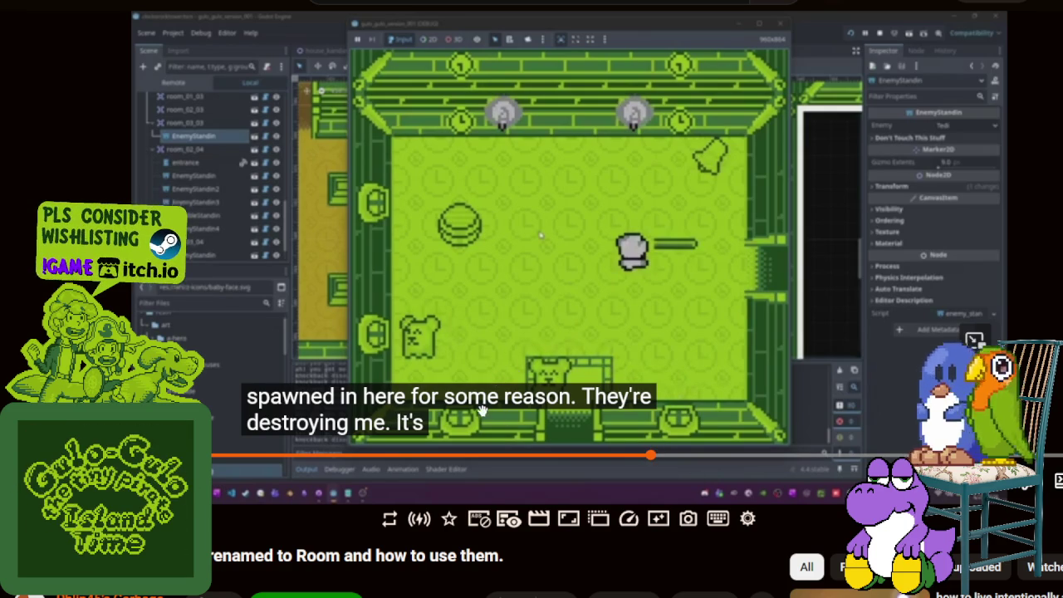
drag(484, 410, 523, 48)
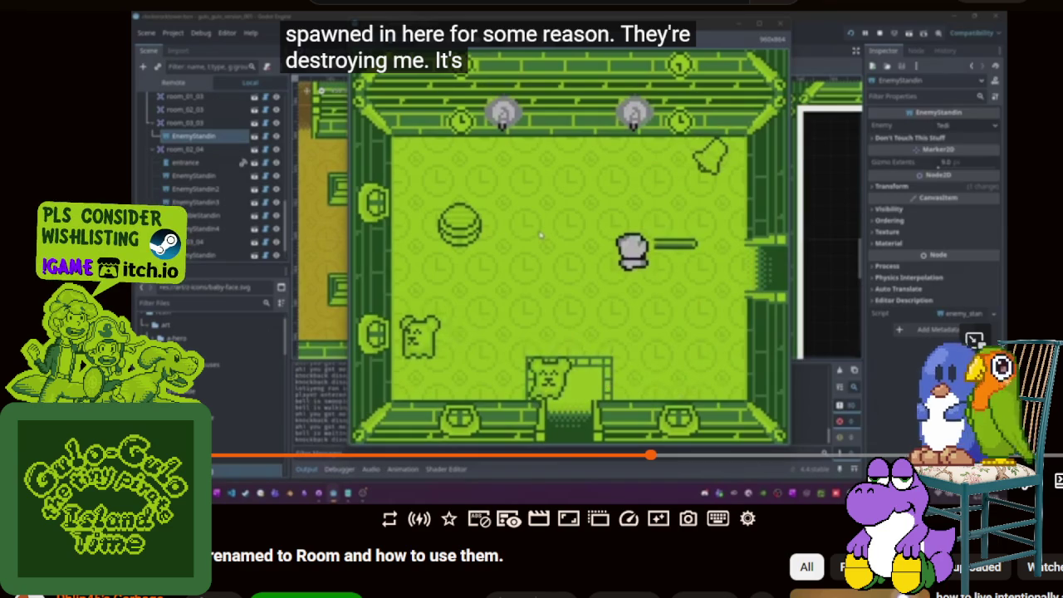
key(space)
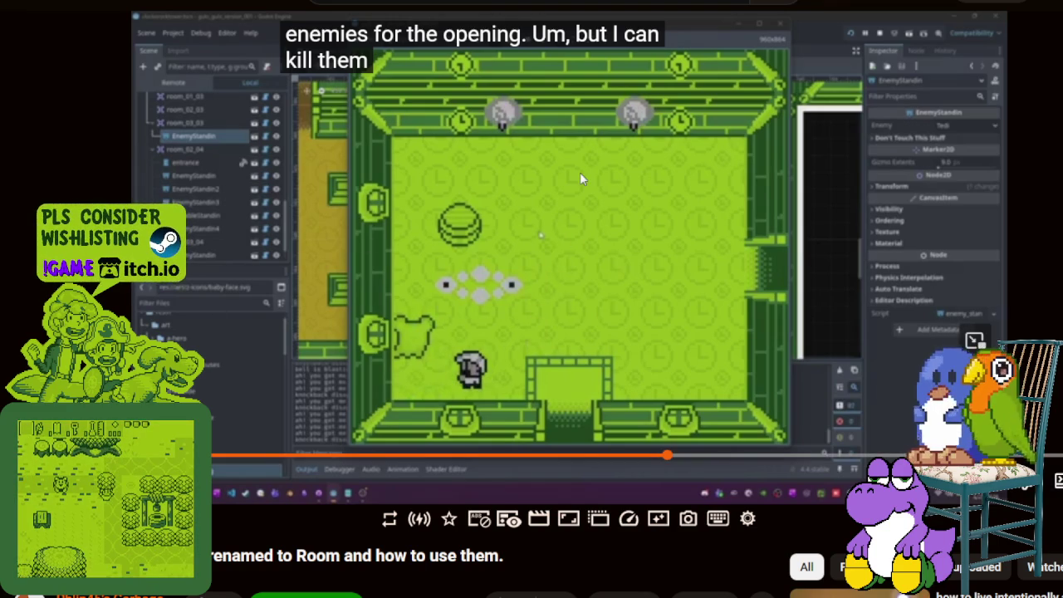
click(573, 309)
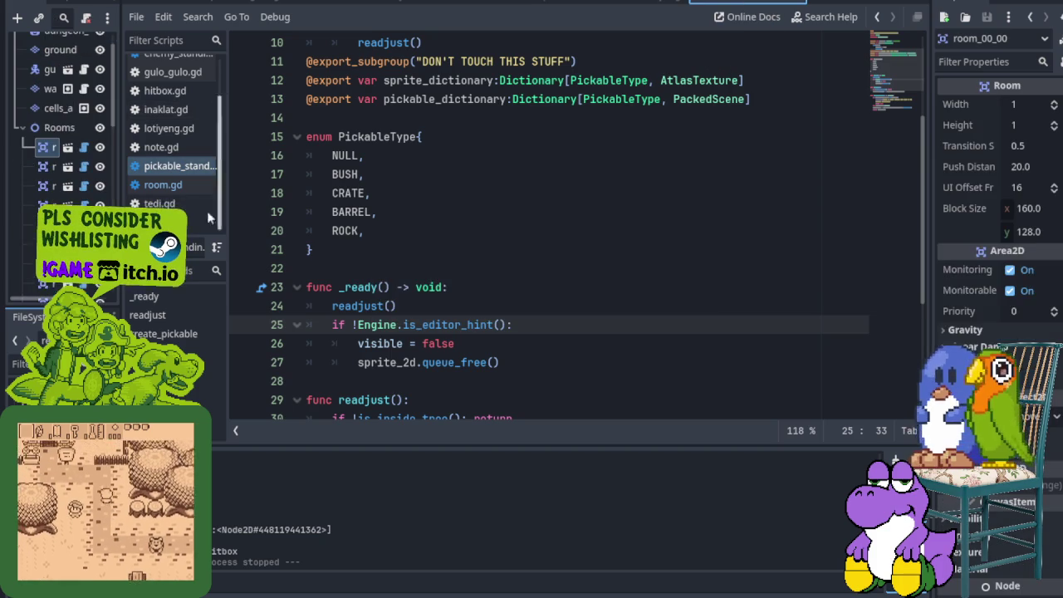
- Enlarge the Scene dock, select triple_stair_a_1, and scroll down the tree
drag(223, 249, 428, 249)
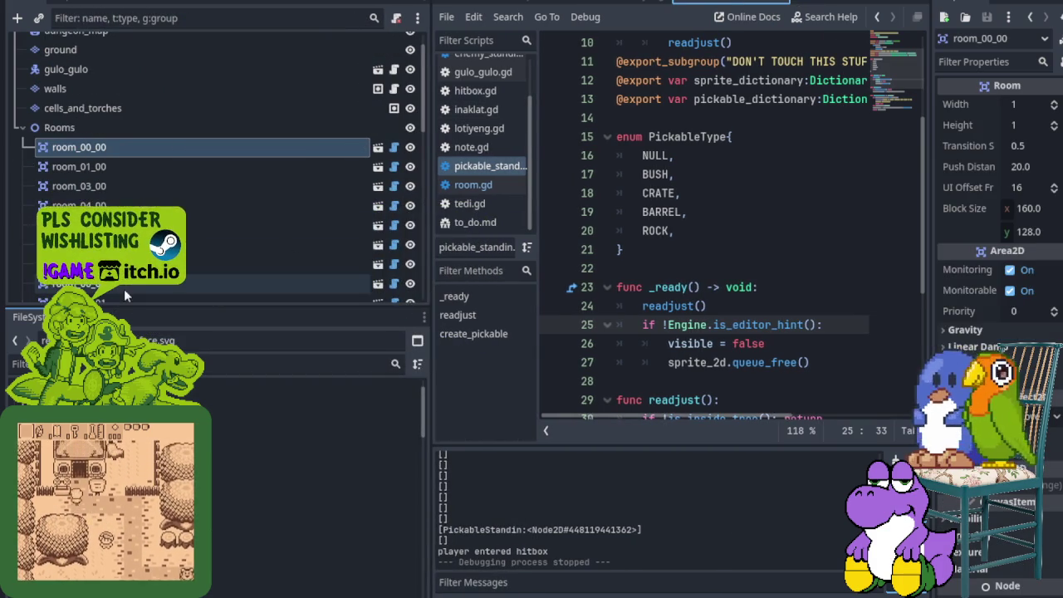
drag(143, 305, 143, 497)
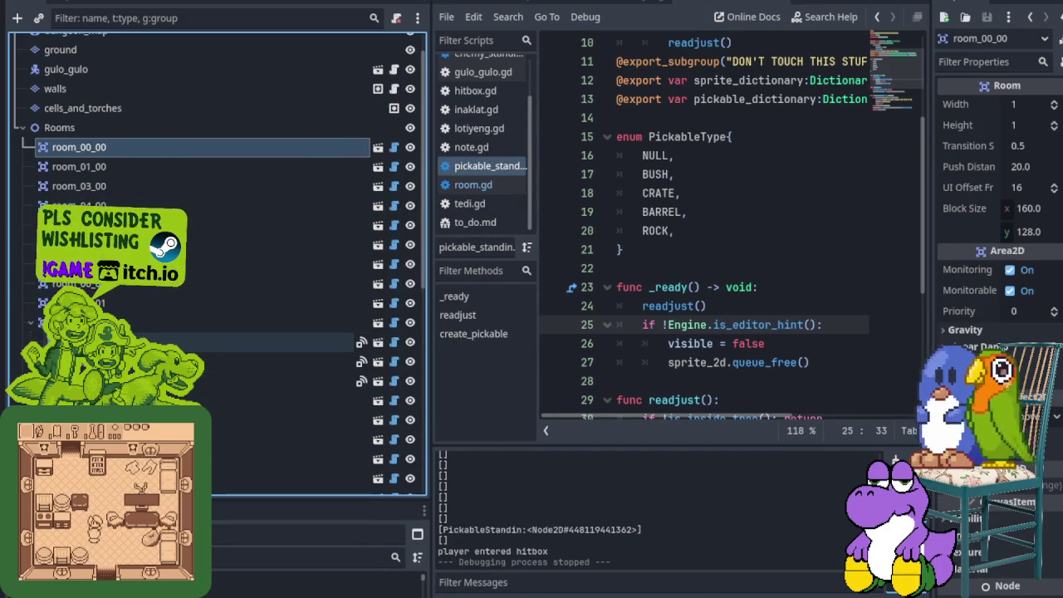
click(166, 342)
scroll(33, 332, down, 3)
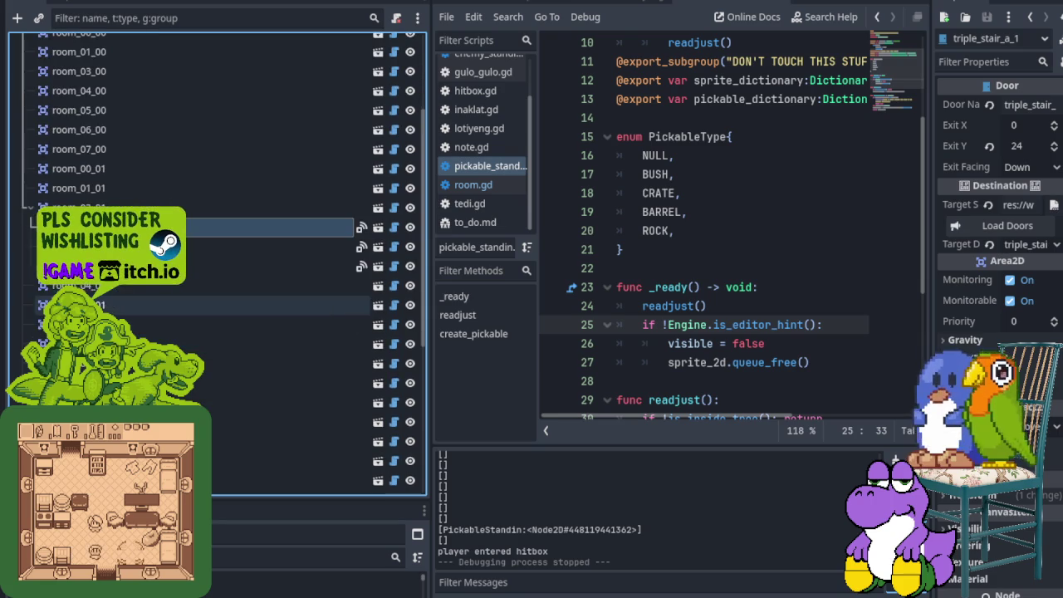
scroll(33, 332, down, 2)
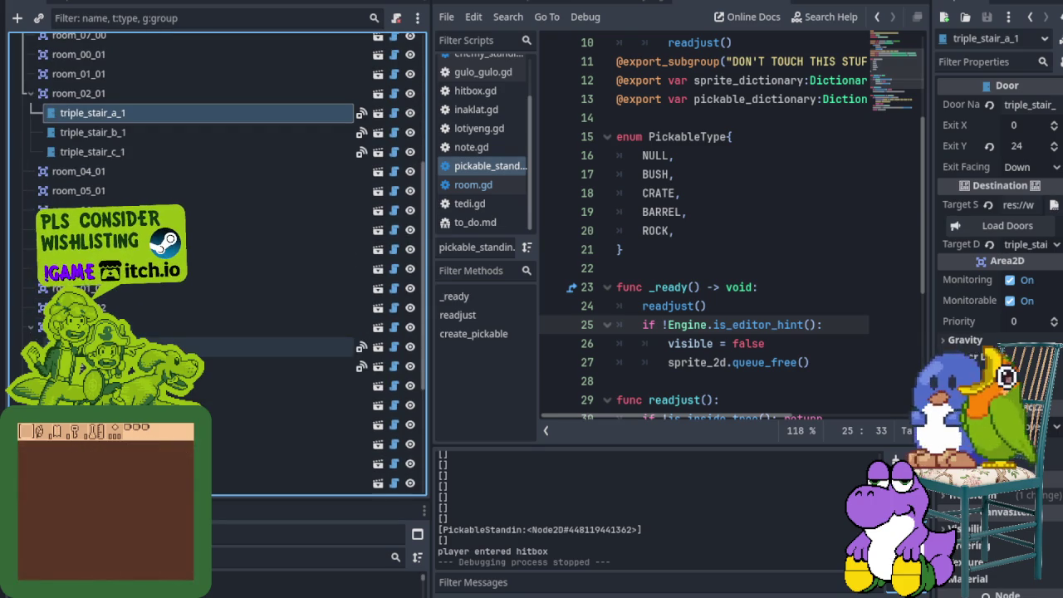
scroll(34, 332, down, 1)
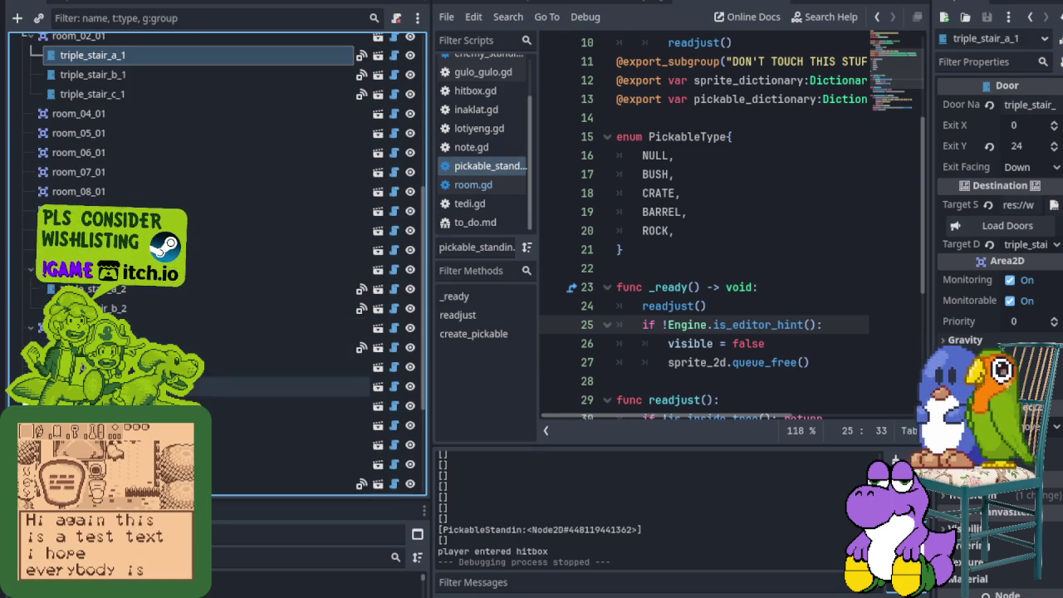
scroll(29, 330, down, 3)
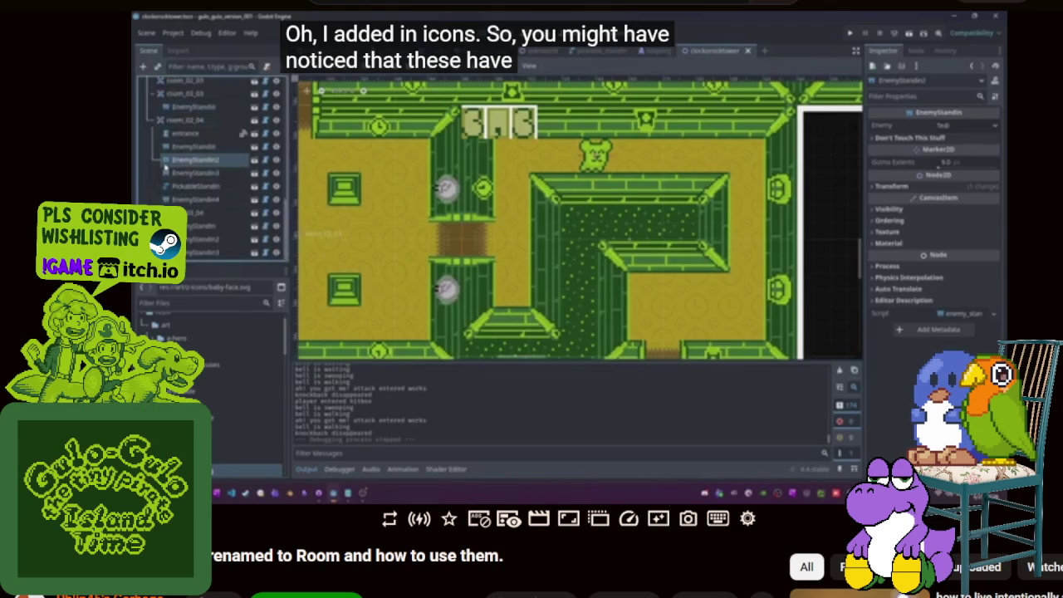
- Seek to room_02_01's three triple_stair doors and pause there
click(423, 325)
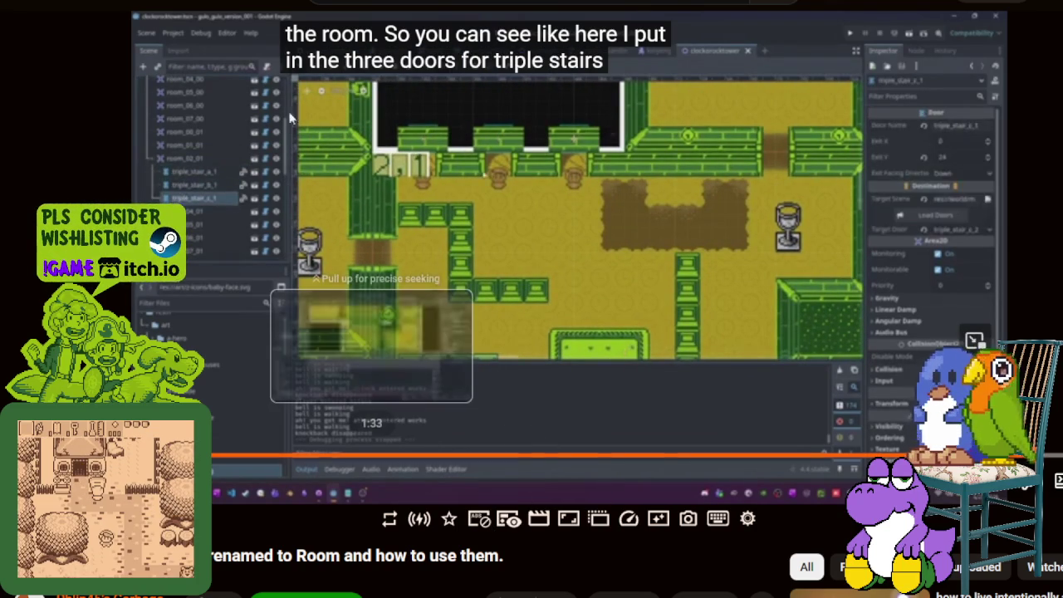
key(space)
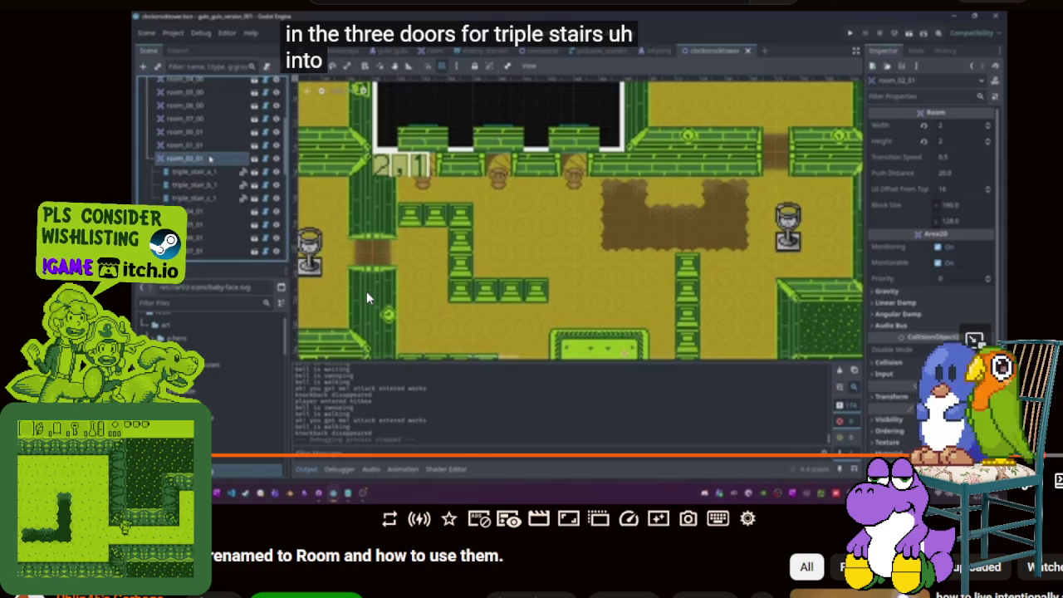
- Resume the devlog video, then pause it again on the triple_stair door nodes
click(459, 316)
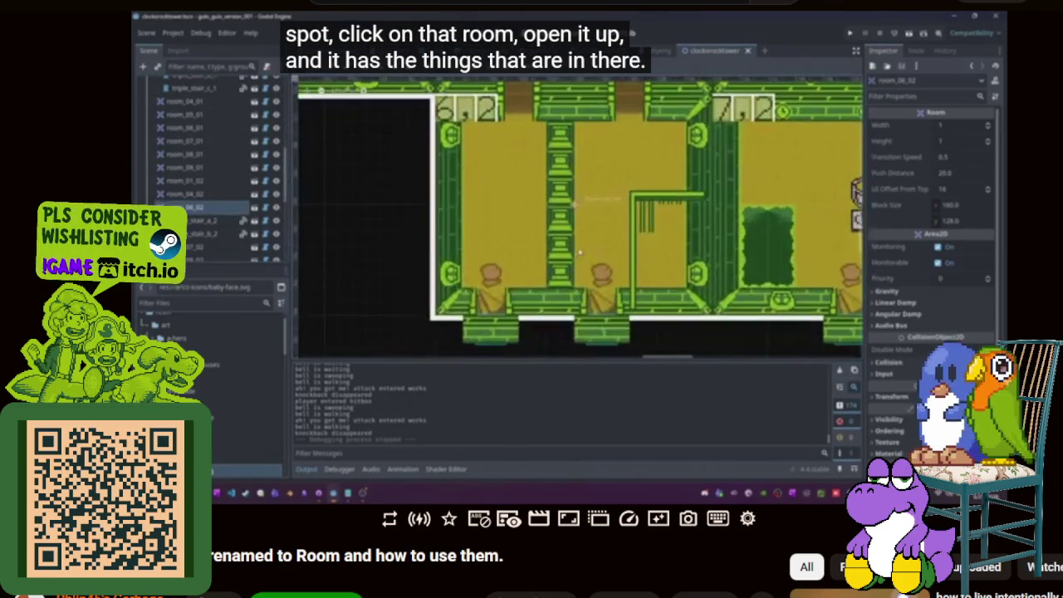
click(340, 322)
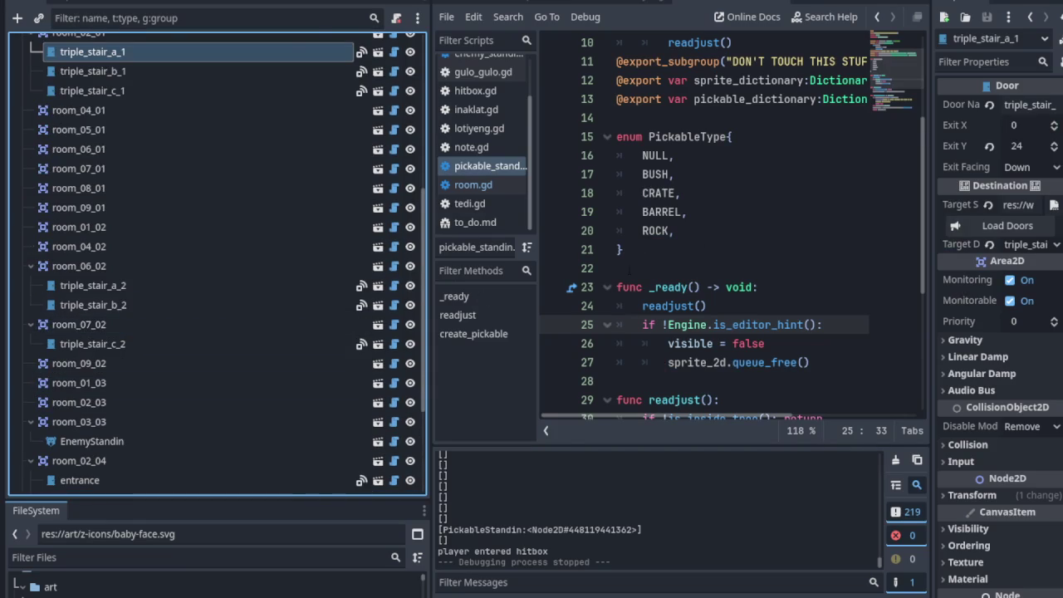
- Narrow the Scene dock so the script's PickableType enum code gets more width
scroll(192, 338, down, 3)
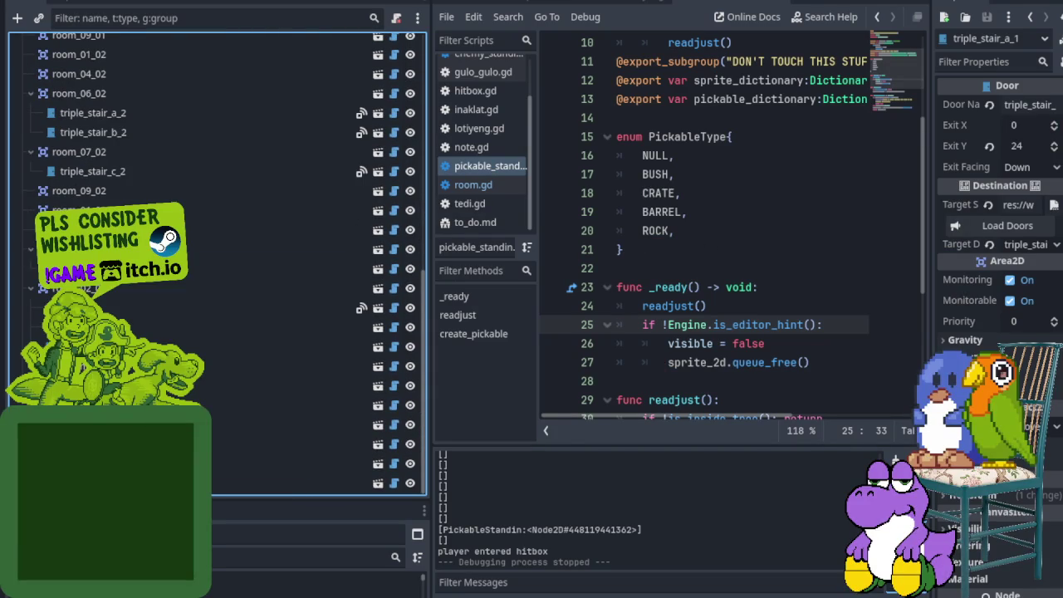
drag(428, 354, 121, 354)
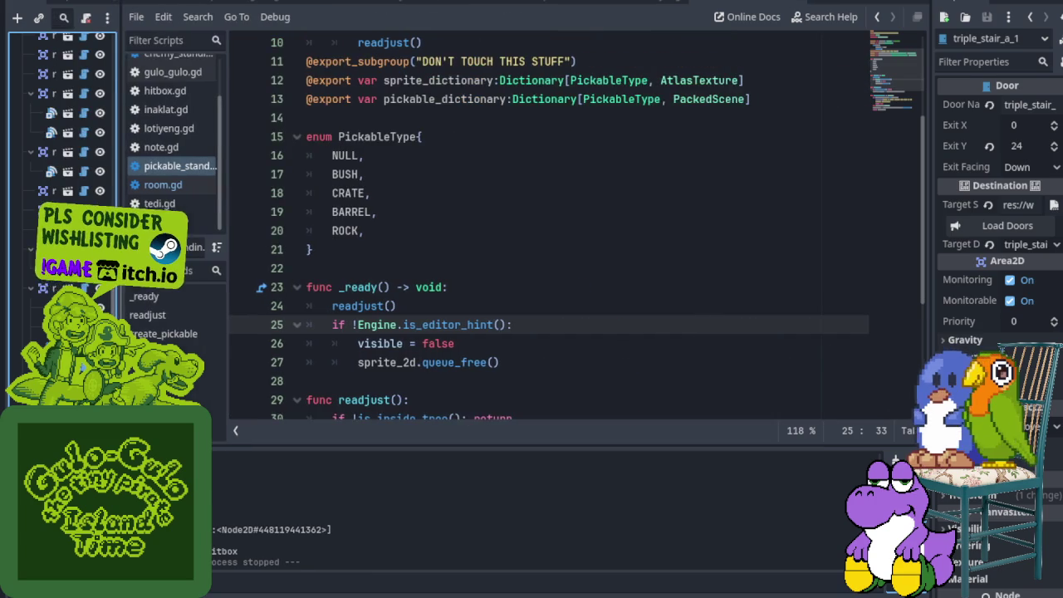
click(339, 136)
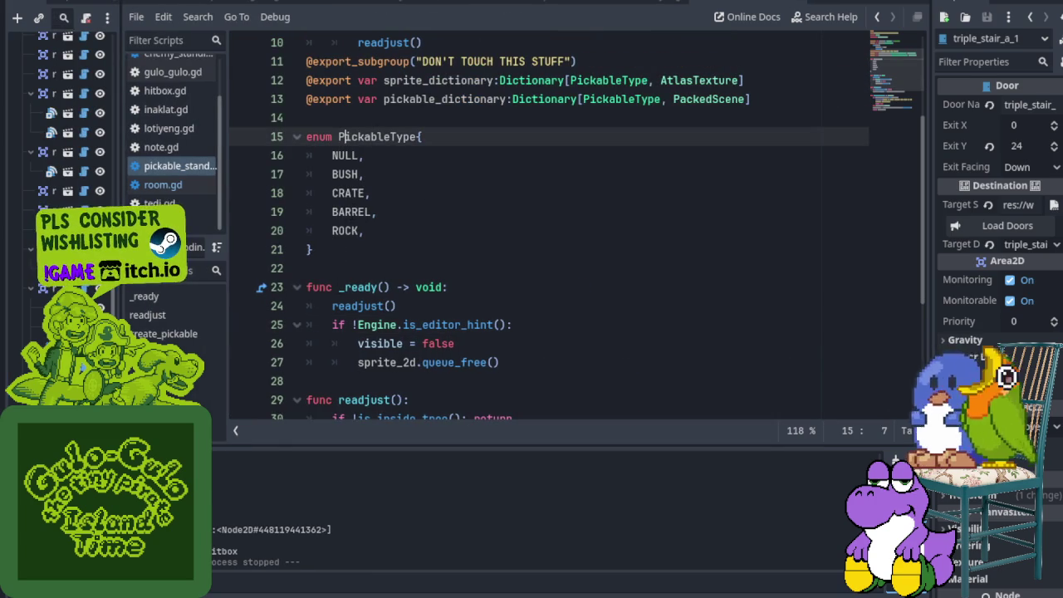
- Scroll the script, enlarge the script list and open the to_do.md notes
scroll(644, 261, down, 3)
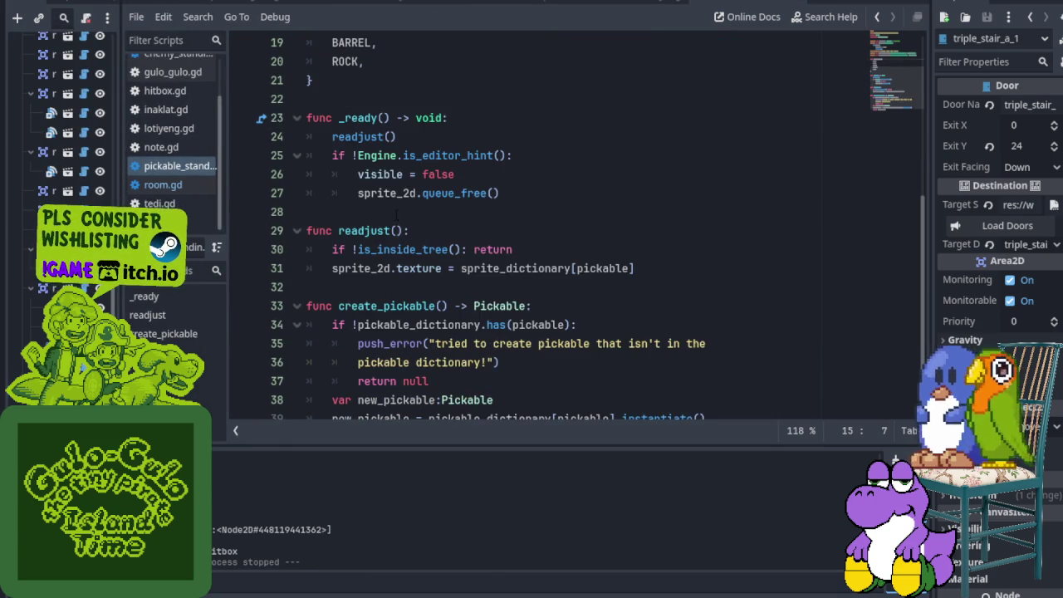
scroll(644, 262, down, 1)
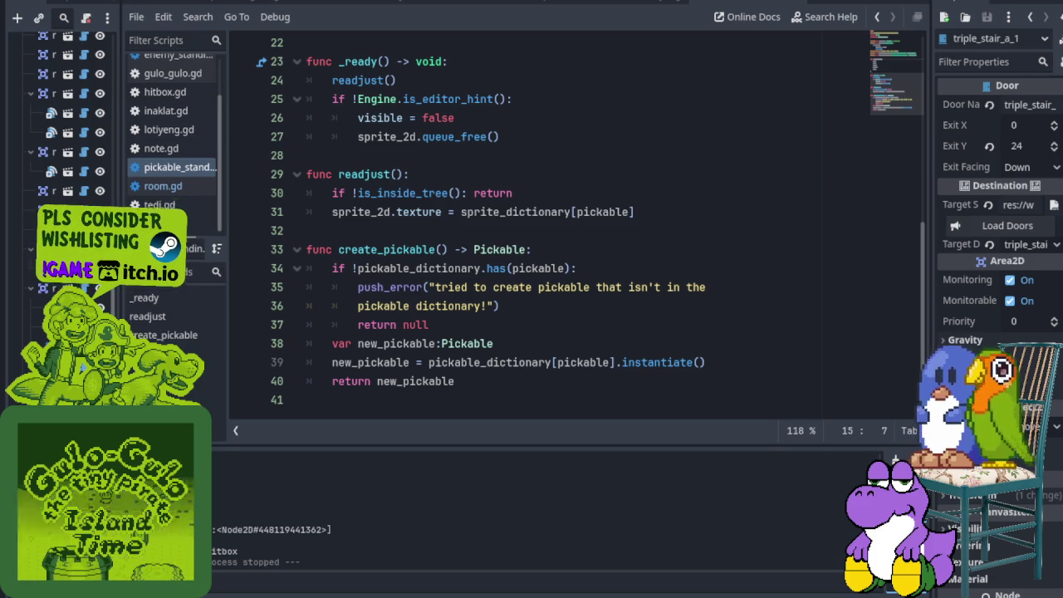
drag(166, 239, 166, 357)
click(181, 280)
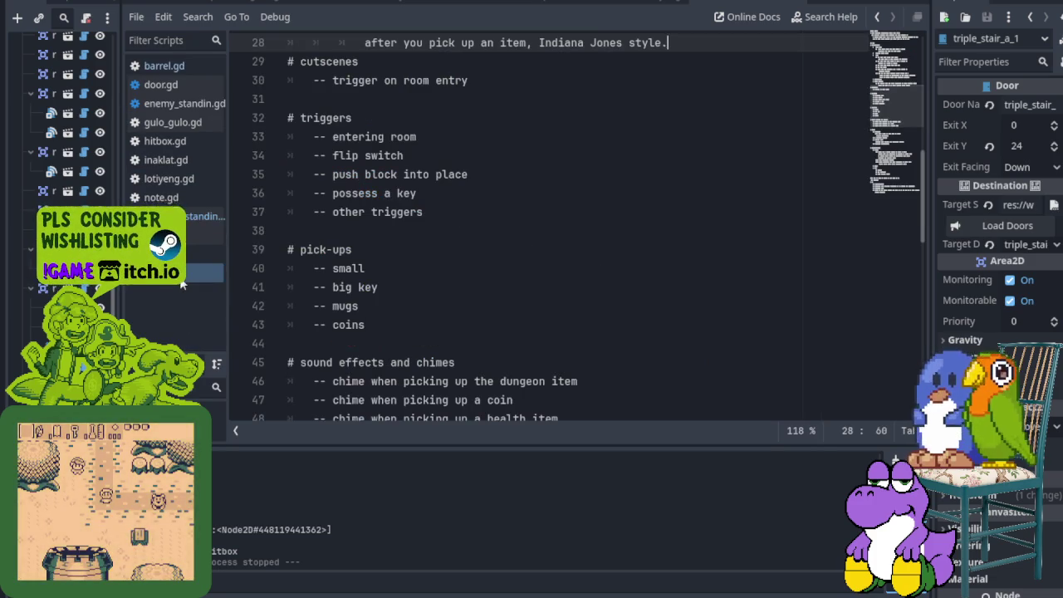
- Point out the Fixed head-glitch note and the activateable section heading at the top
scroll(565, 232, up, 2)
scroll(564, 233, up, 2)
scroll(564, 232, up, 5)
scroll(565, 232, up, 1)
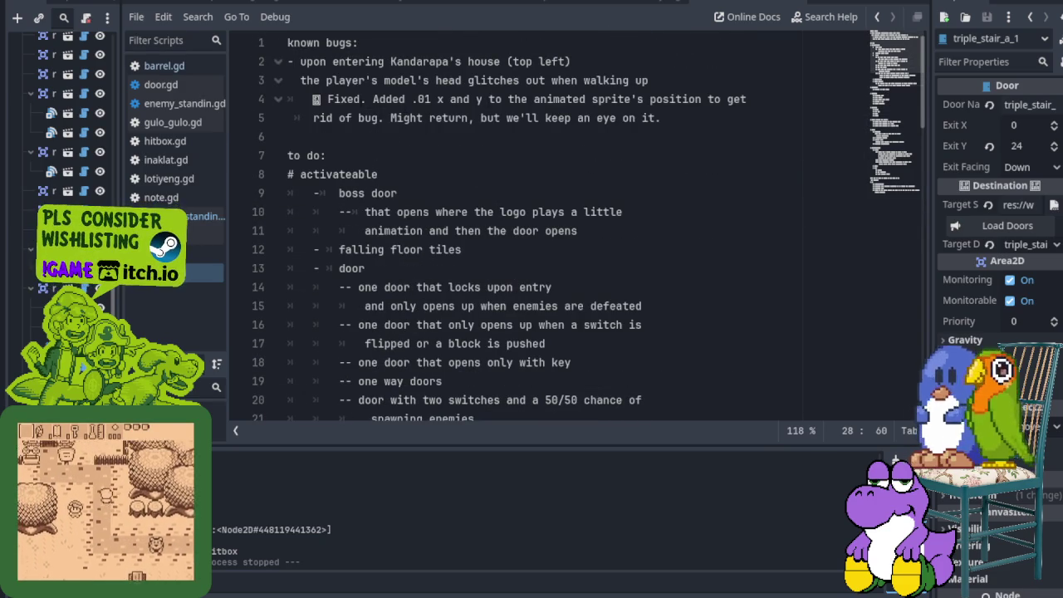
click(359, 99)
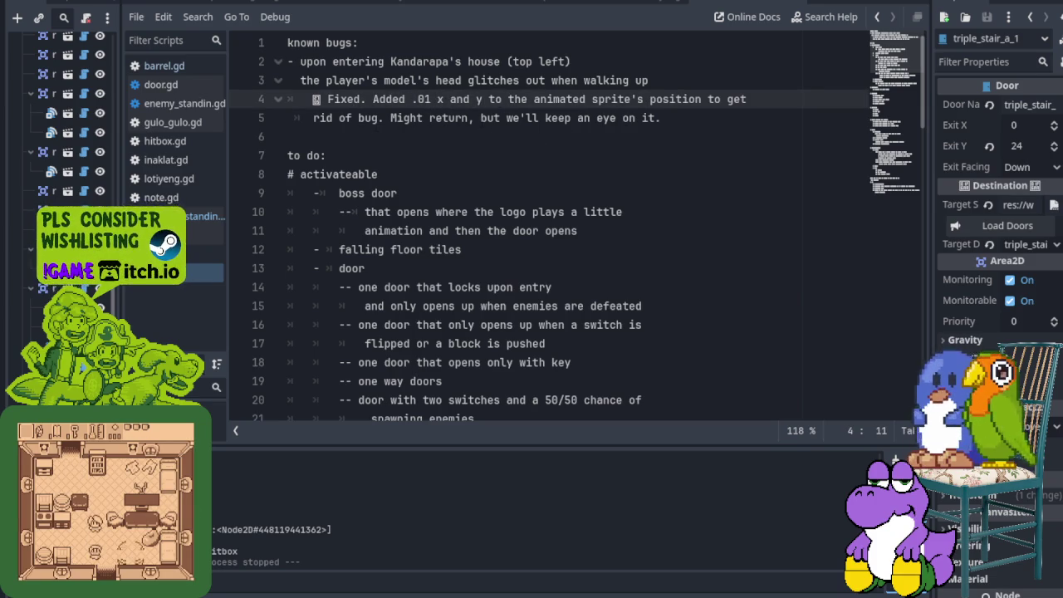
click(313, 174)
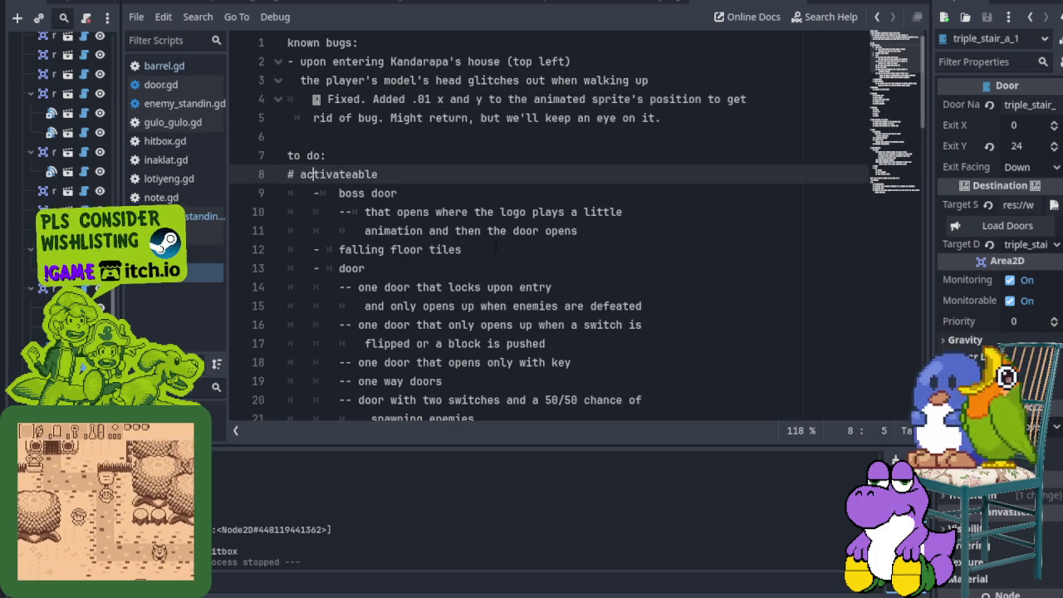
- Scroll down the notes and select the emojis before the respawn and spawning-enemies entries
scroll(487, 244, down, 1)
scroll(481, 232, down, 1)
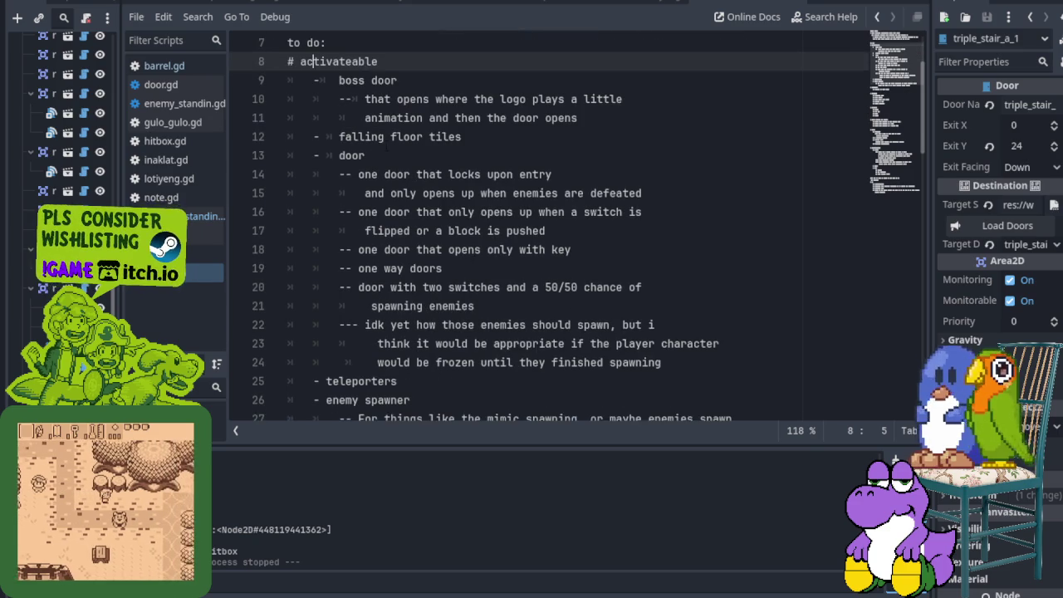
scroll(469, 199, down, 1)
scroll(470, 199, down, 1)
scroll(470, 203, down, 2)
scroll(469, 206, down, 1)
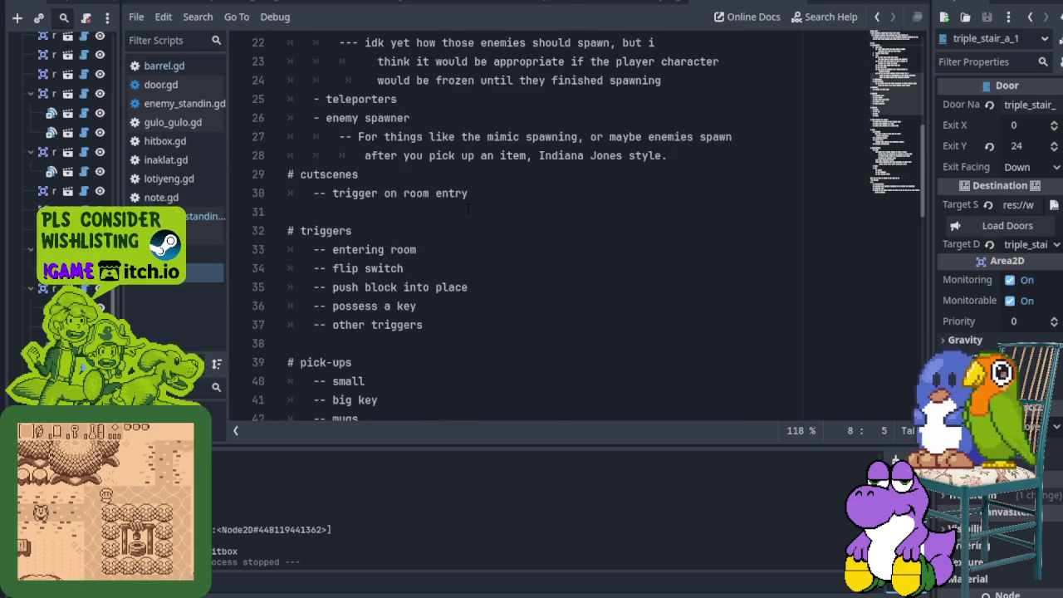
scroll(469, 209, down, 2)
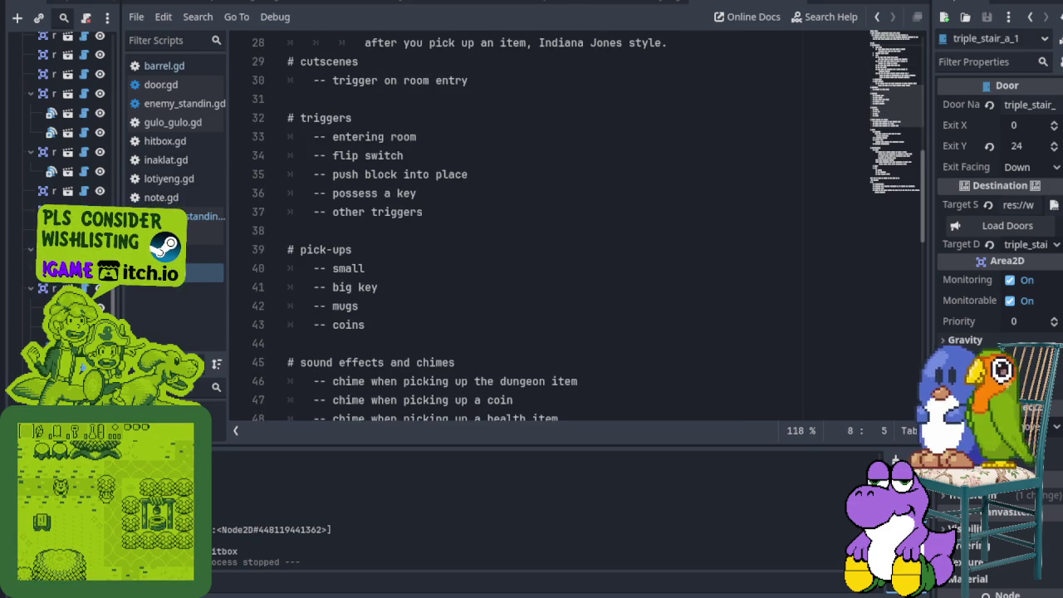
scroll(470, 208, down, 2)
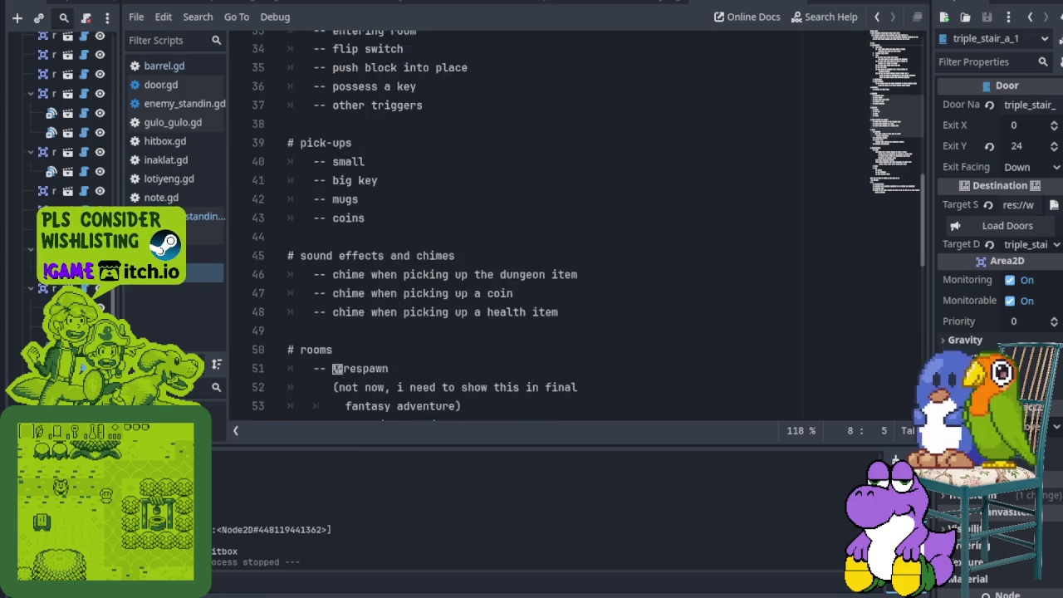
scroll(469, 208, down, 2)
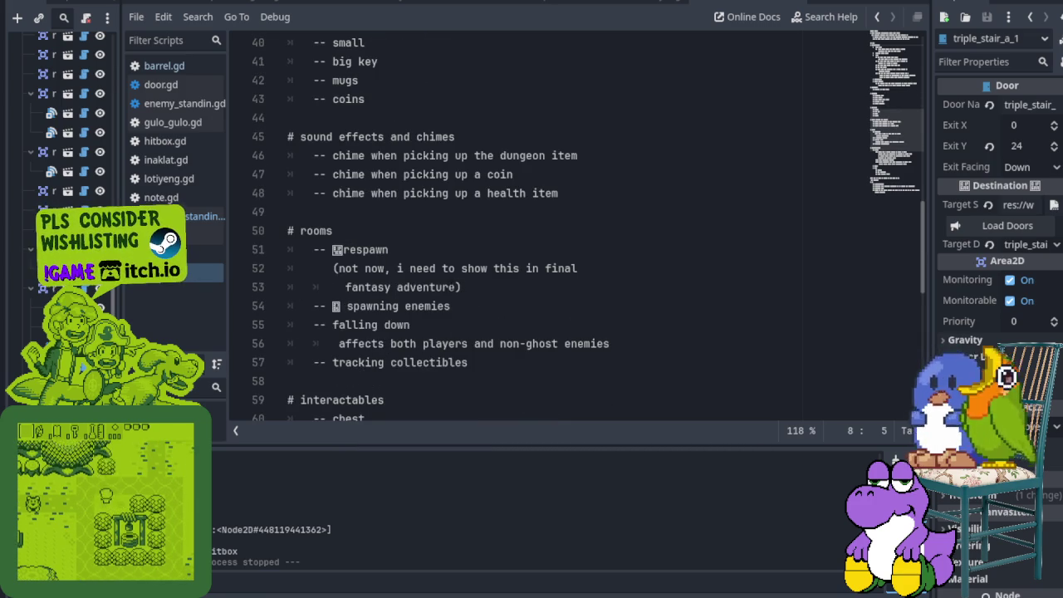
scroll(470, 208, down, 3)
scroll(470, 207, up, 1)
click(333, 137)
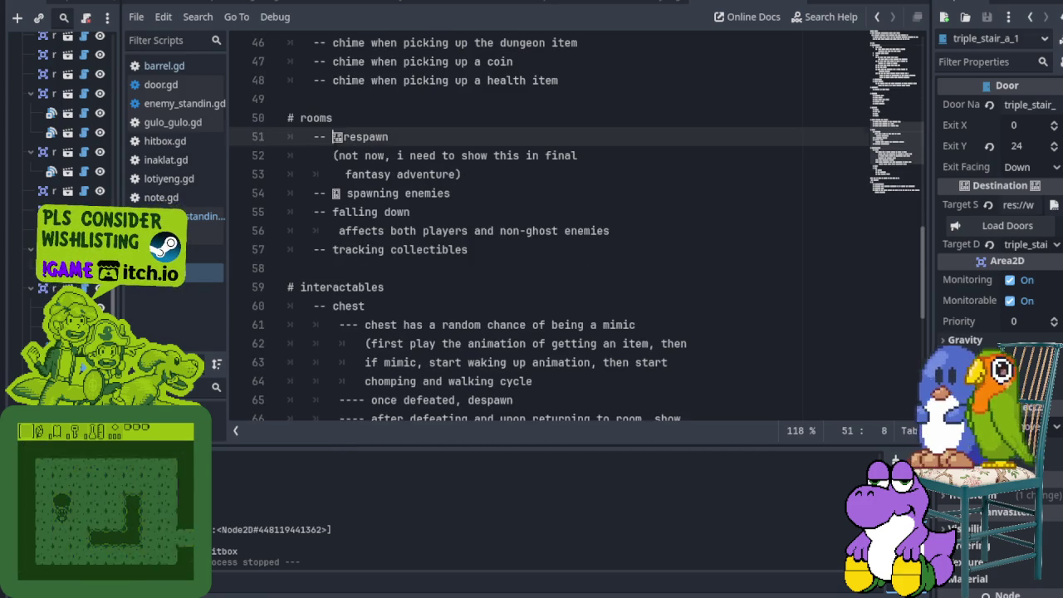
key(shift+Right)
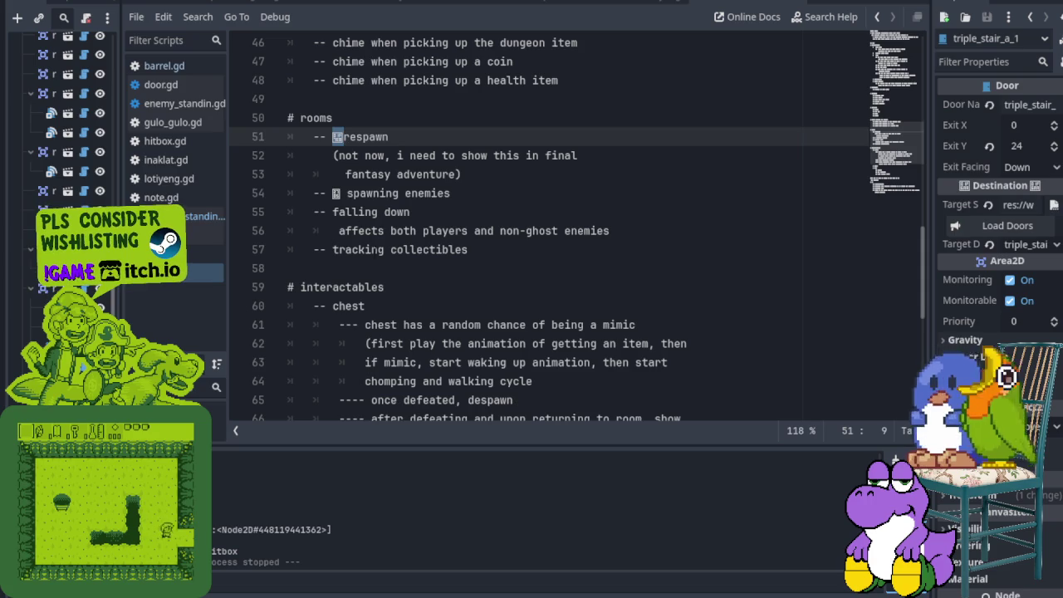
key(Down)
key(Down)
key(Down)
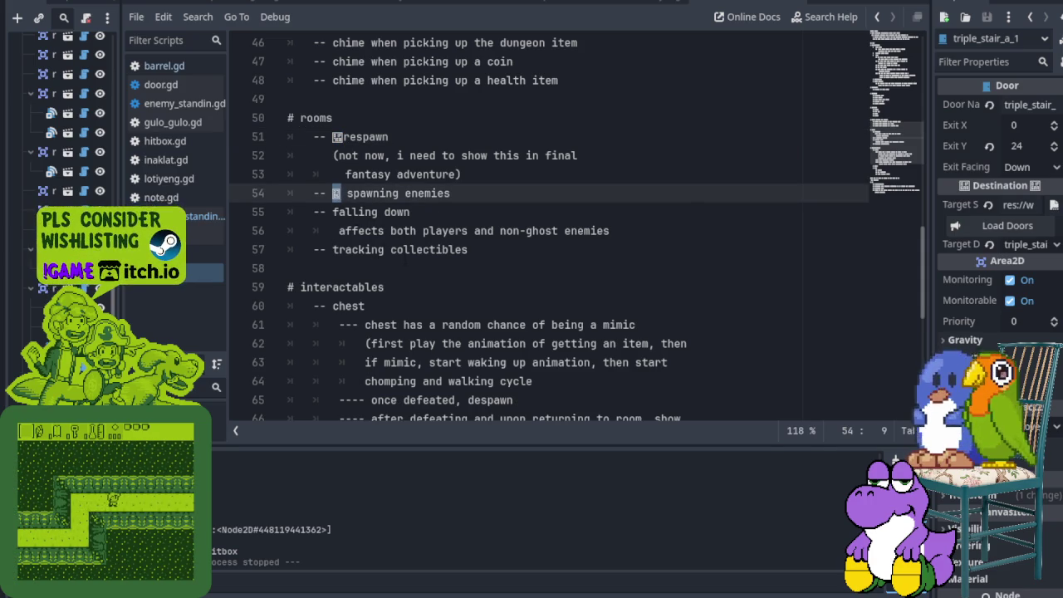
- Scroll further through the notes, then return to line 1
scroll(390, 271, down, 3)
scroll(393, 271, down, 2)
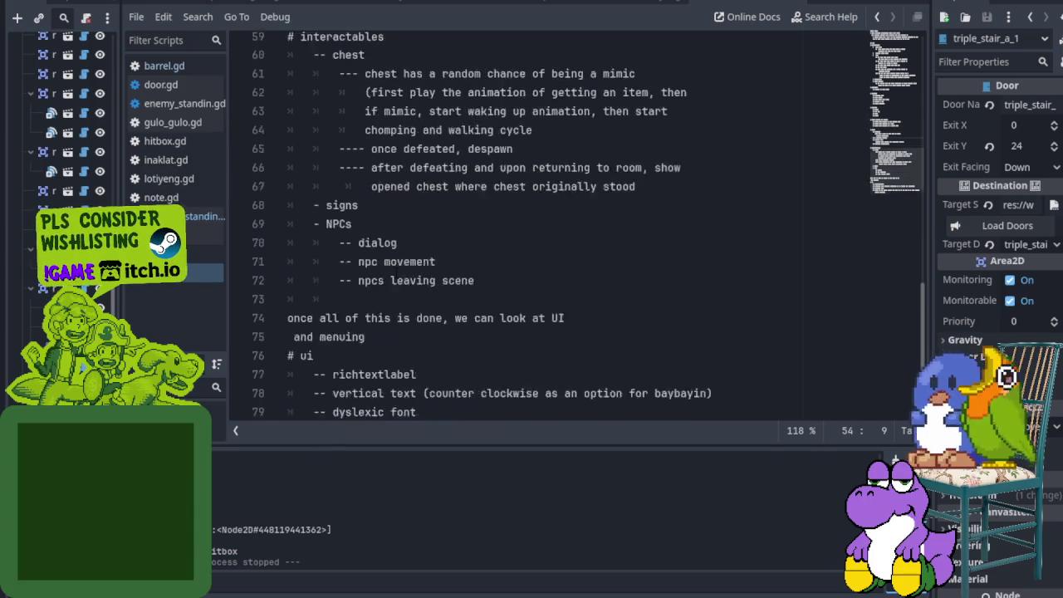
scroll(396, 272, down, 2)
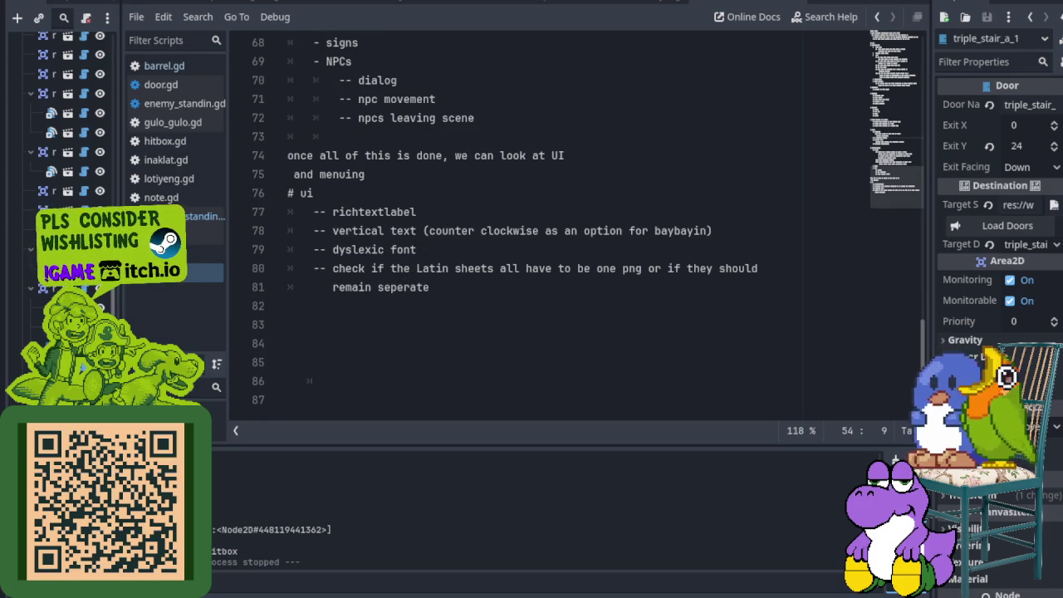
scroll(540, 249, up, 6)
scroll(540, 249, up, 4)
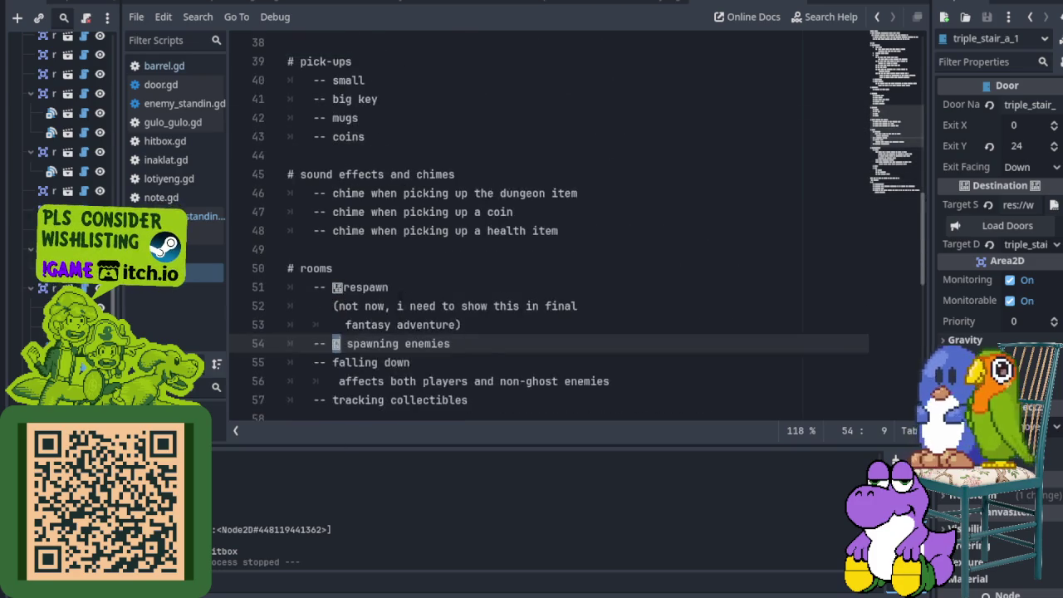
scroll(540, 249, up, 1)
scroll(540, 249, up, 3)
scroll(540, 249, up, 2)
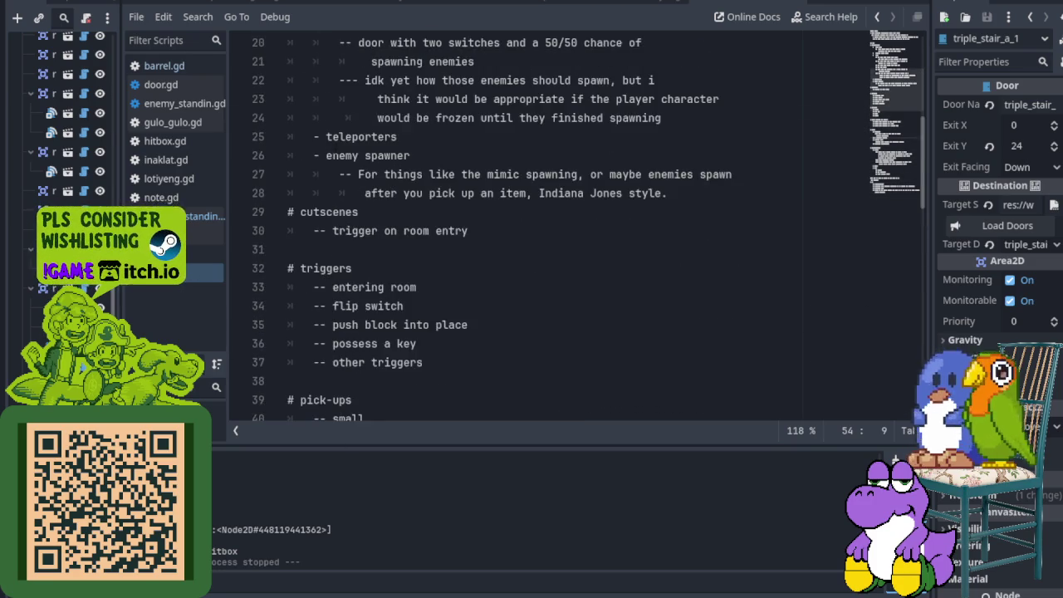
scroll(539, 249, up, 2)
scroll(540, 249, up, 4)
scroll(539, 249, up, 1)
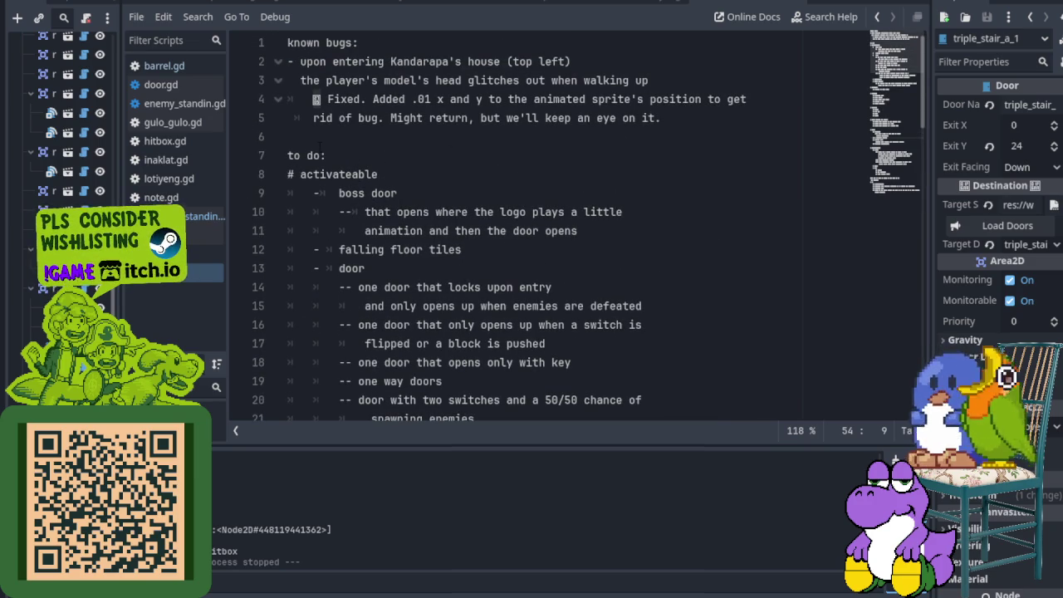
click(390, 174)
key(Down)
key(Down)
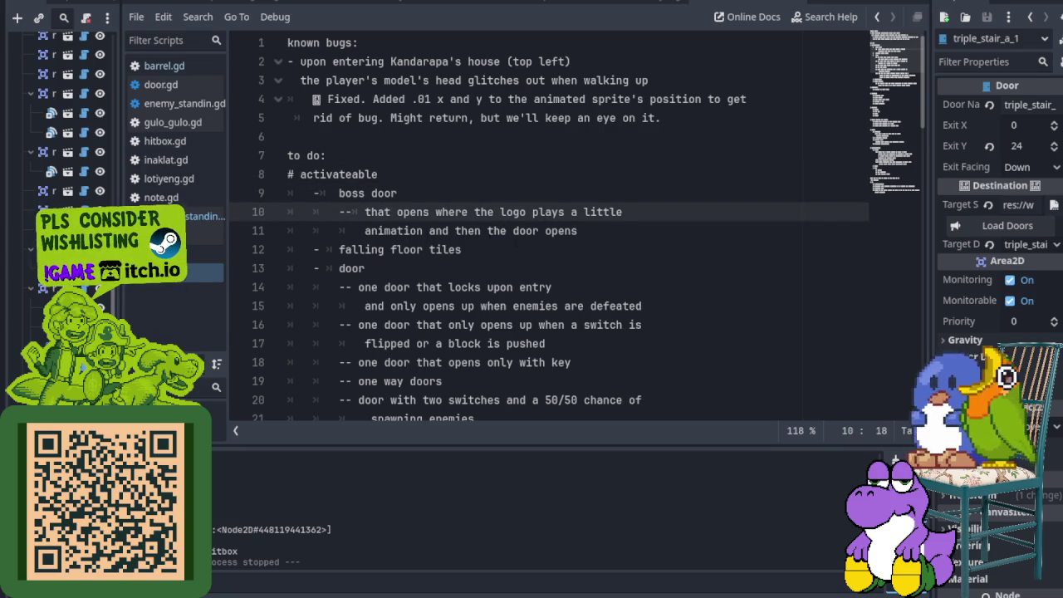
click(359, 249)
click(352, 268)
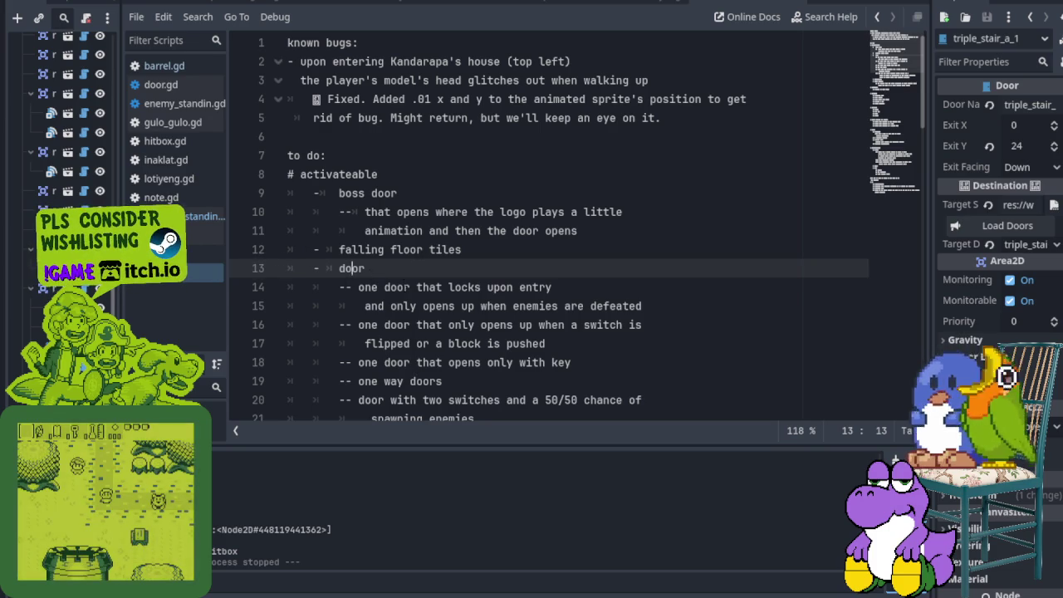
click(405, 288)
click(403, 306)
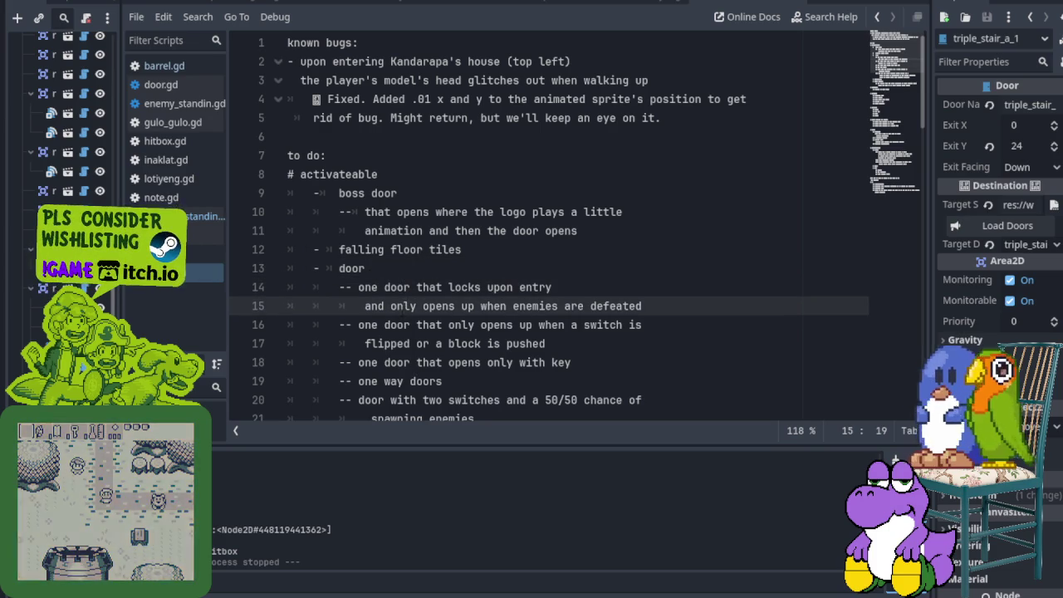
click(386, 325)
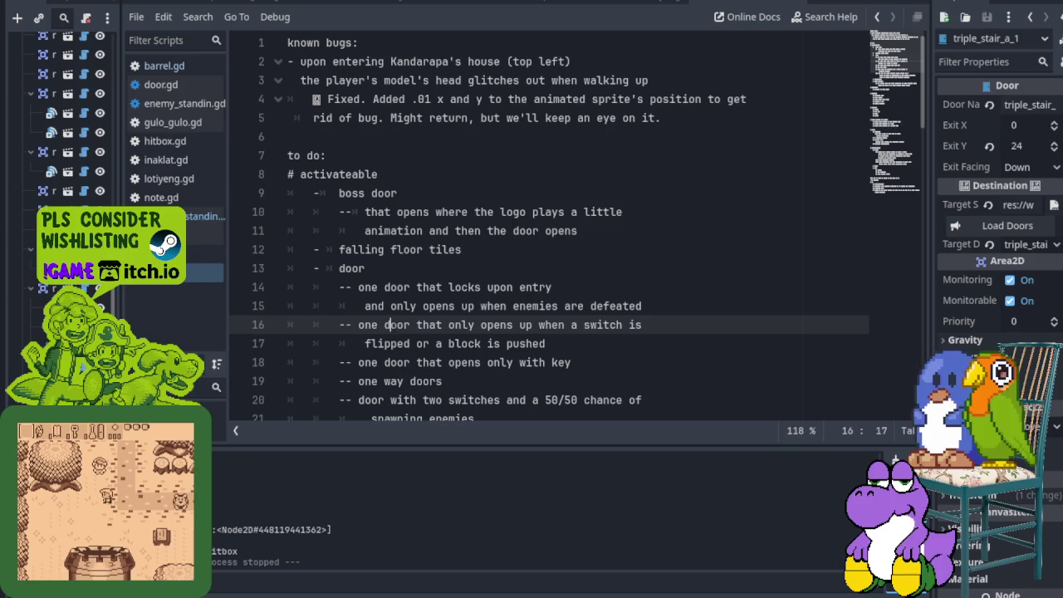
scroll(548, 233, down, 1)
click(385, 288)
click(378, 305)
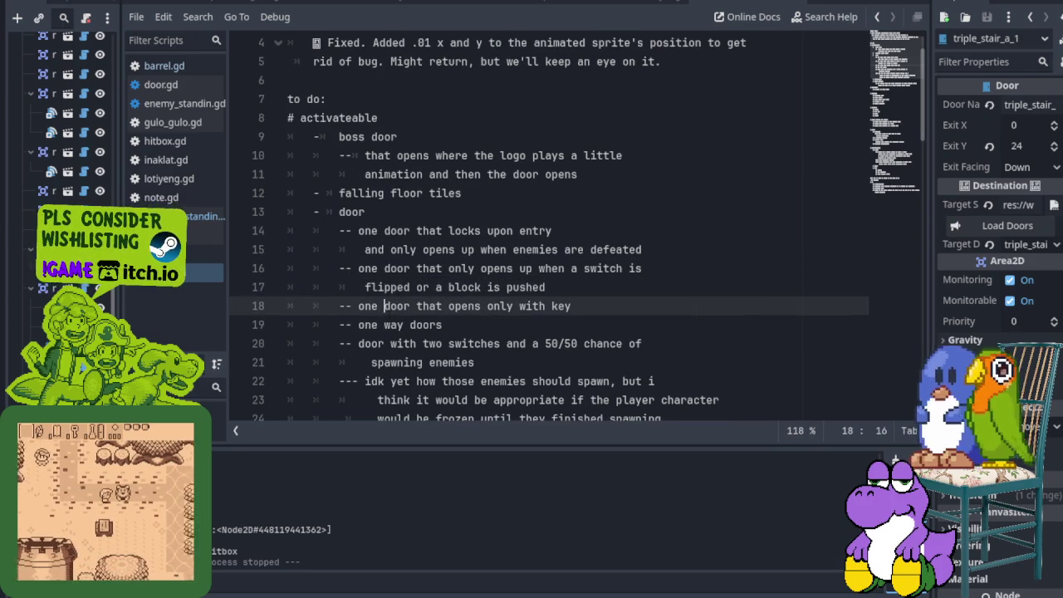
click(390, 324)
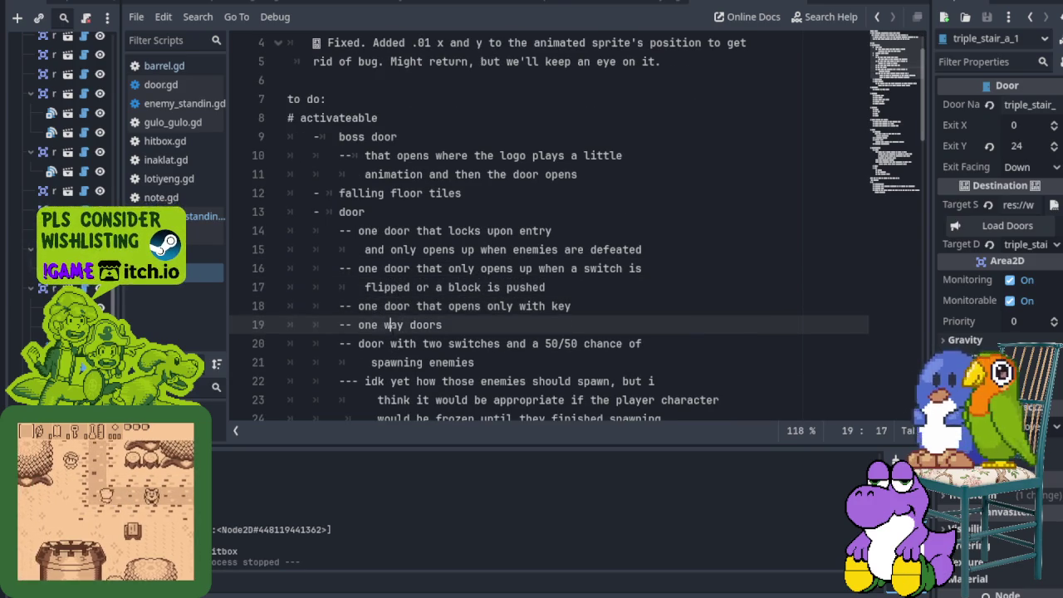
scroll(548, 232, down, 2)
click(389, 231)
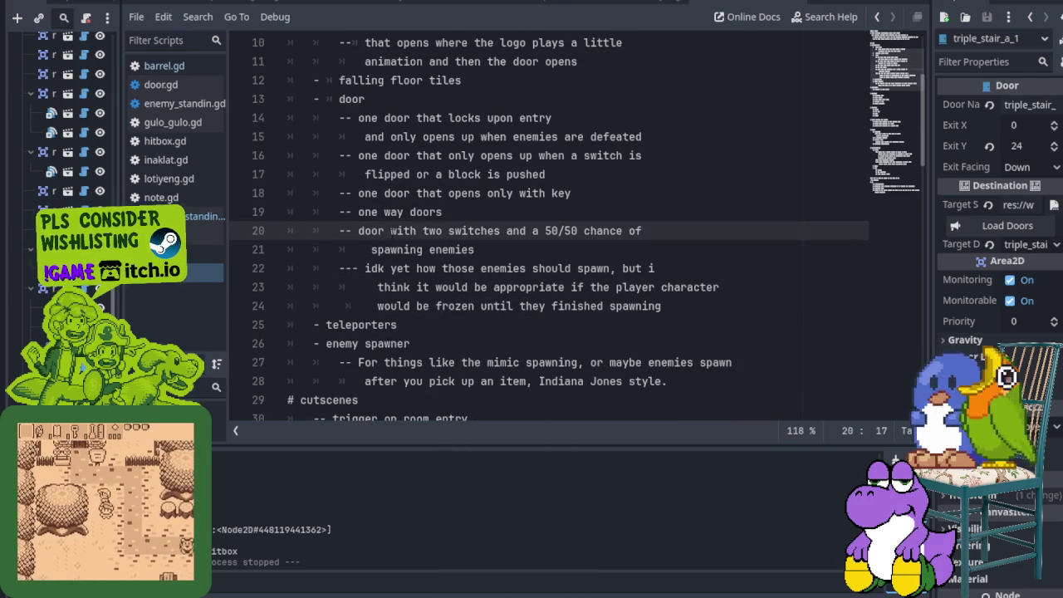
click(390, 249)
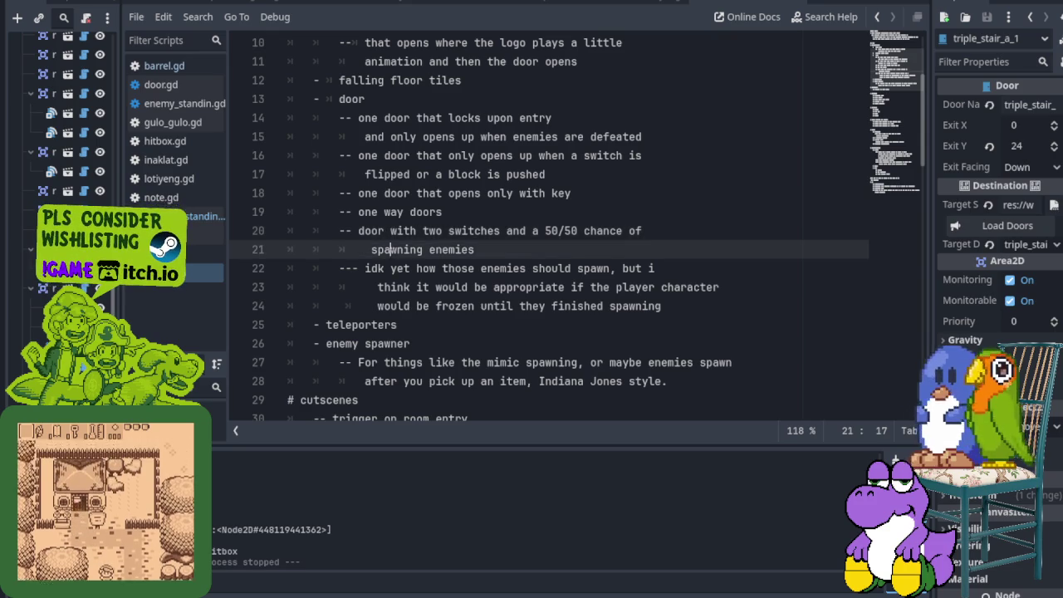
click(385, 268)
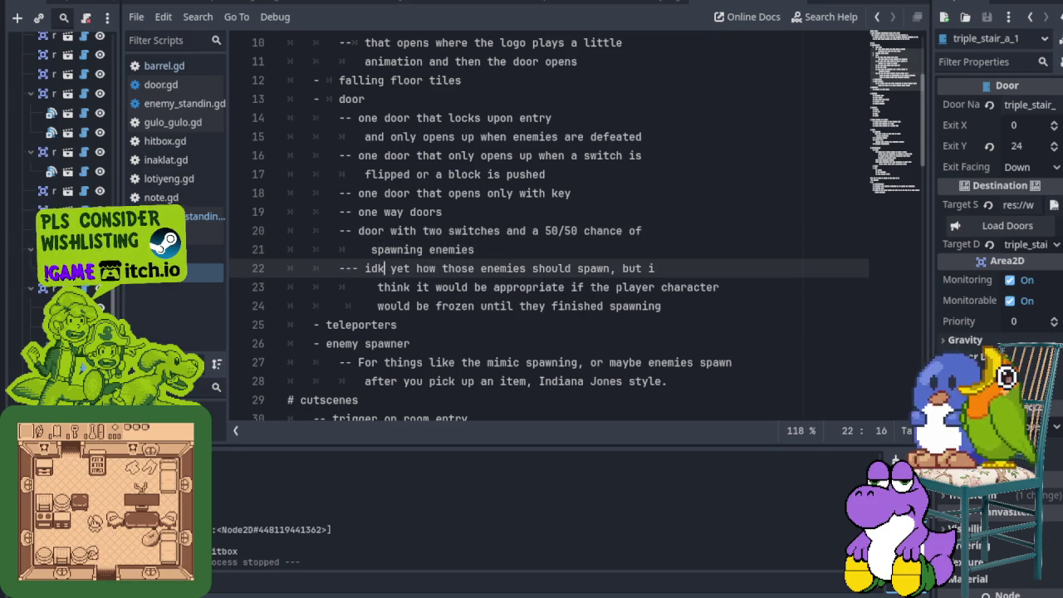
scroll(507, 301, down, 1)
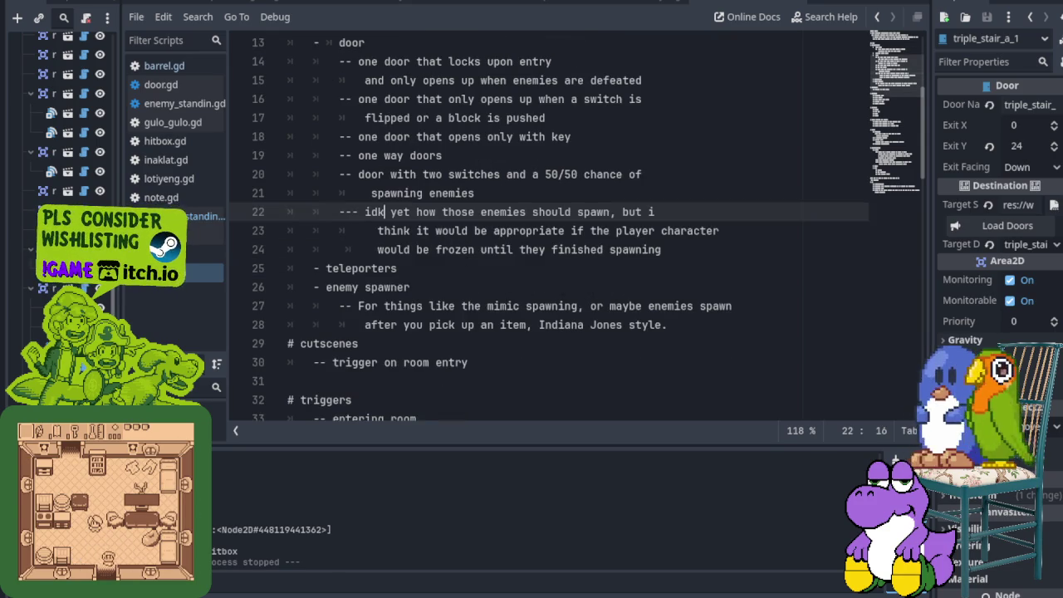
scroll(507, 249, down, 1)
click(357, 212)
click(357, 231)
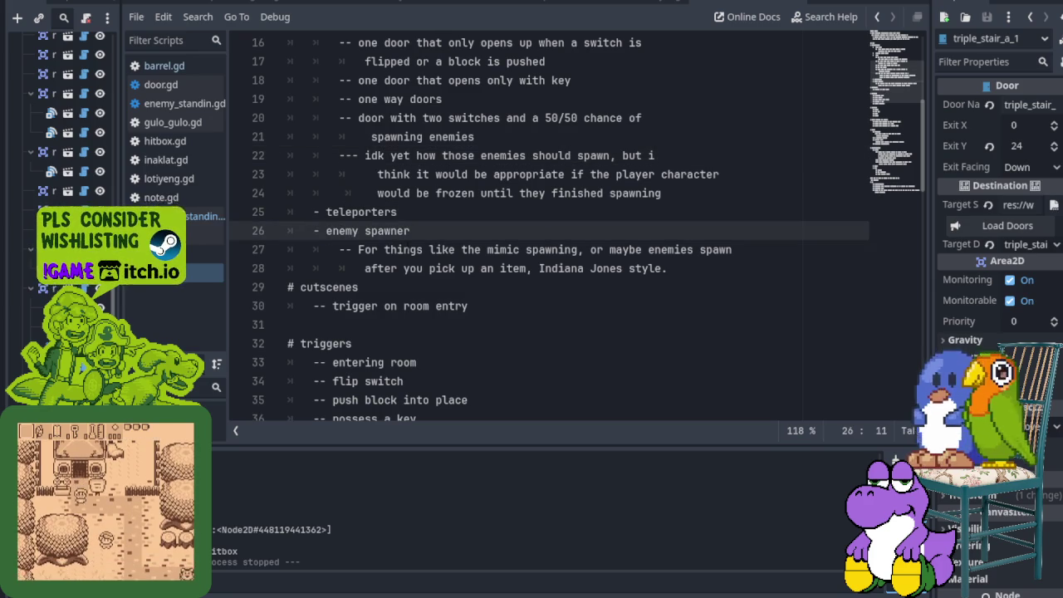
click(403, 249)
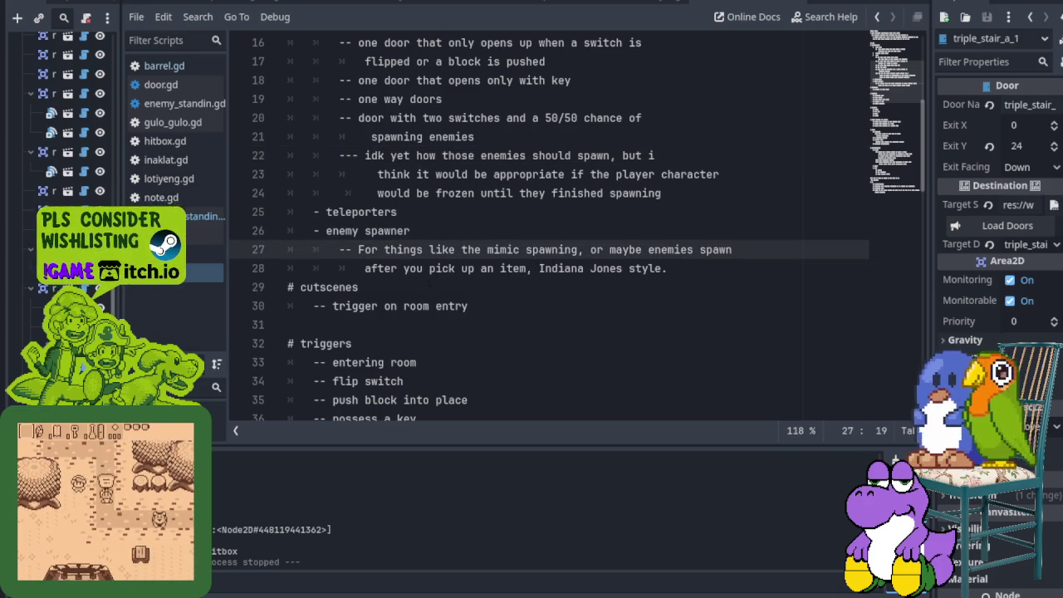
scroll(548, 232, down, 2)
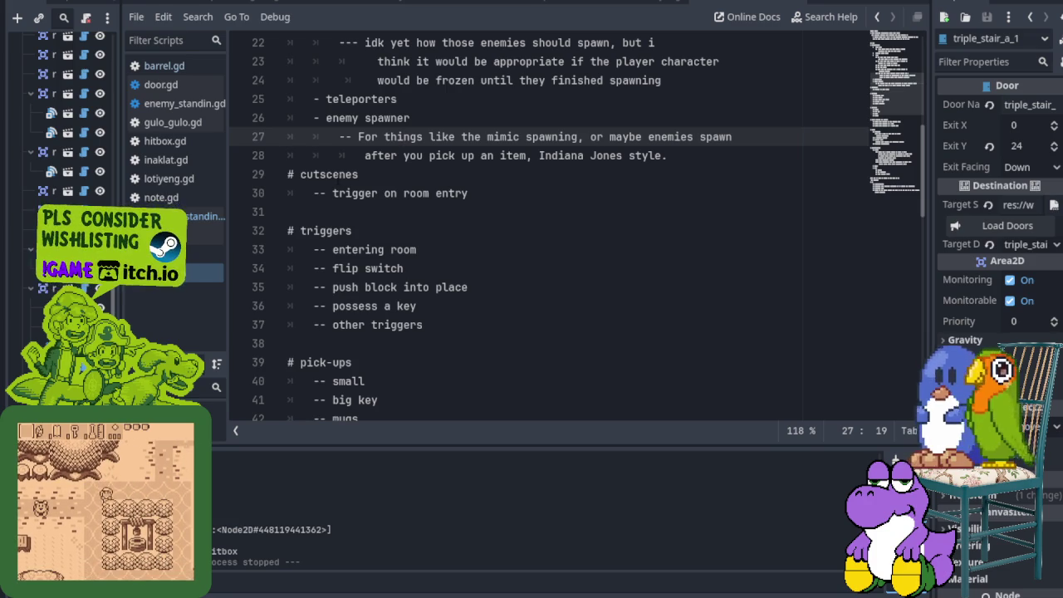
click(339, 175)
click(339, 193)
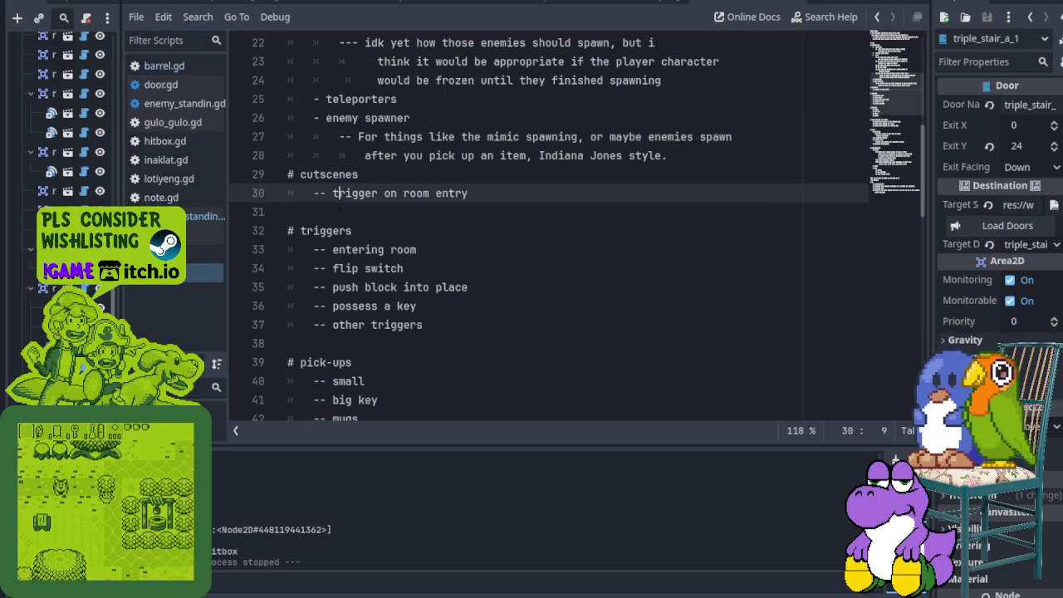
click(323, 231)
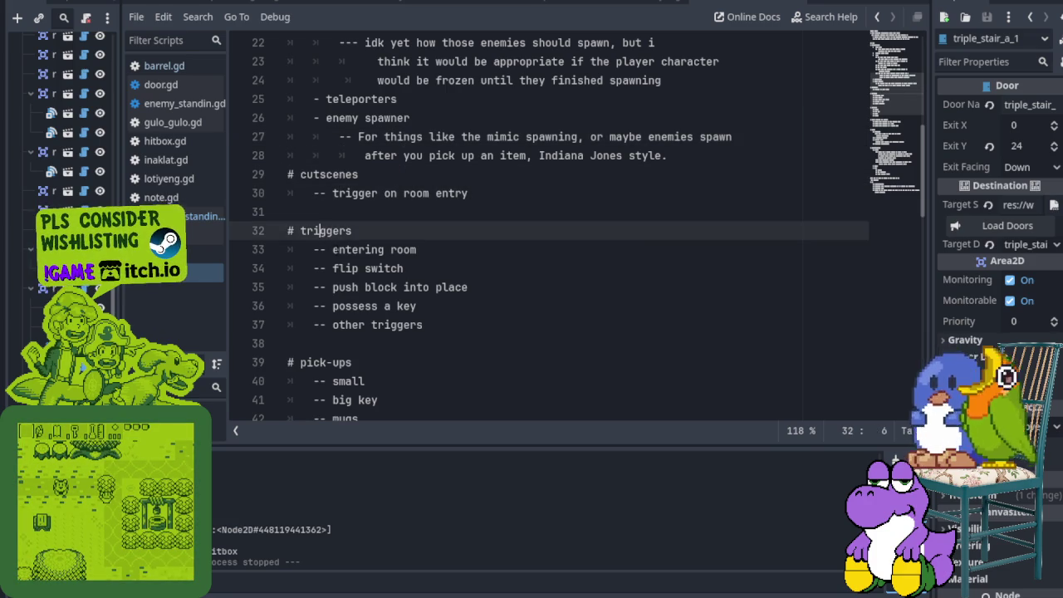
click(325, 249)
click(359, 268)
click(359, 287)
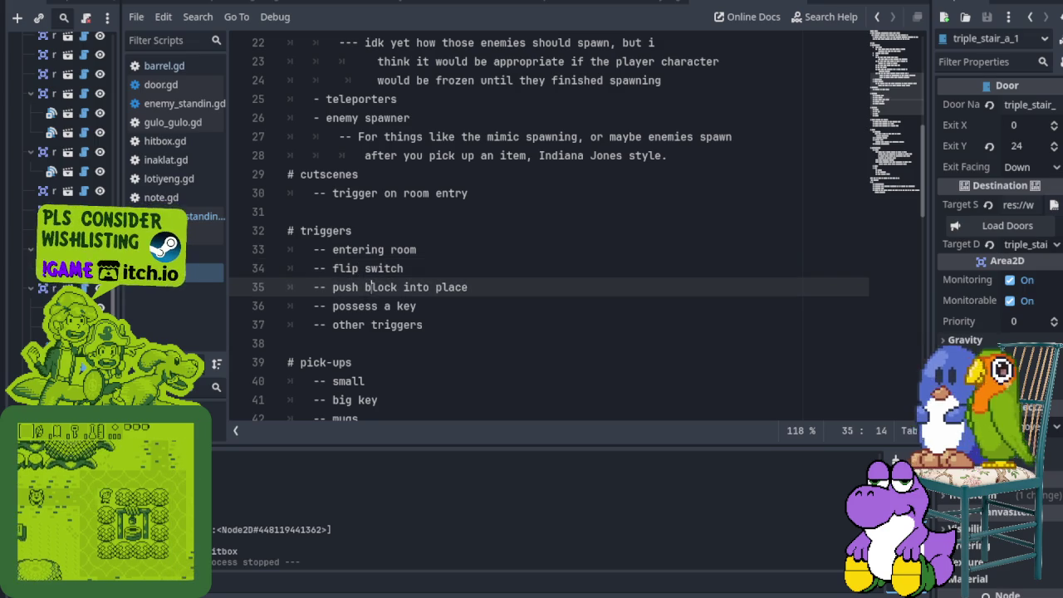
click(358, 305)
click(358, 324)
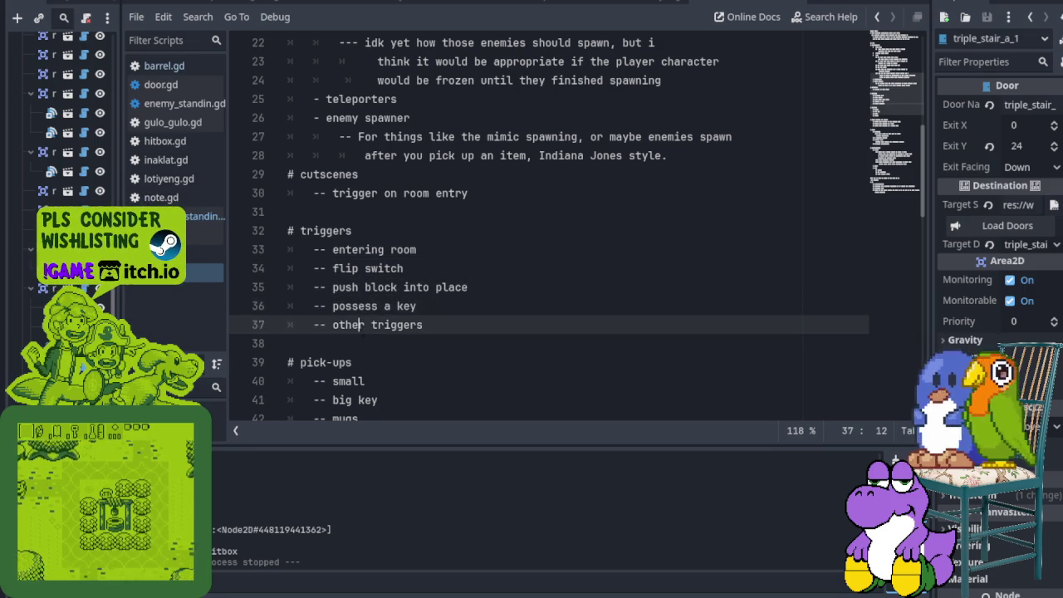
scroll(359, 325, down, 2)
scroll(358, 325, down, 1)
click(344, 212)
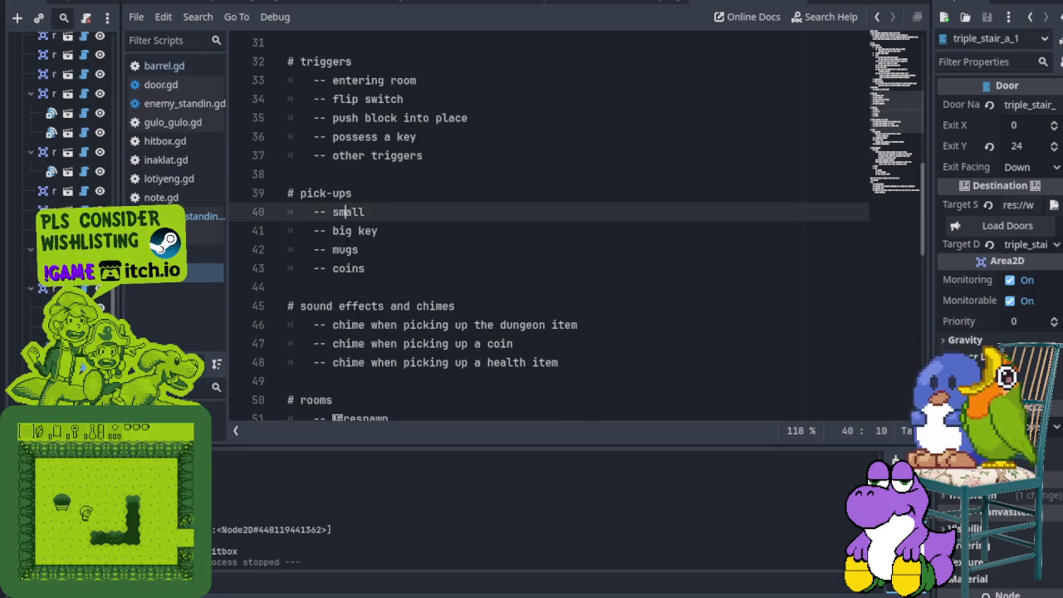
click(345, 231)
click(345, 249)
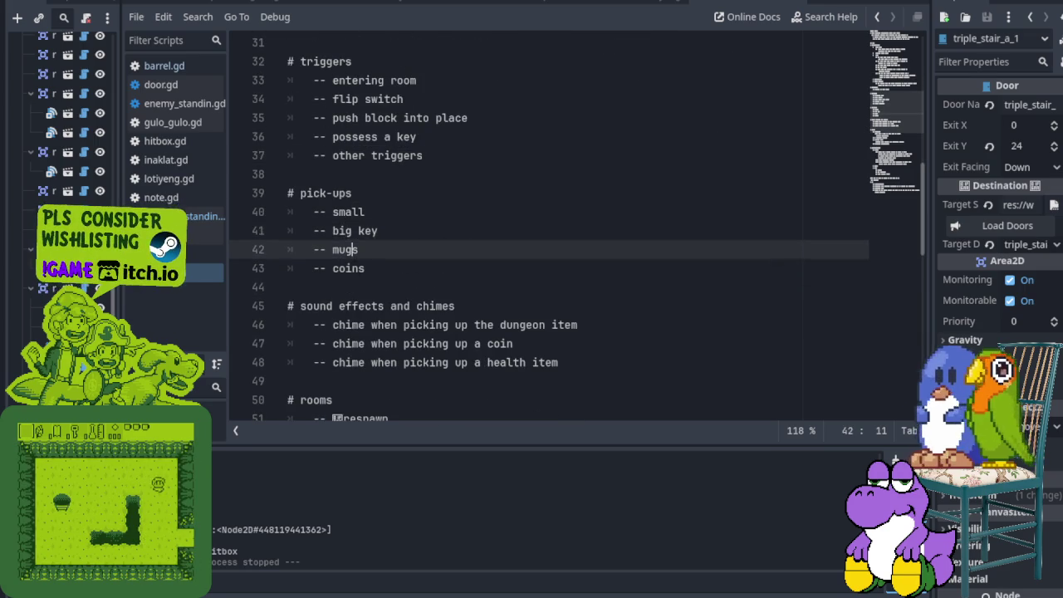
click(345, 268)
scroll(344, 212, down, 1)
scroll(345, 212, down, 1)
click(344, 193)
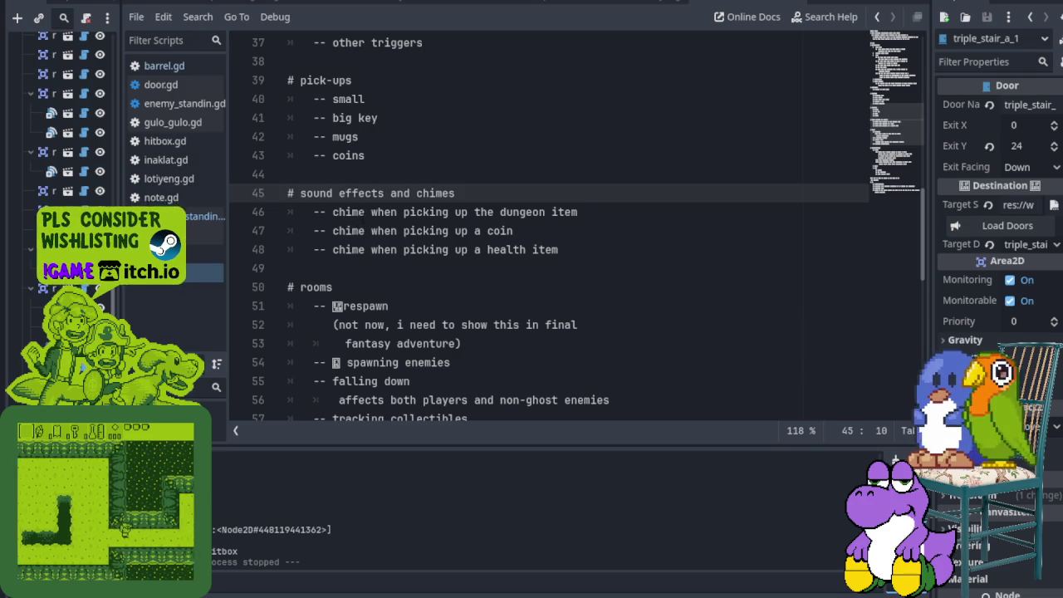
click(364, 212)
click(371, 231)
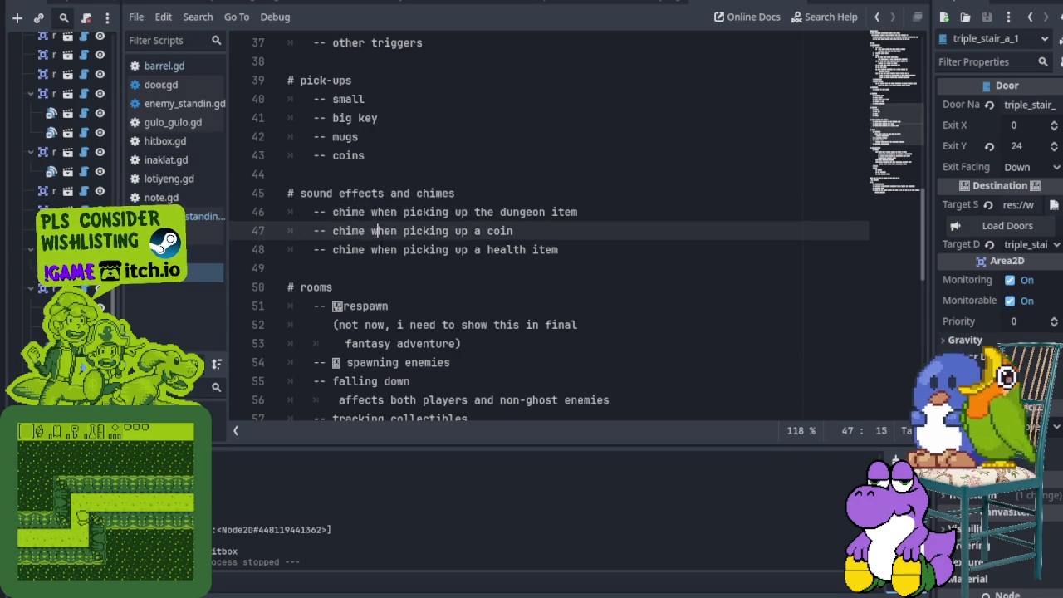
click(371, 249)
scroll(371, 249, down, 1)
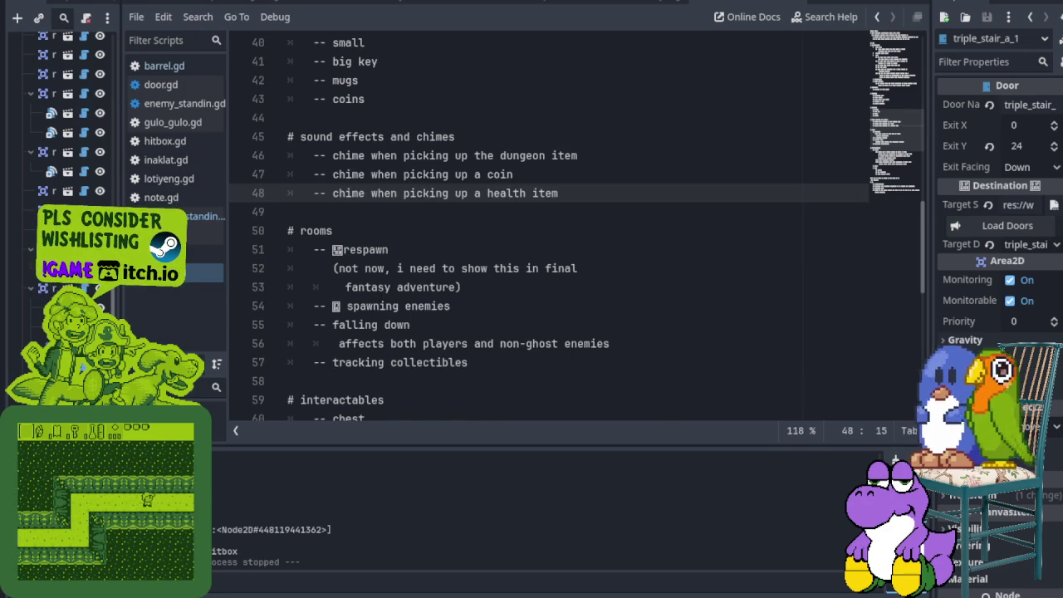
scroll(371, 193, down, 1)
click(371, 174)
click(366, 193)
drag(397, 211, 485, 212)
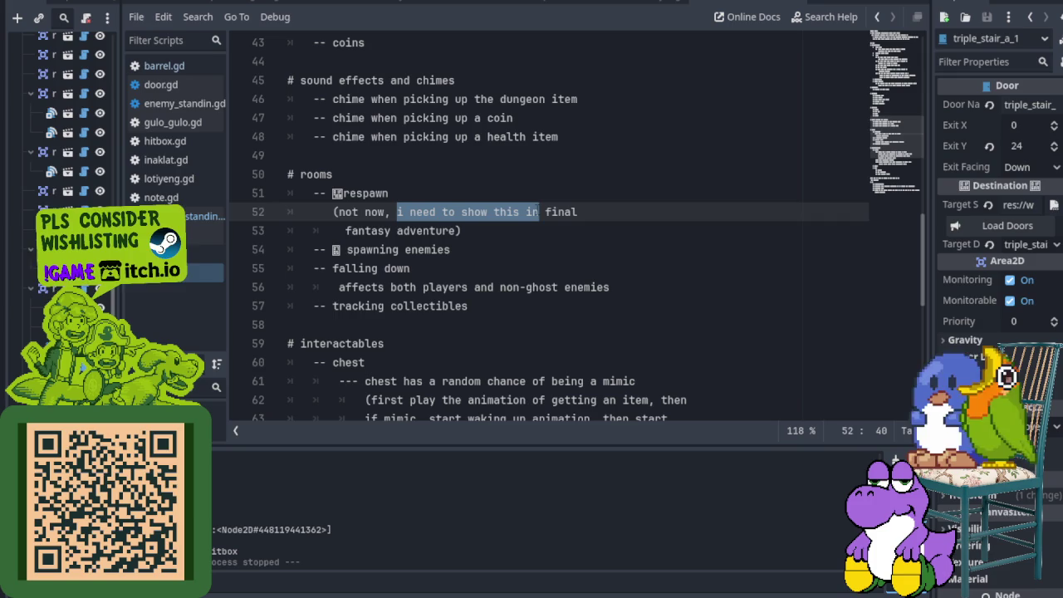
drag(347, 249, 423, 249)
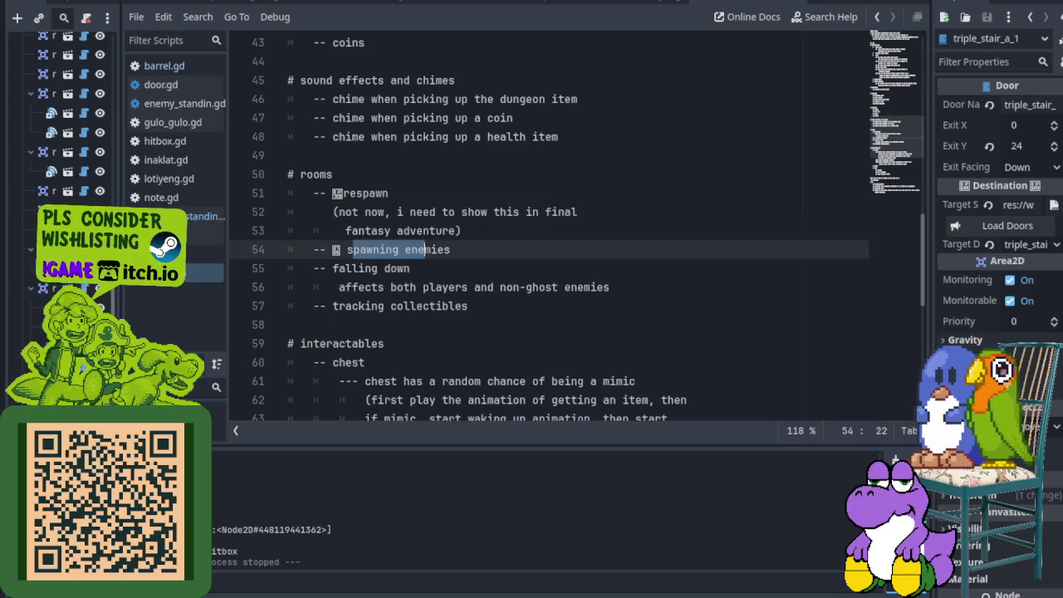
scroll(548, 249, down, 1)
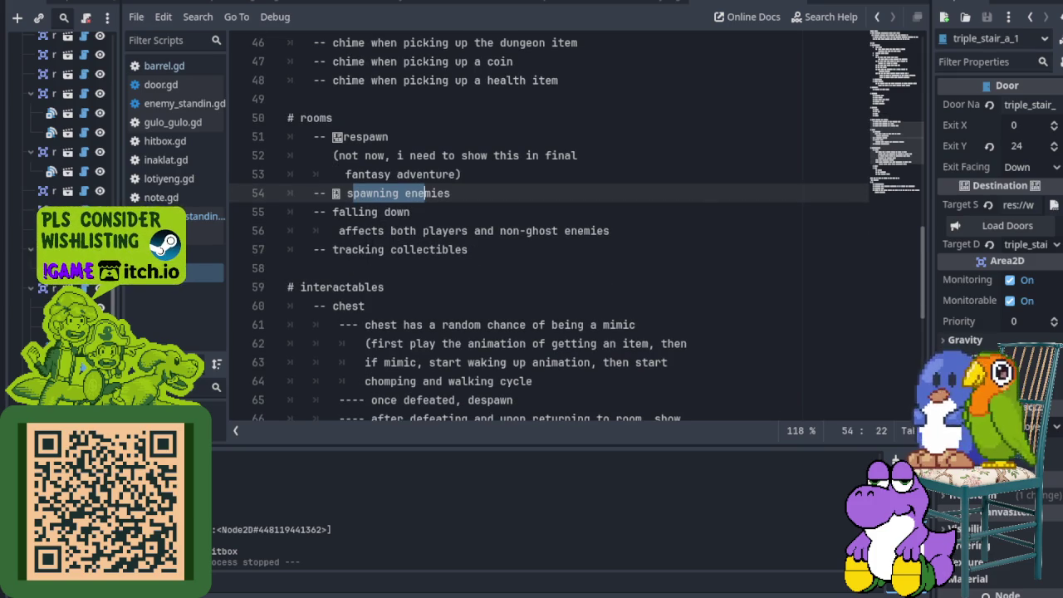
scroll(548, 232, down, 2)
mouse_move(383, 212)
mouse_down()
mouse_move(543, 212)
mouse_move(545, 249)
mouse_move(566, 231)
mouse_move(625, 230)
mouse_move(545, 249)
mouse_move(657, 249)
mouse_move(469, 268)
mouse_move(531, 268)
mouse_up()
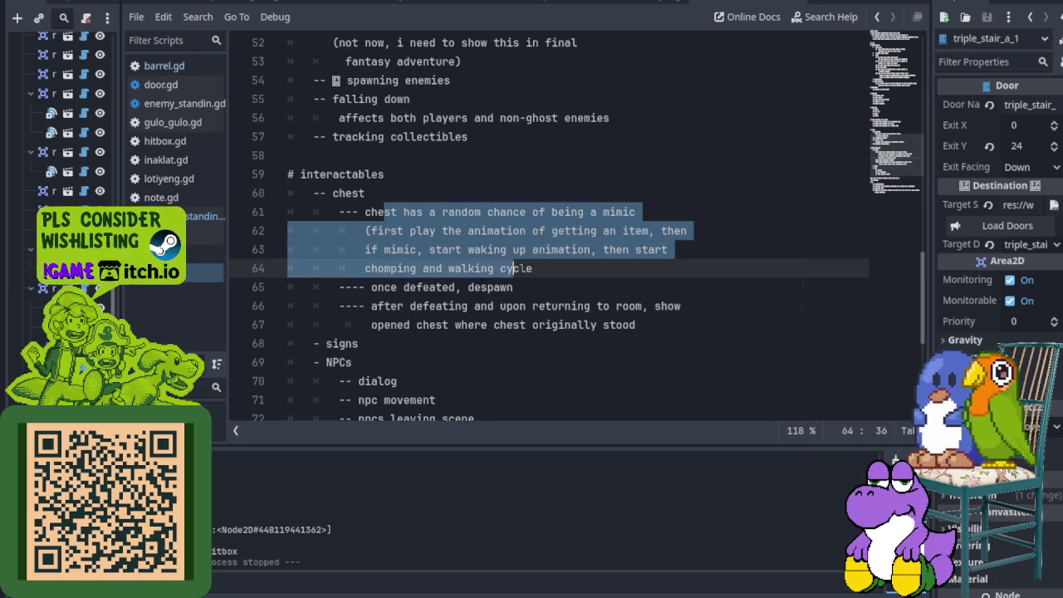
scroll(531, 268, down, 3)
drag(403, 231, 512, 230)
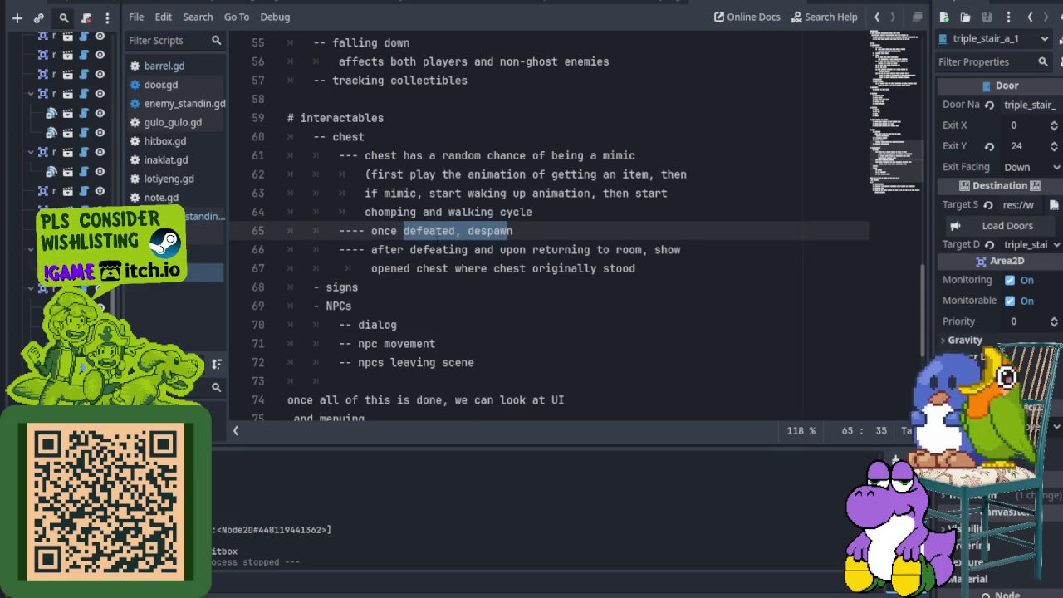
mouse_move(383, 249)
mouse_down()
mouse_move(615, 249)
mouse_move(484, 268)
mouse_move(606, 268)
mouse_up()
scroll(435, 211, down, 2)
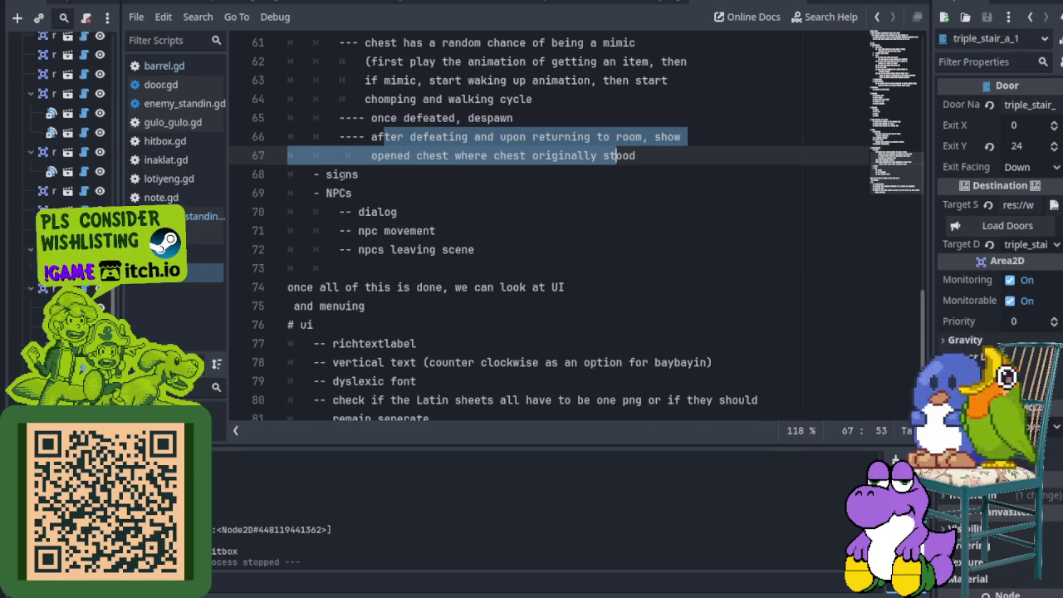
click(342, 175)
click(332, 193)
click(368, 211)
click(384, 231)
click(390, 249)
scroll(391, 249, down, 2)
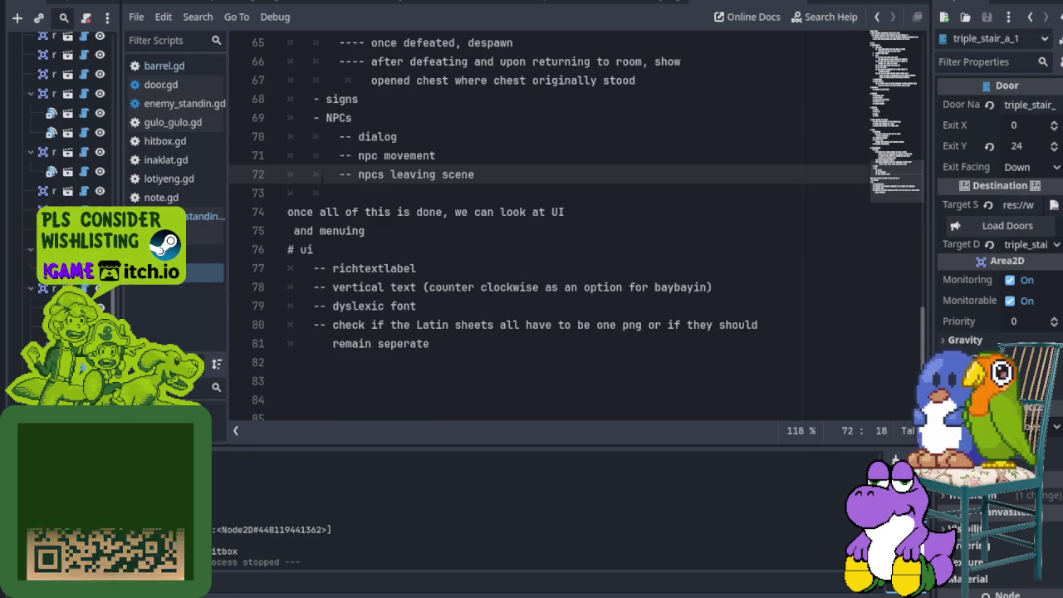
- Highlight the UI notes on revisiting UI later, richtextlabel, vertical text and dyslexic font
drag(300, 212, 539, 212)
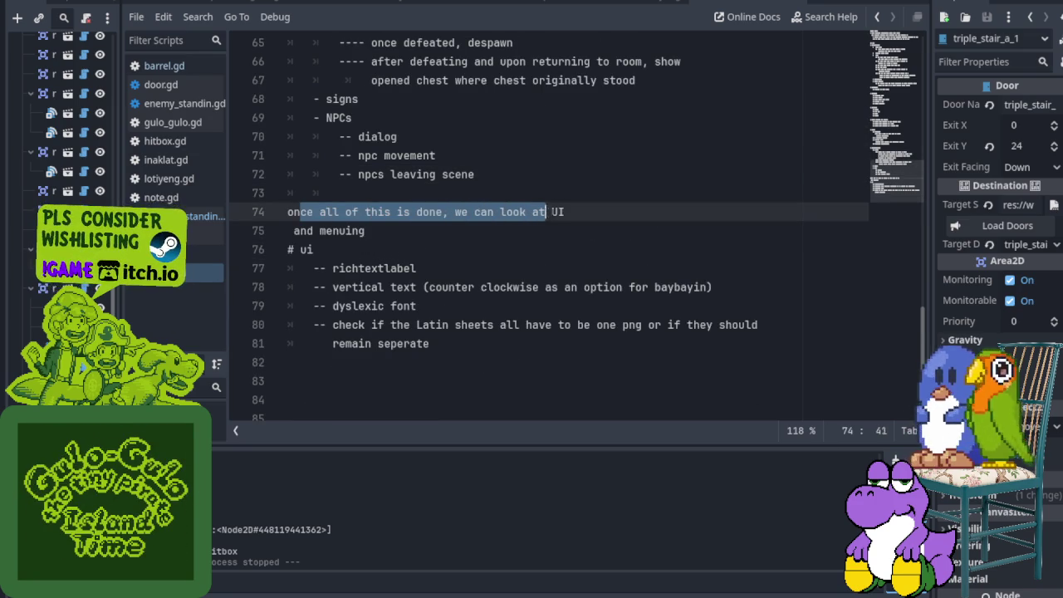
scroll(571, 214, down, 1)
mouse_move(339, 212)
mouse_down()
mouse_move(419, 211)
mouse_move(441, 231)
mouse_up()
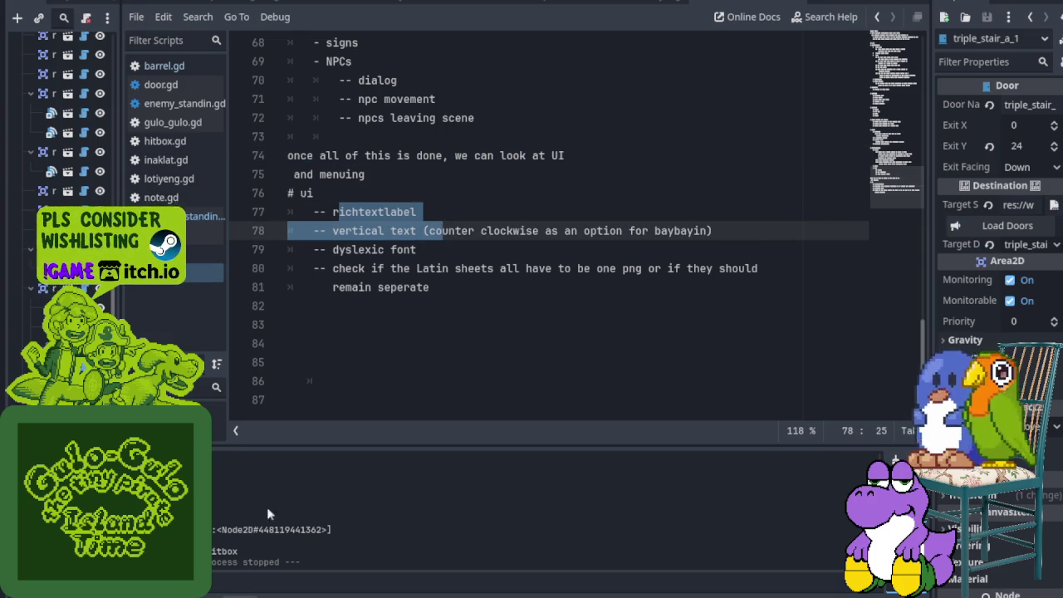
click(351, 268)
mouse_move(391, 231)
mouse_down()
mouse_move(556, 231)
mouse_move(596, 242)
mouse_up()
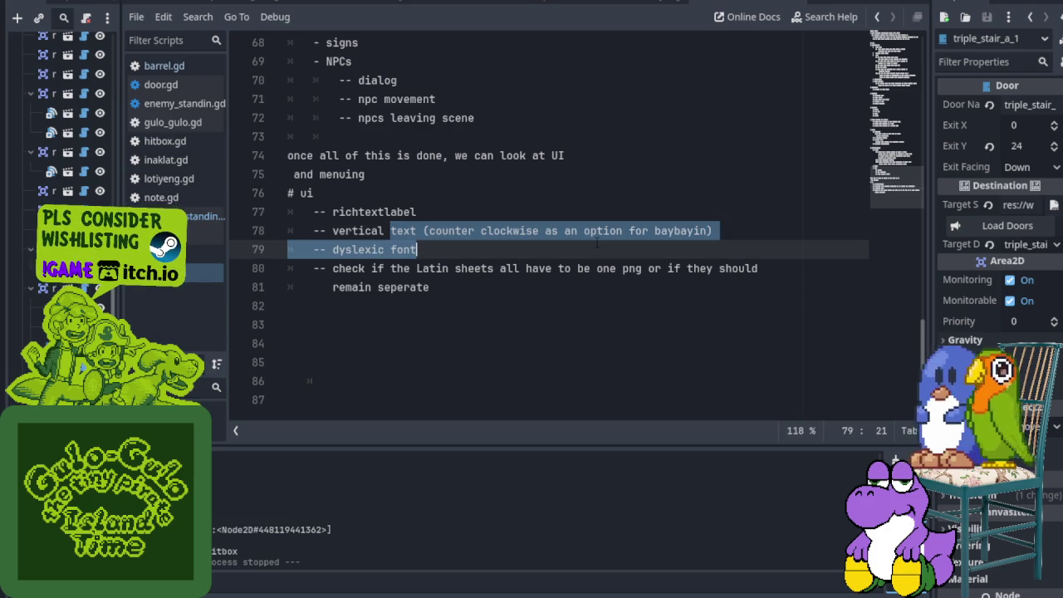
drag(352, 249, 417, 249)
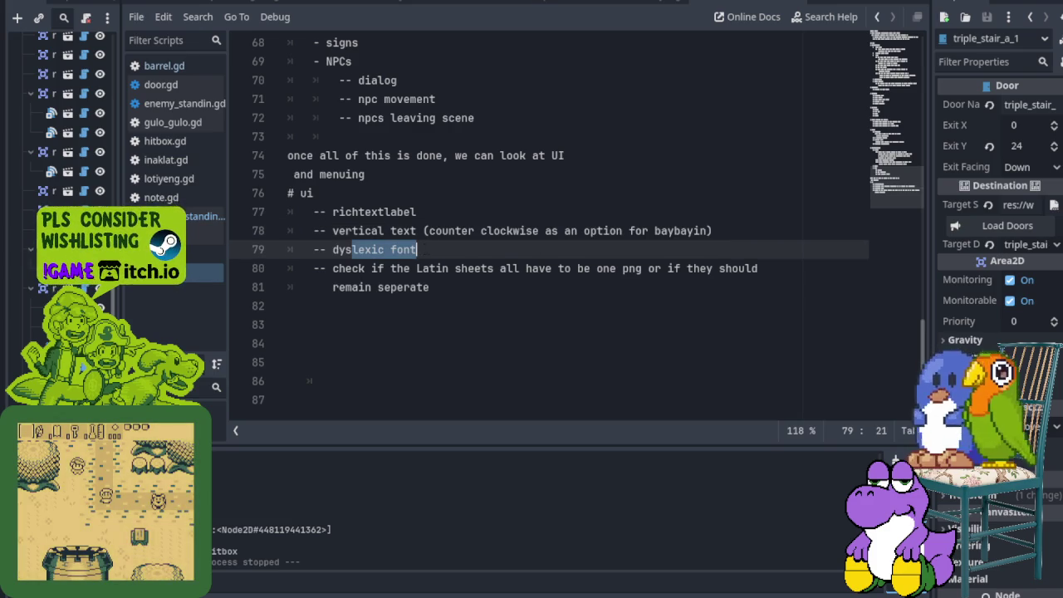
- Highlight the whole Latin sheets note and leave the caret at its end
drag(344, 268, 493, 268)
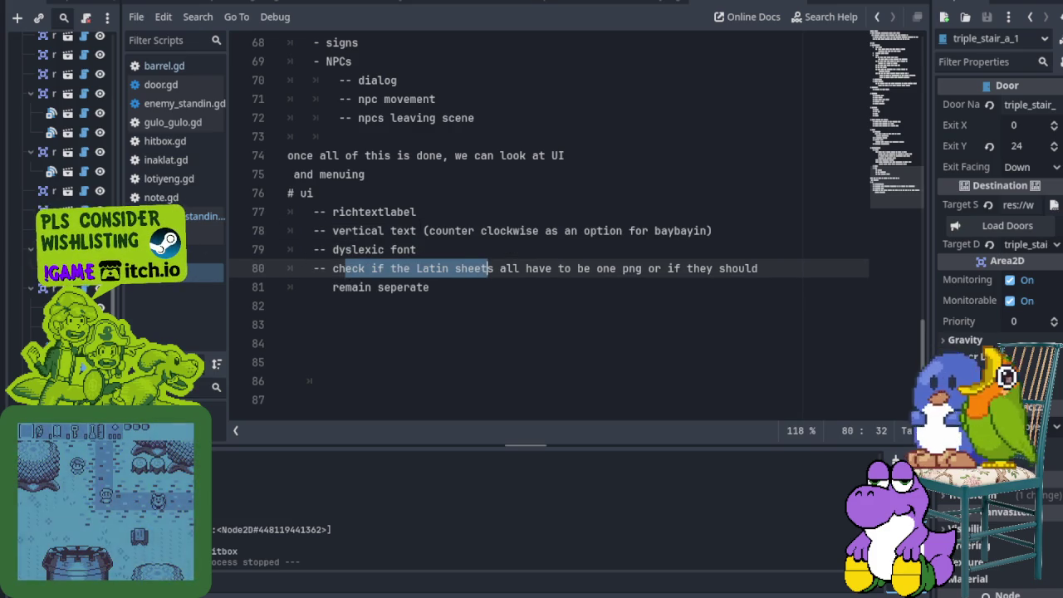
click(344, 268)
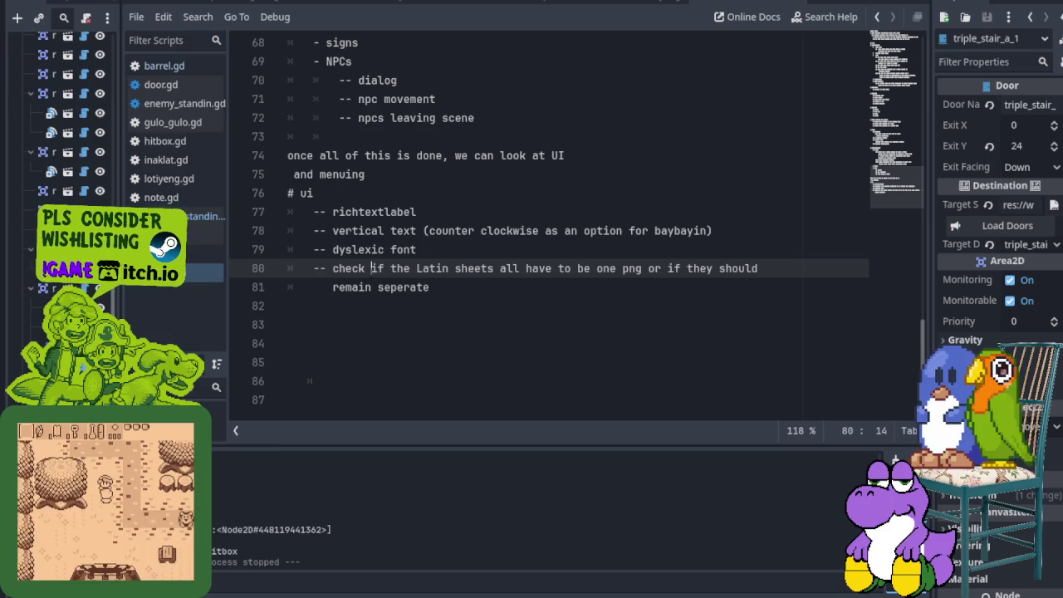
click(360, 287)
mouse_move(344, 268)
mouse_down()
mouse_move(579, 282)
mouse_move(586, 268)
mouse_move(719, 268)
mouse_up()
click(519, 304)
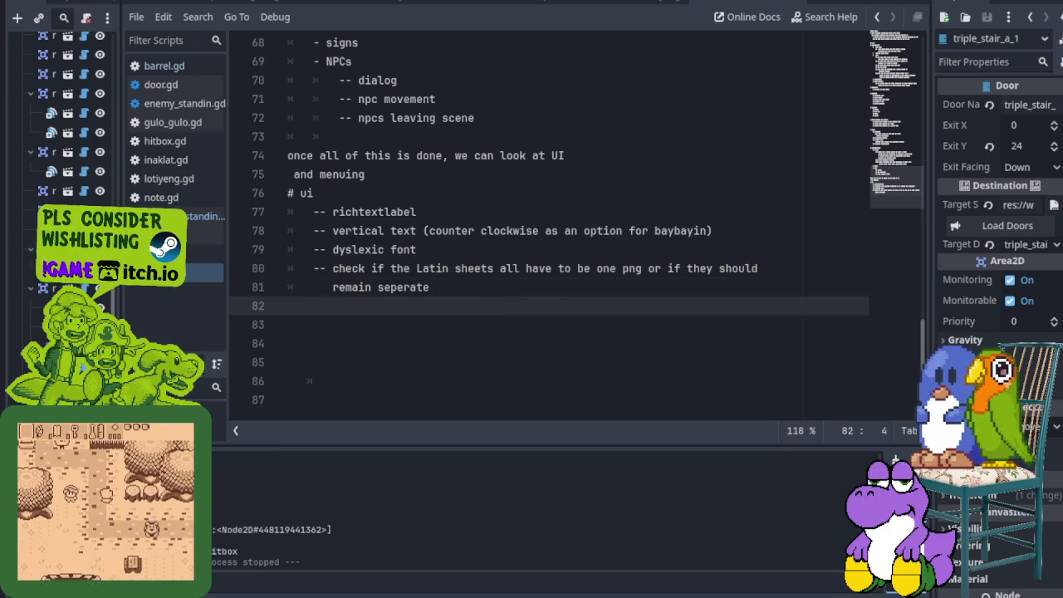
click(430, 286)
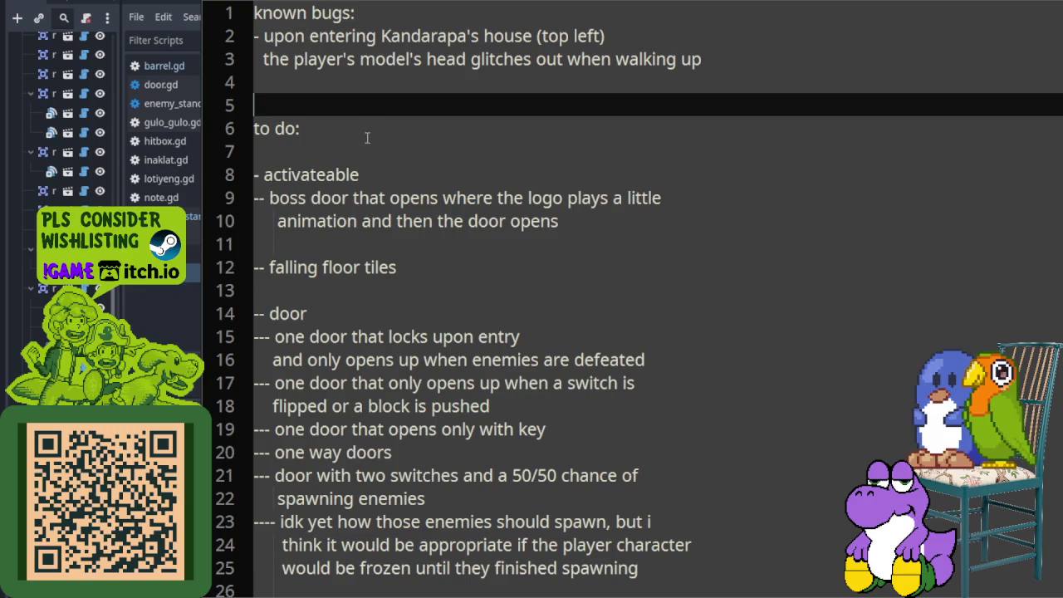
scroll(369, 148, down, 4)
scroll(369, 147, down, 4)
scroll(373, 147, down, 5)
scroll(386, 149, down, 8)
scroll(357, 203, down, 3)
scroll(357, 202, down, 2)
drag(254, 199, 324, 199)
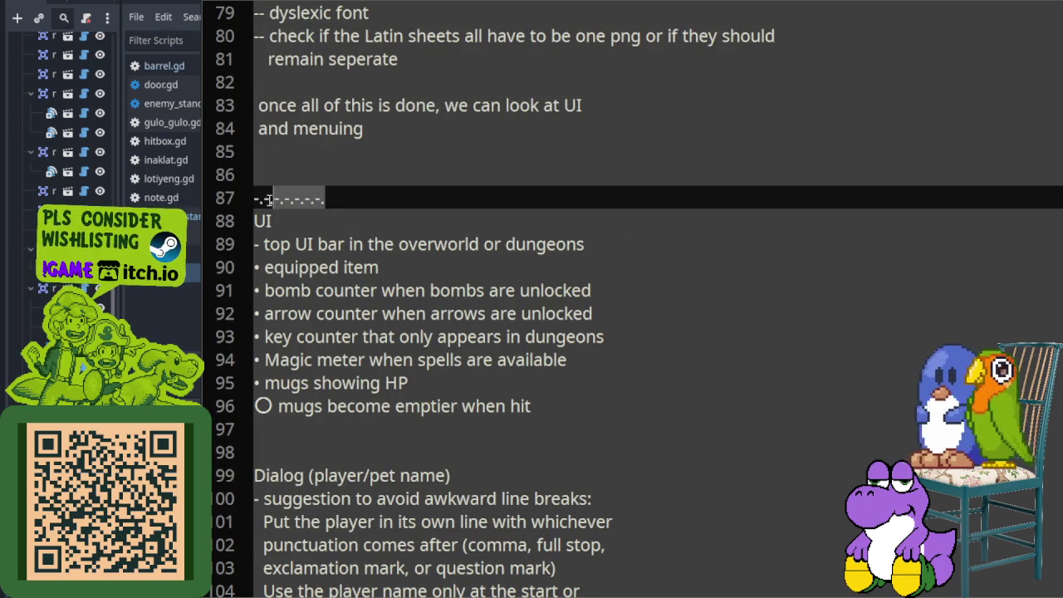
scroll(300, 214, down, 1)
scroll(332, 208, down, 2)
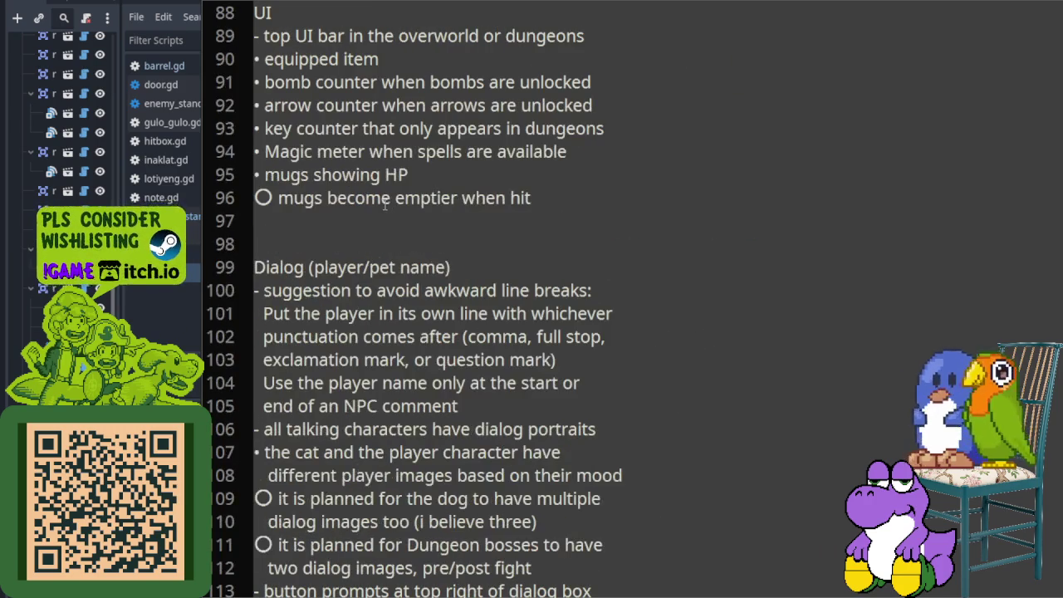
click(361, 208)
scroll(360, 205, up, 2)
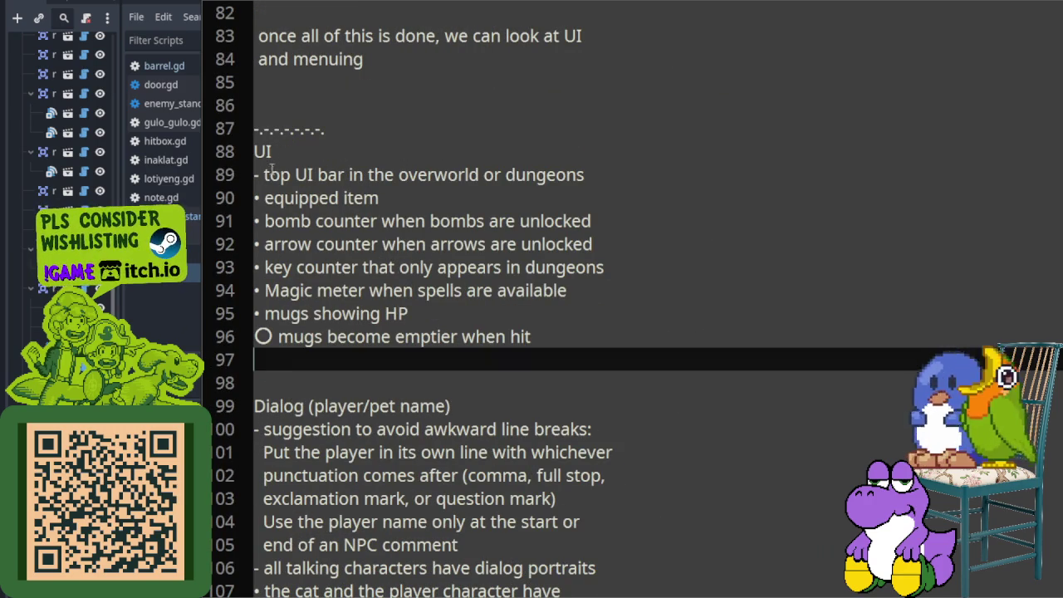
drag(264, 174, 606, 178)
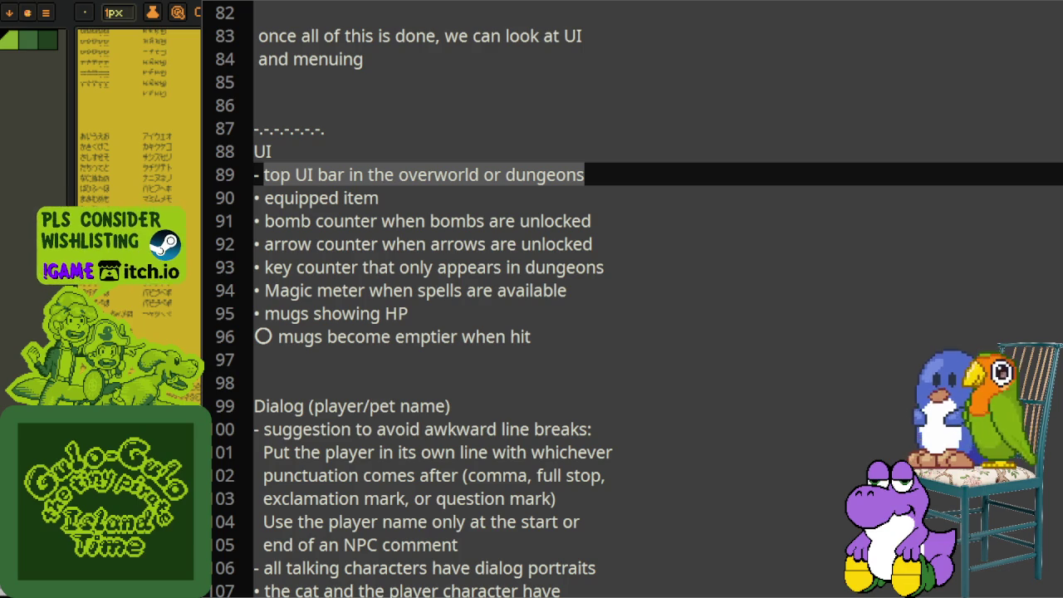
mouse_move(254, 152)
mouse_down()
mouse_move(573, 276)
mouse_move(588, 334)
mouse_up()
mouse_move(318, 174)
mouse_down()
mouse_move(493, 174)
mouse_move(379, 197)
mouse_move(378, 218)
mouse_move(591, 221)
mouse_move(423, 176)
mouse_move(381, 199)
mouse_move(573, 182)
mouse_up()
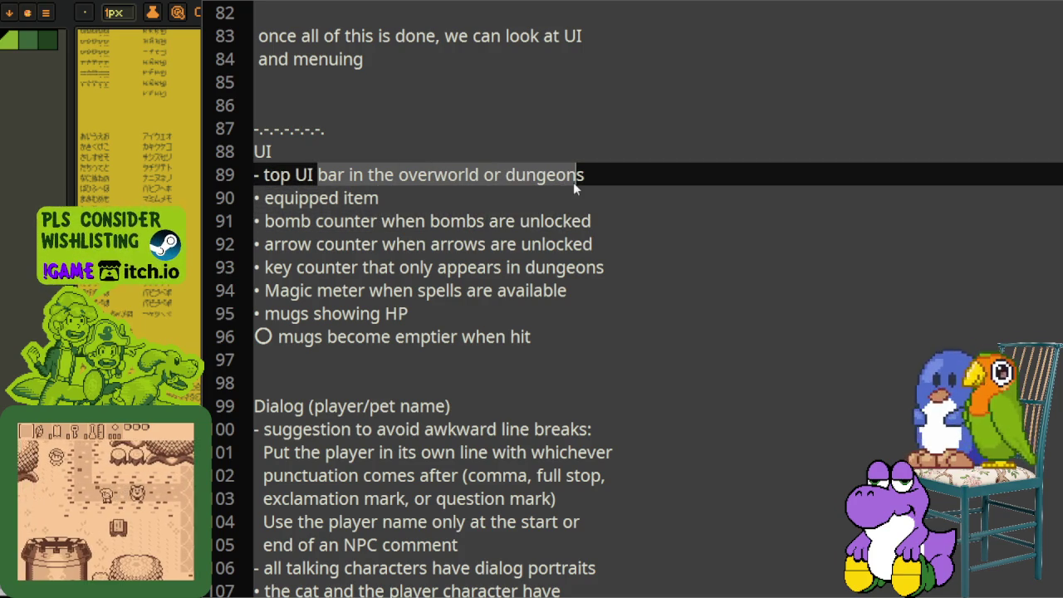
drag(274, 197, 408, 197)
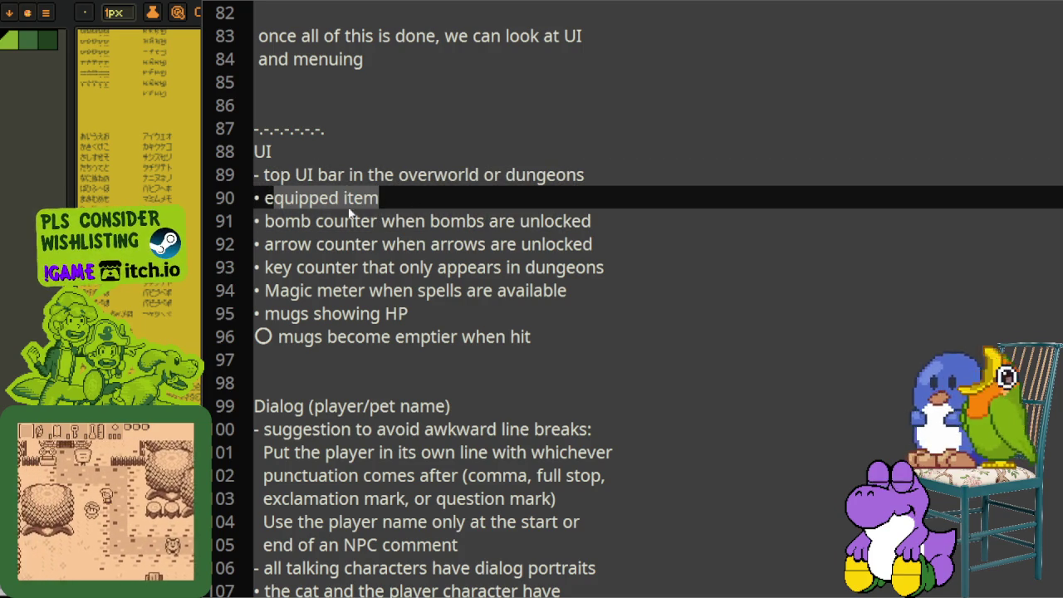
drag(271, 219, 606, 218)
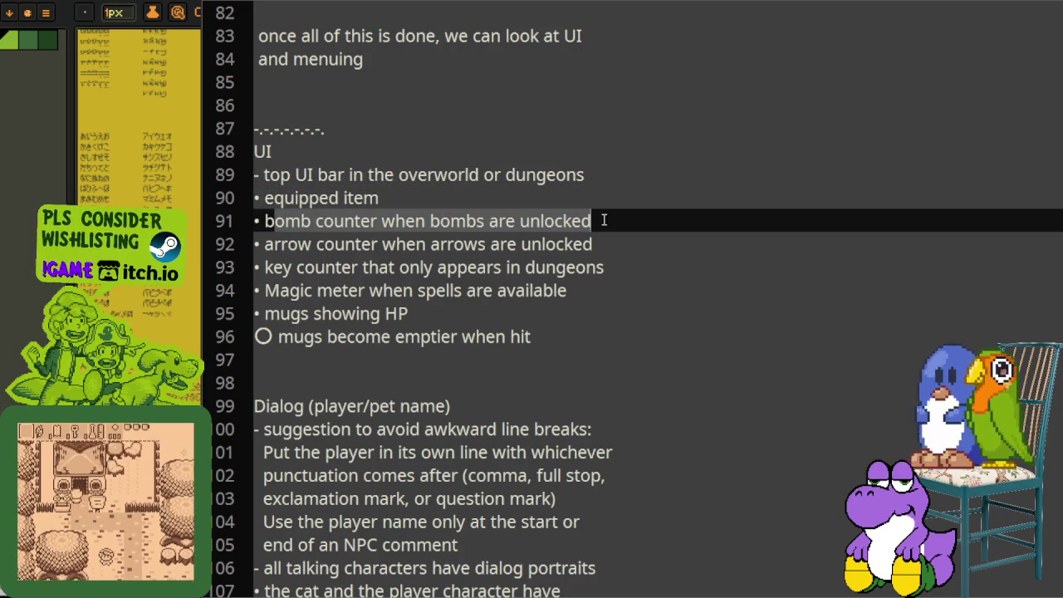
mouse_move(287, 242)
mouse_down()
mouse_move(582, 266)
mouse_move(578, 255)
mouse_up()
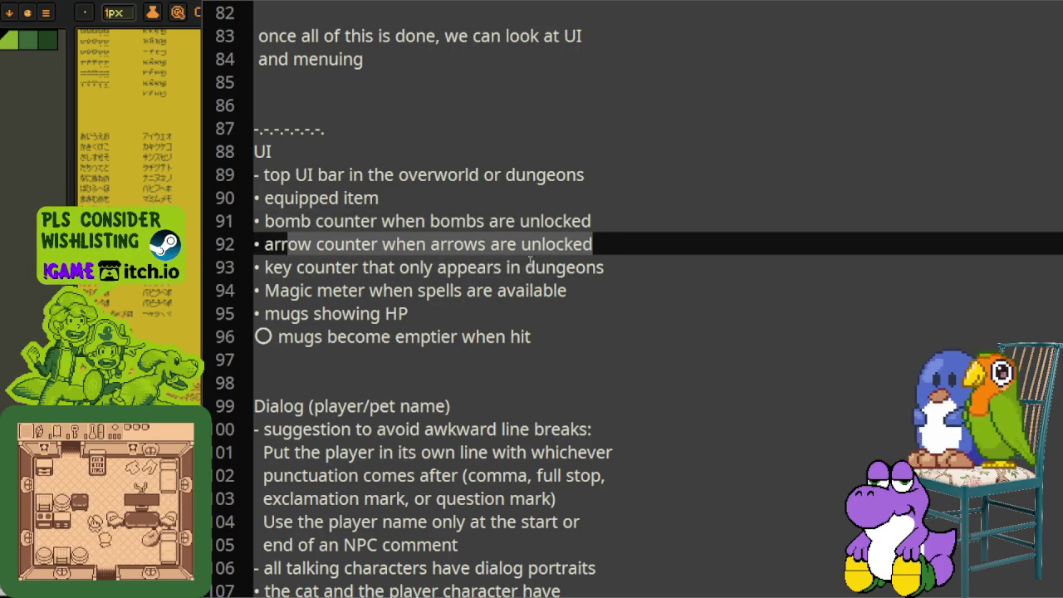
click(376, 221)
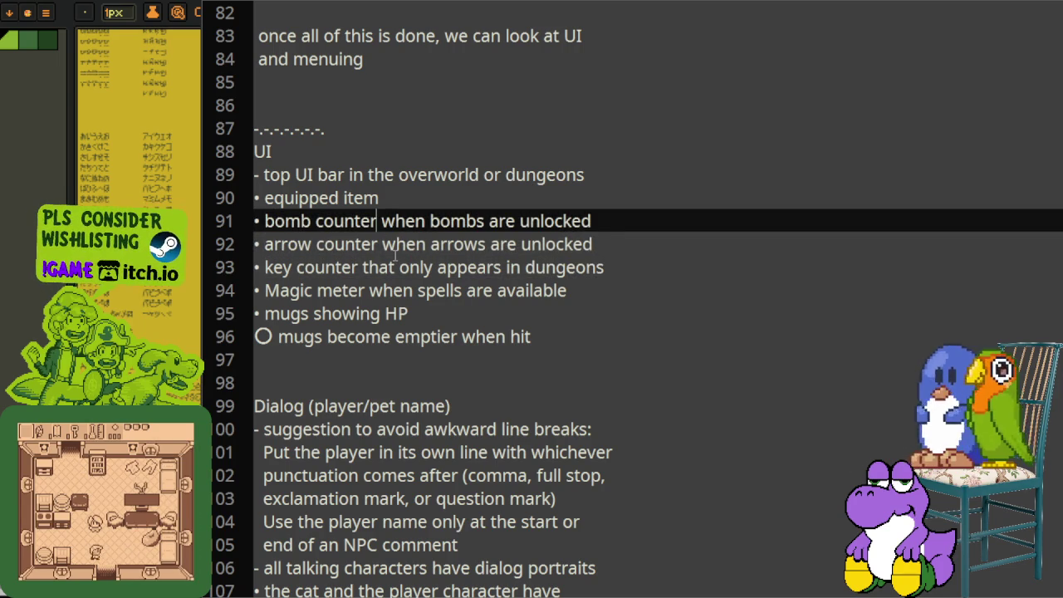
text((theb)
key(BackSpace)
text(leaves))
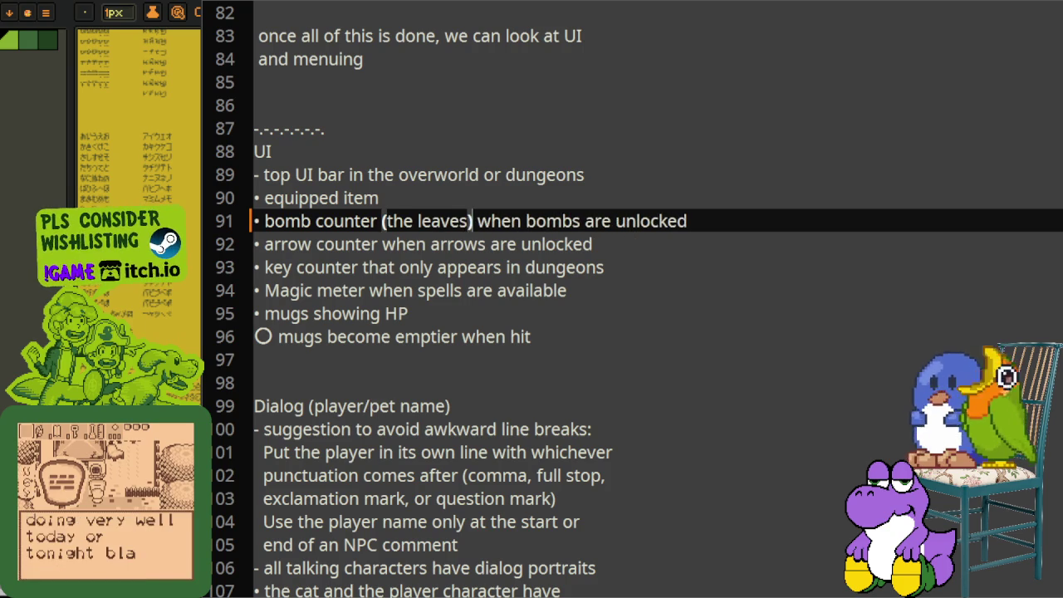
click(376, 244)
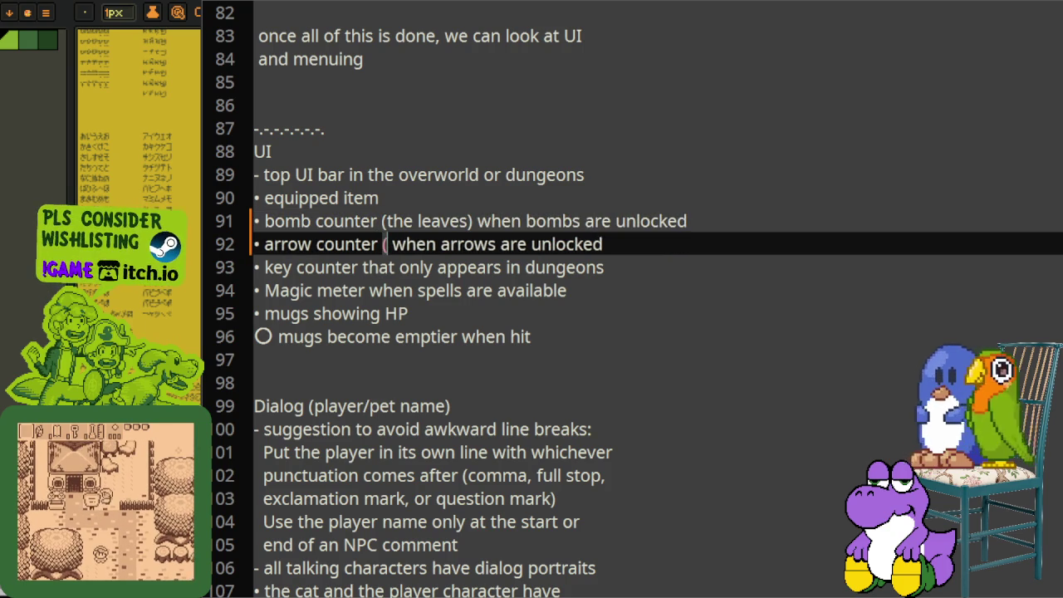
text((the books) when arrow)
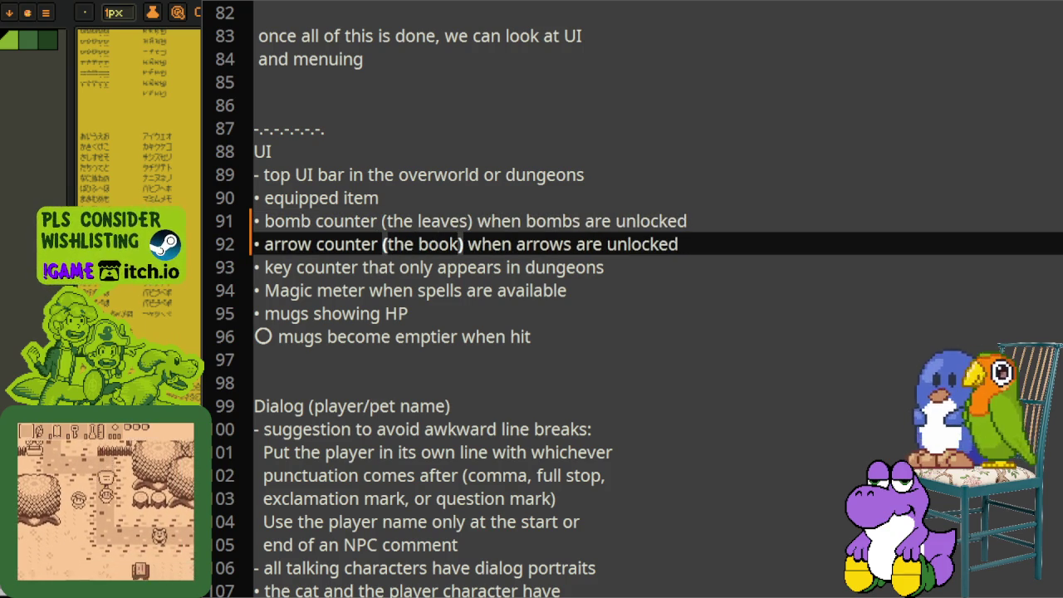
text(s)
key(ctrl+s)
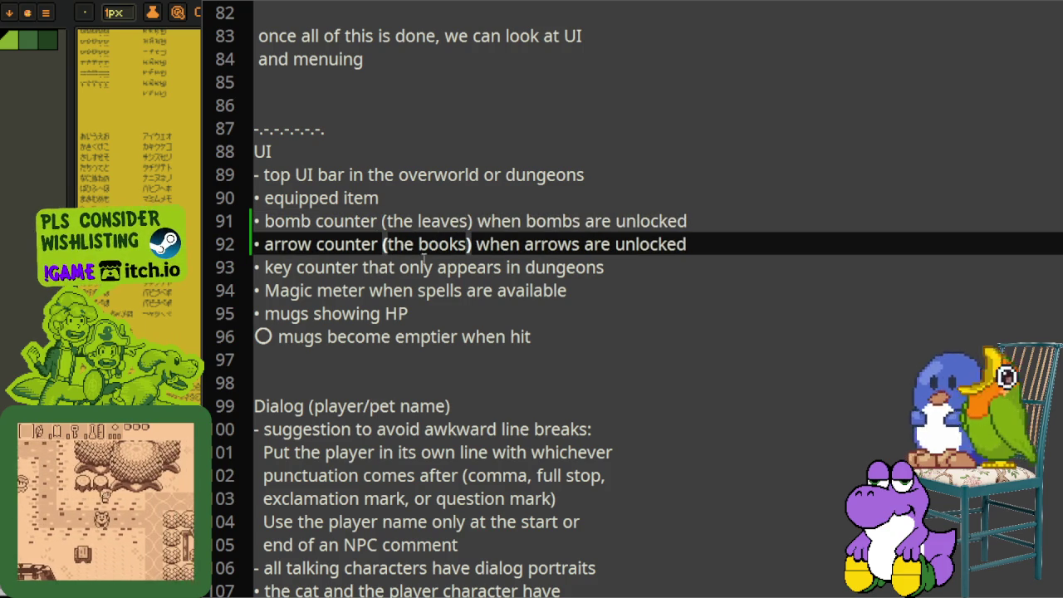
click(265, 266)
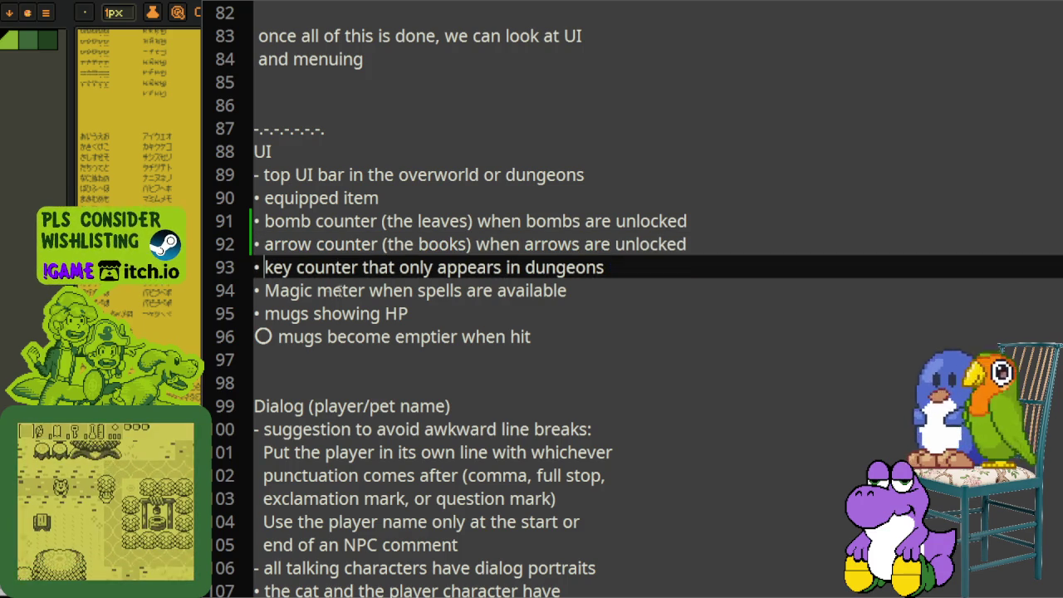
click(281, 297)
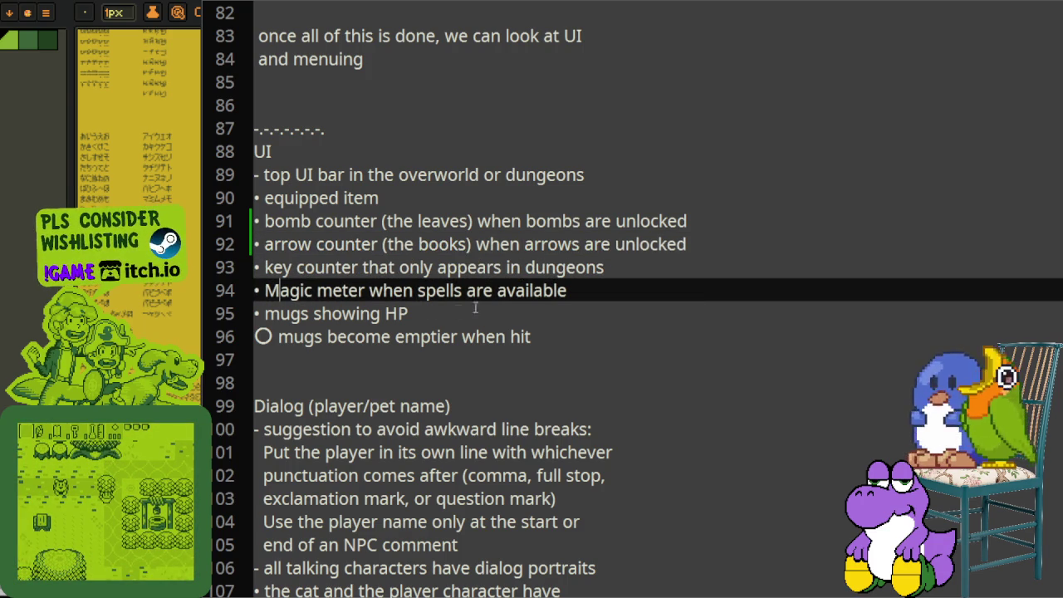
click(317, 319)
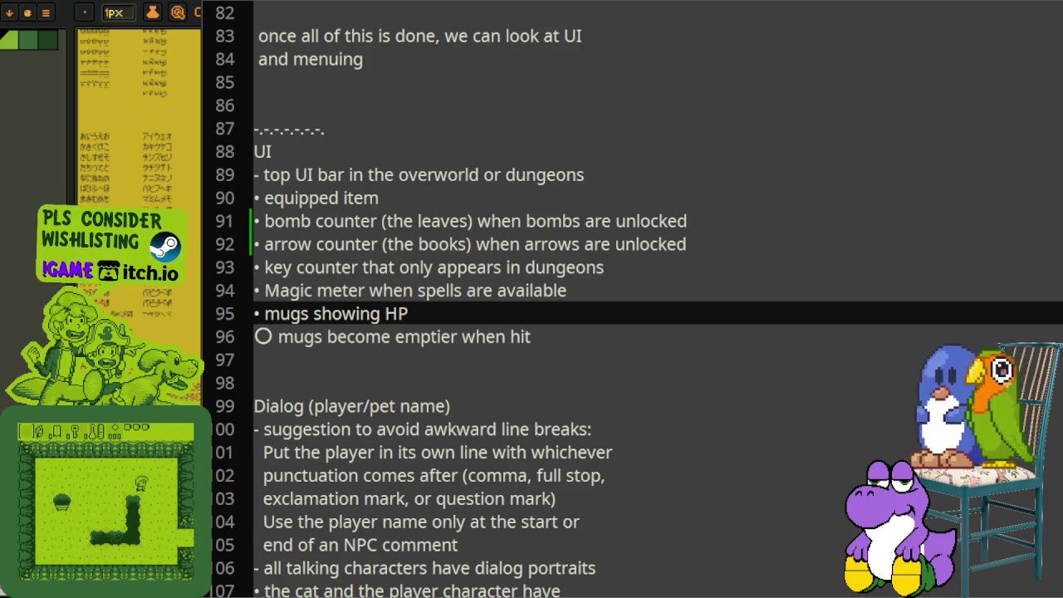
key(alt+Tab)
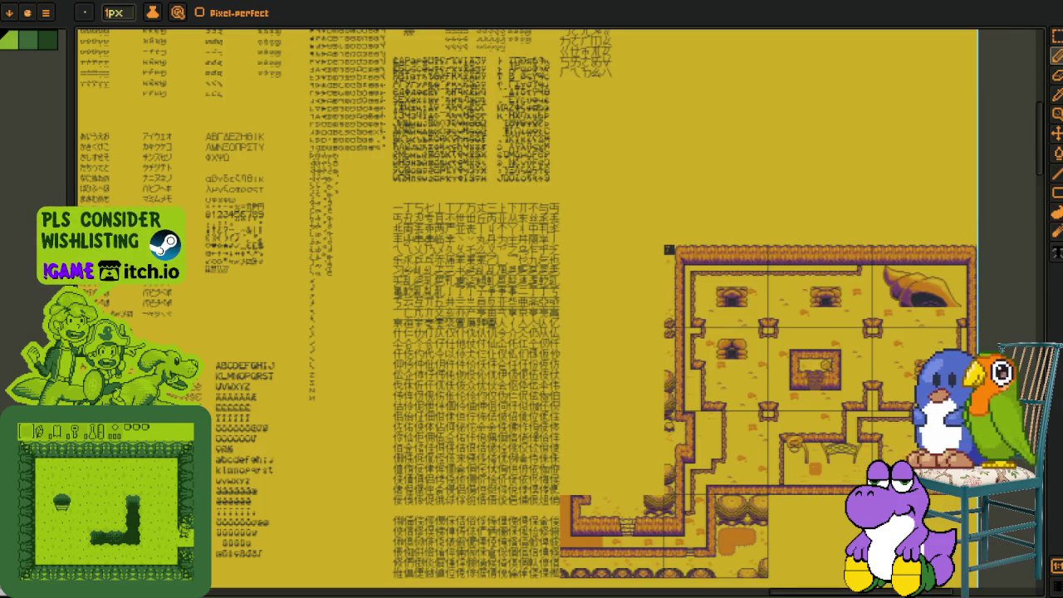
- Scroll the canvas from the tilesheets down to the room mockup's top HUD row
scroll(311, 230, down, 2)
scroll(560, 287, down, 2)
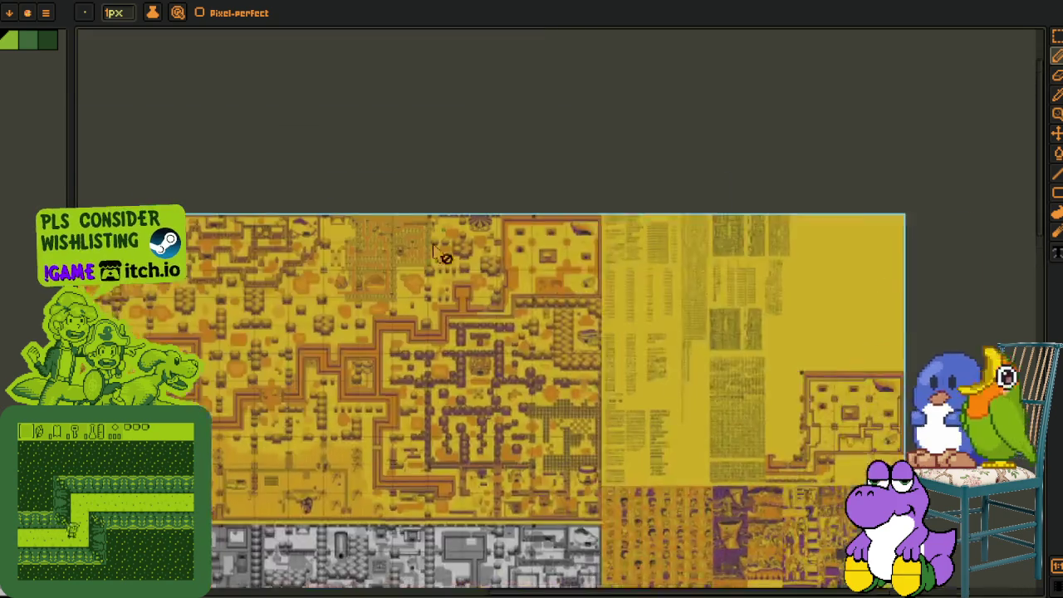
scroll(561, 287, left, 3)
scroll(401, 285, left, 3)
scroll(467, 249, left, 3)
scroll(264, 281, up, 3)
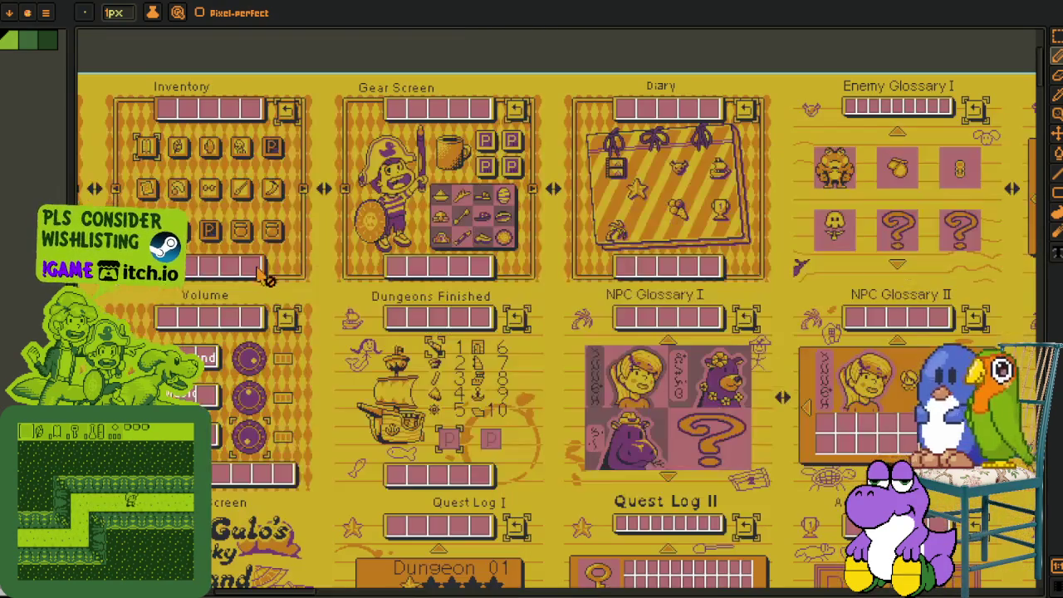
scroll(264, 280, down, 1)
scroll(264, 281, left, 3)
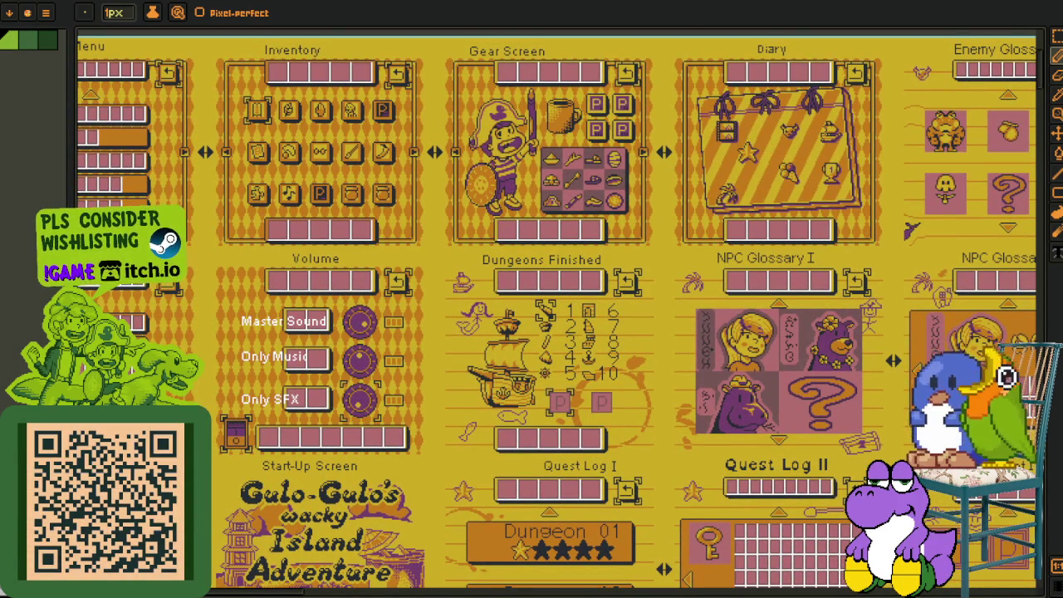
scroll(480, 356, right, 8)
scroll(480, 355, down, 5)
scroll(480, 355, up, 5)
scroll(383, 418, down, 10)
scroll(384, 418, down, 10)
scroll(384, 417, down, 5)
scroll(498, 296, left, 3)
scroll(278, 191, up, 3)
scroll(278, 191, up, 2)
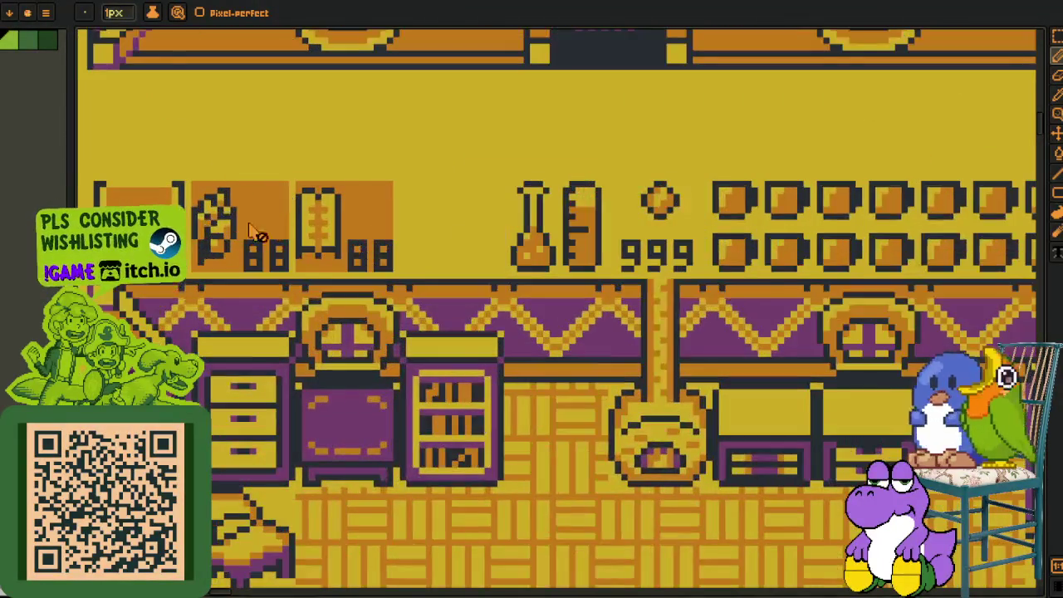
- Choose the bottom layer and ready the rectangular selection tool
scroll(208, 228, up, 2)
key(z)
scroll(204, 239, down, 2)
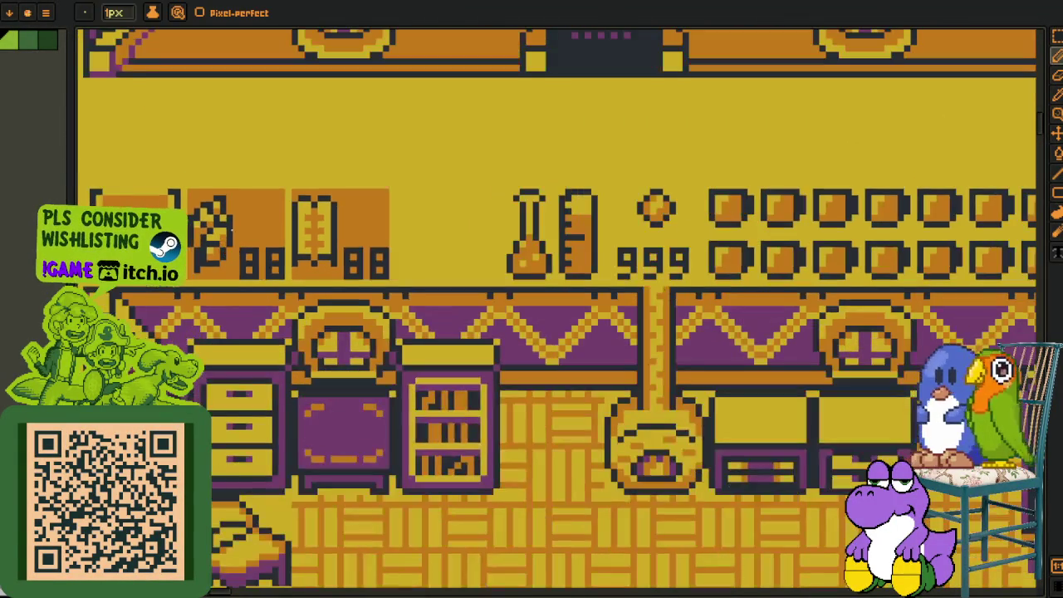
key(m)
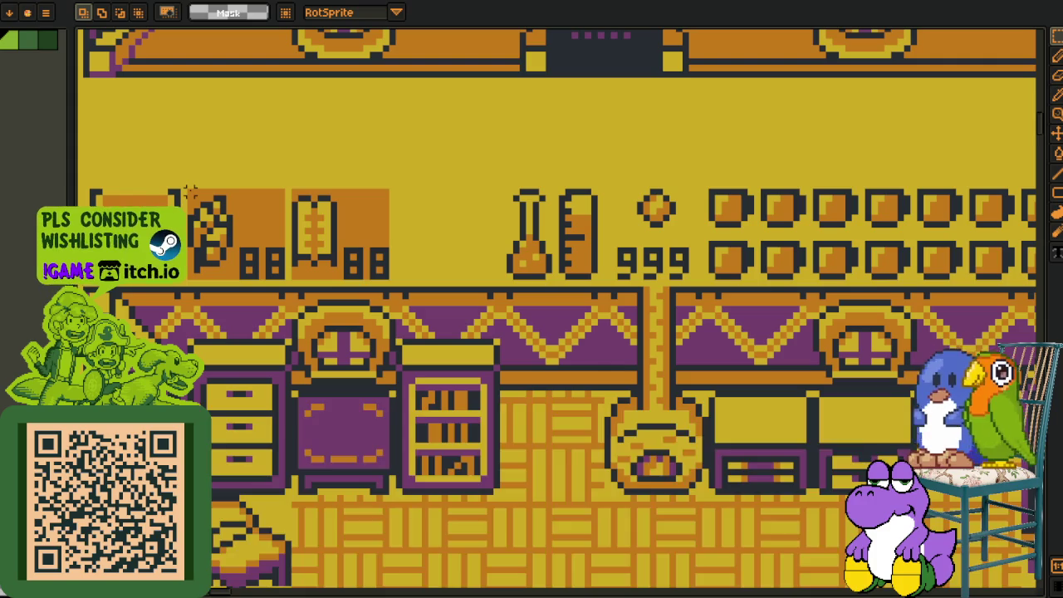
key(Tab)
click(349, 551)
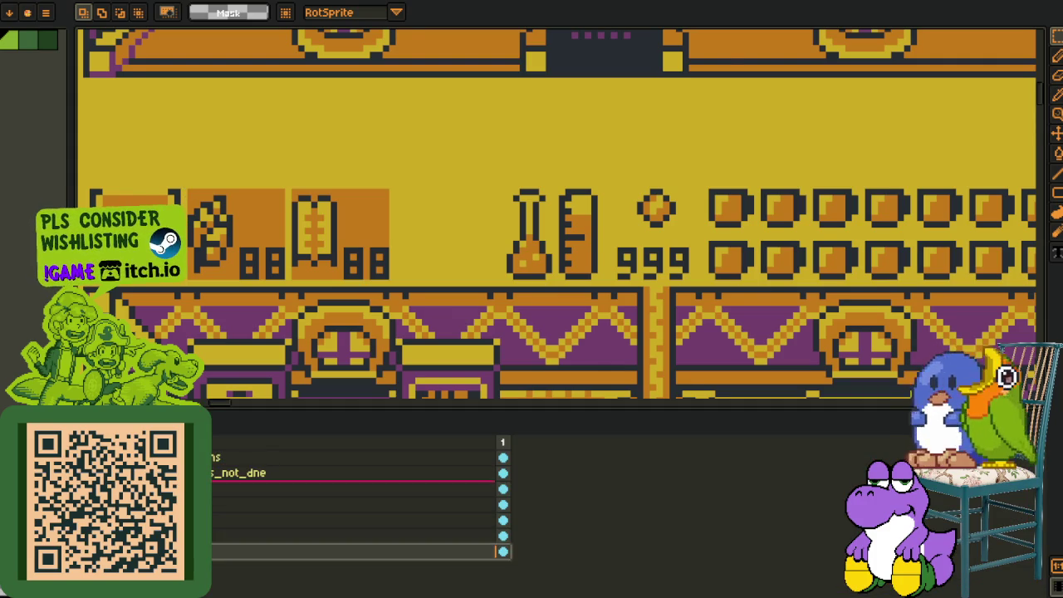
key(Tab)
key(z)
scroll(556, 307, down, 1)
key(m)
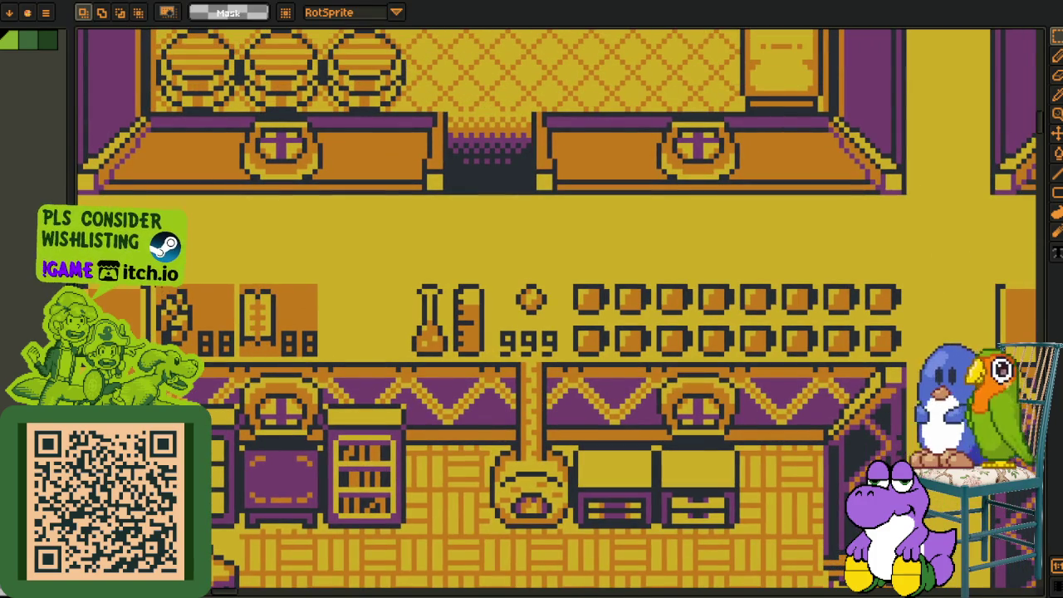
- Erase the left HUD items and counters plus the right and lower mug rows
drag(156, 281, 488, 360)
key(Delete)
drag(694, 279, 927, 359)
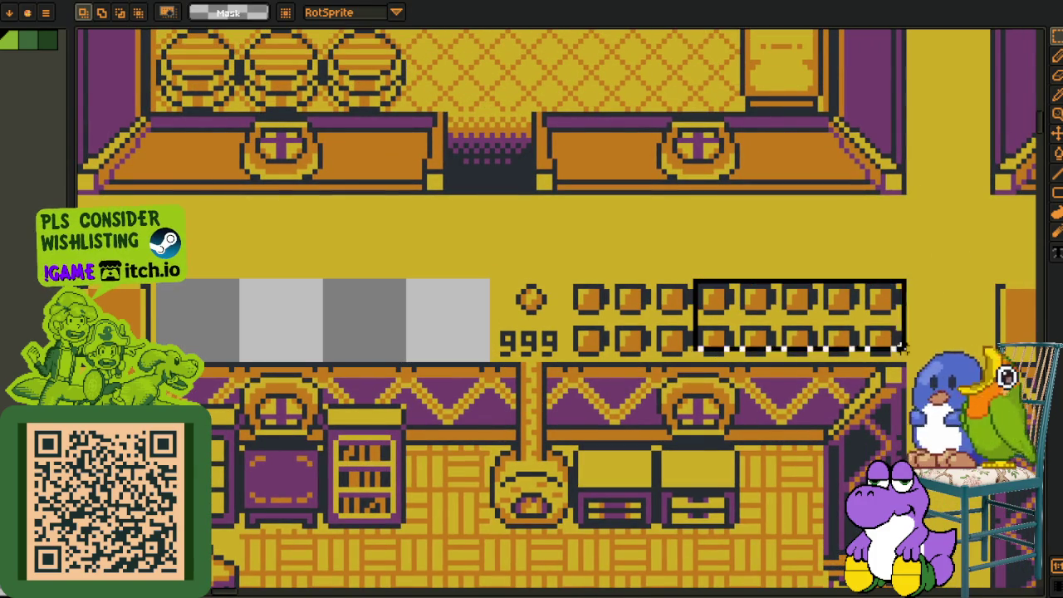
key(Delete)
drag(570, 323, 691, 351)
key(Delete)
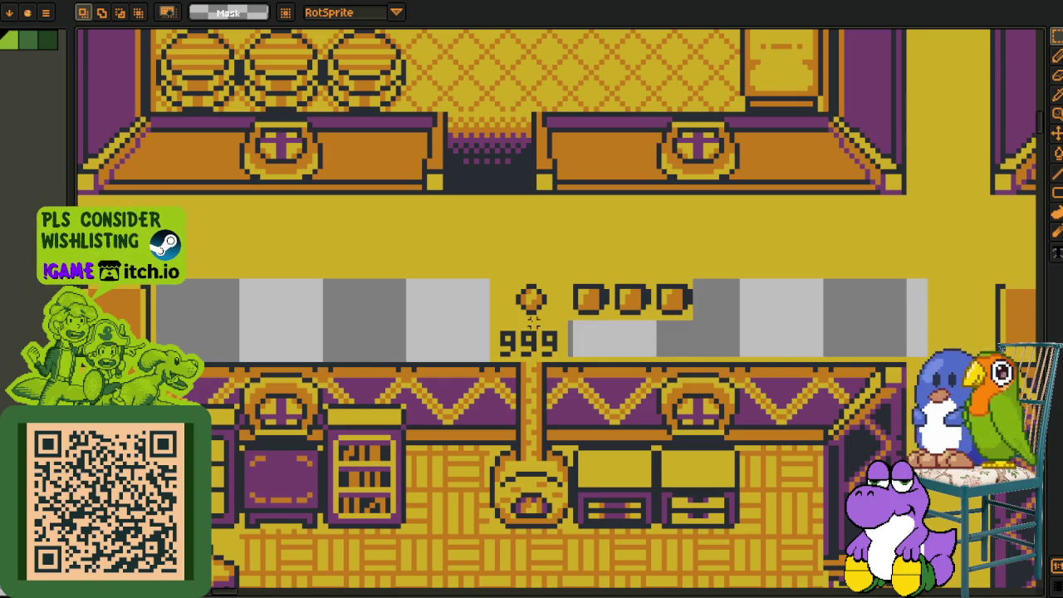
- Bucket-fill the two cleared HUD gaps with the background yellow
key(i)
key(g)
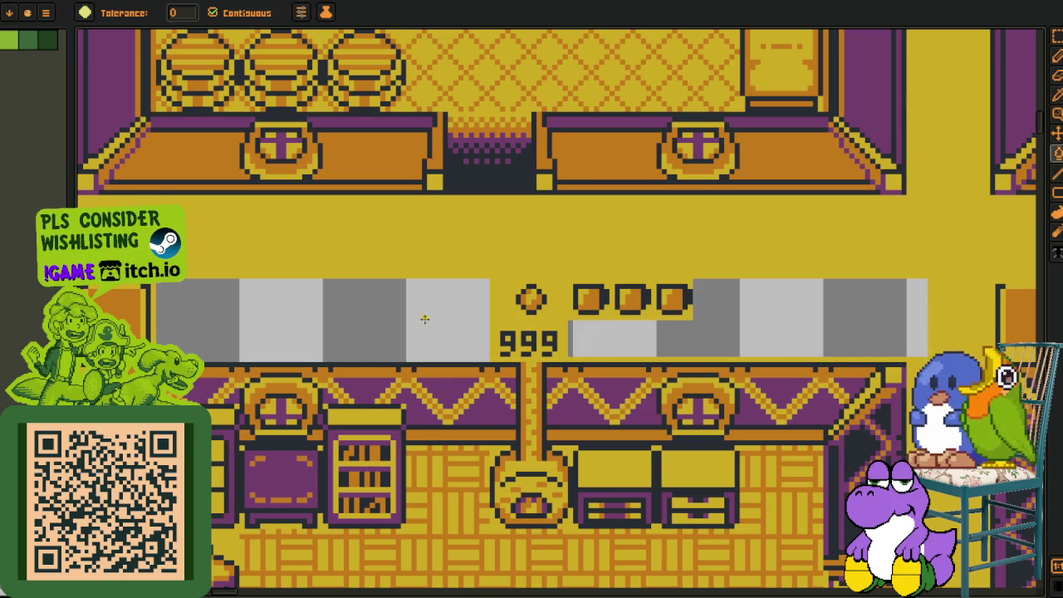
click(480, 308)
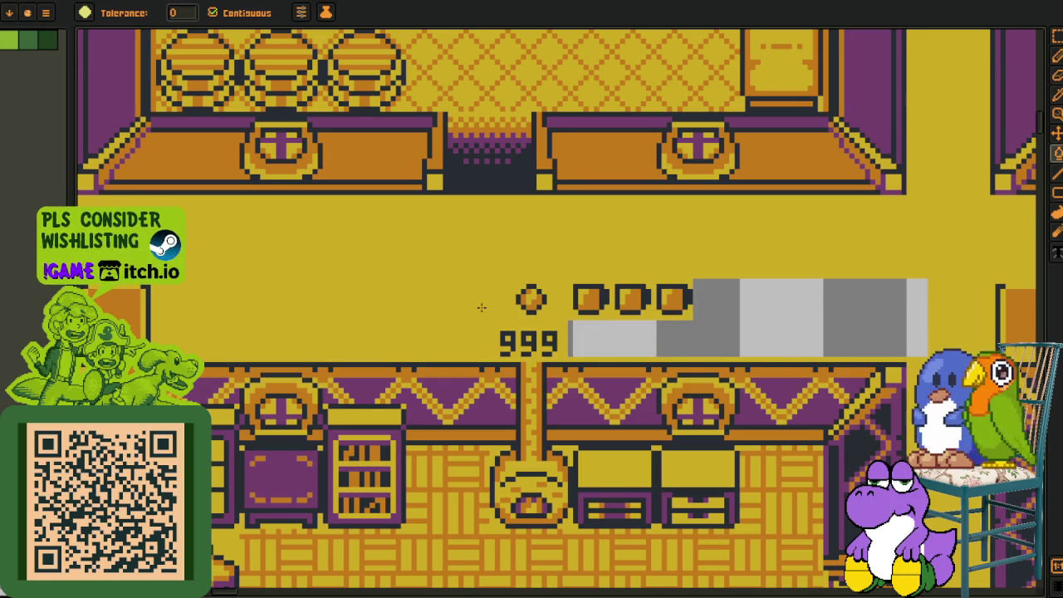
click(701, 324)
- Pan down the room and marquee-select the key item slot box
drag(470, 351, 540, 301)
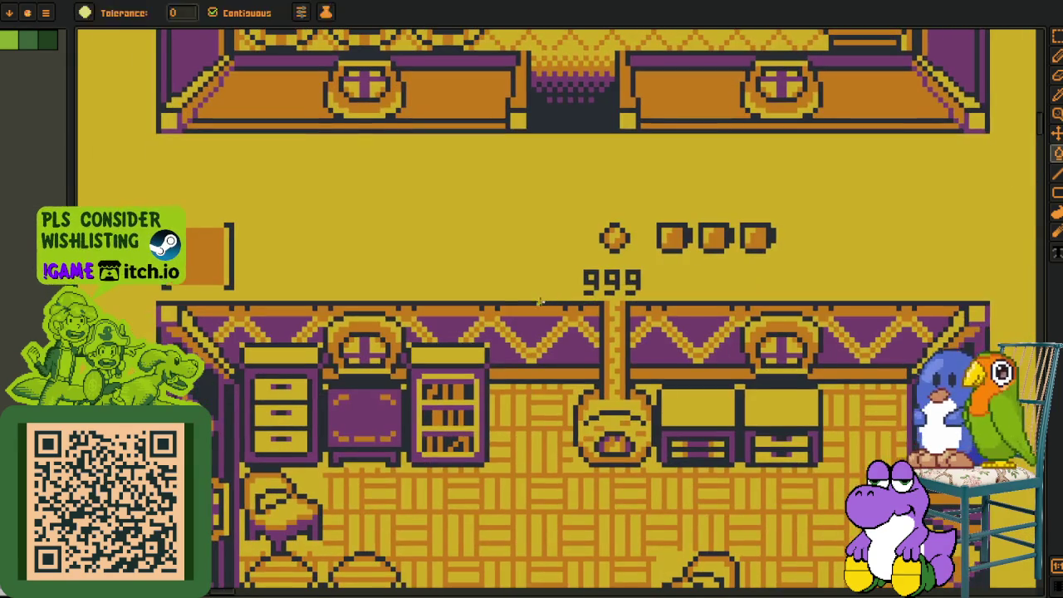
key(i)
key(m)
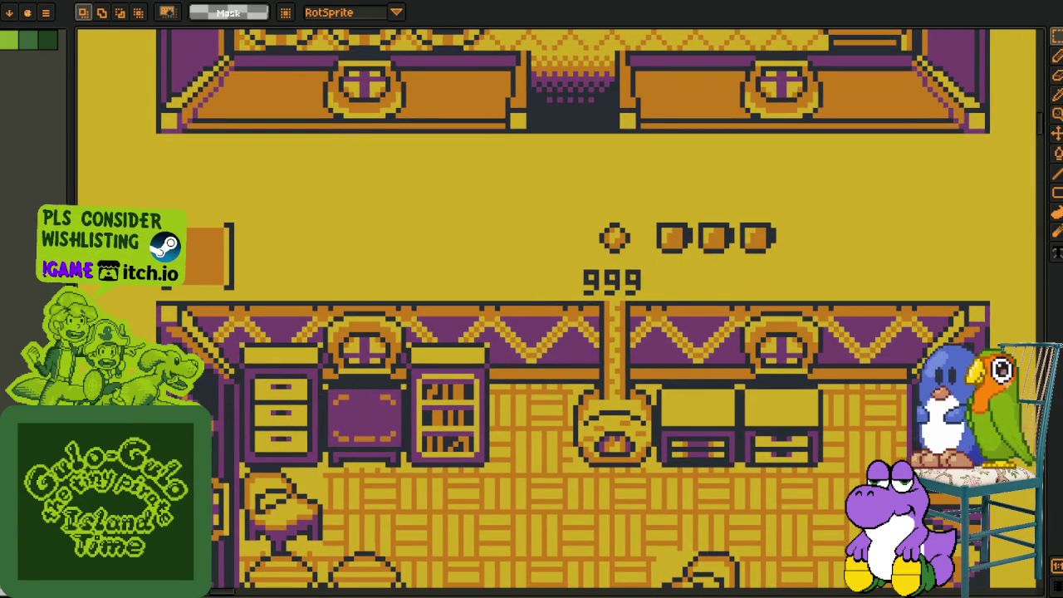
drag(303, 313, 326, 243)
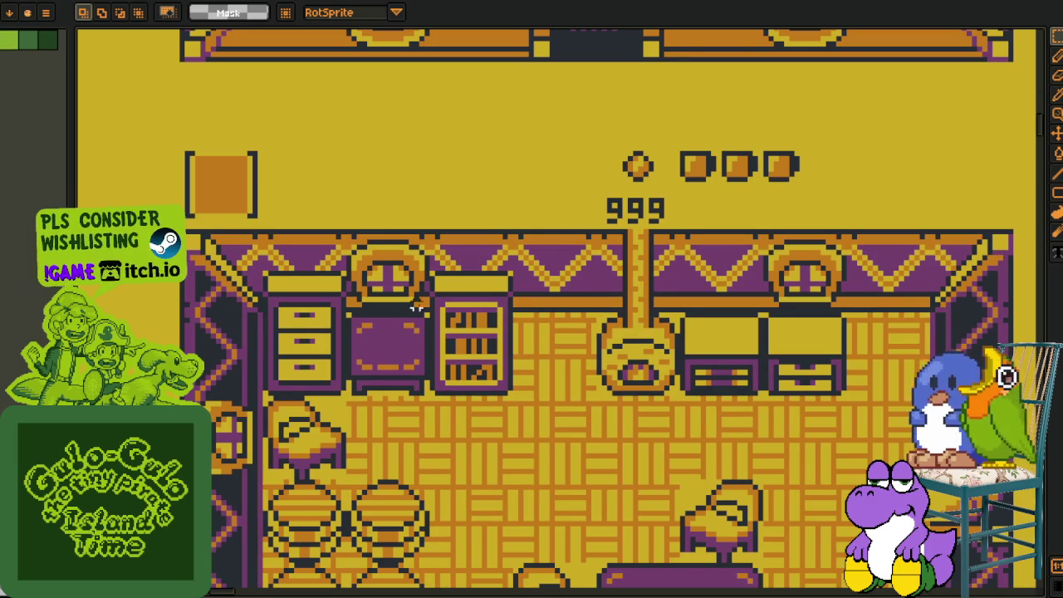
drag(404, 300, 412, 212)
drag(170, 55, 294, 139)
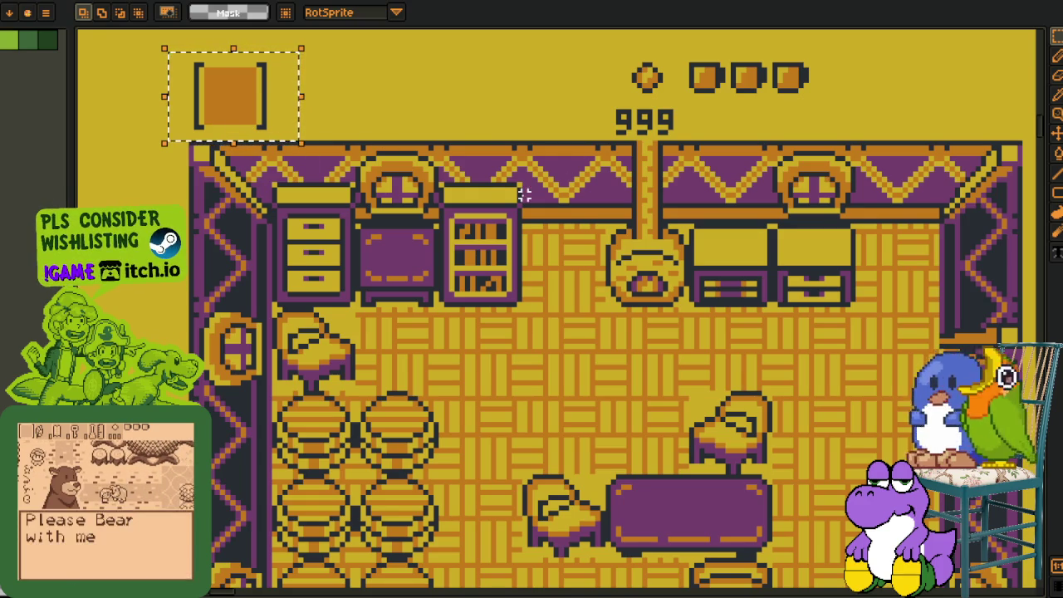
- Reselect the key item slot, then try selections around the 999 counter and mug row
click(195, 73)
drag(170, 58, 295, 139)
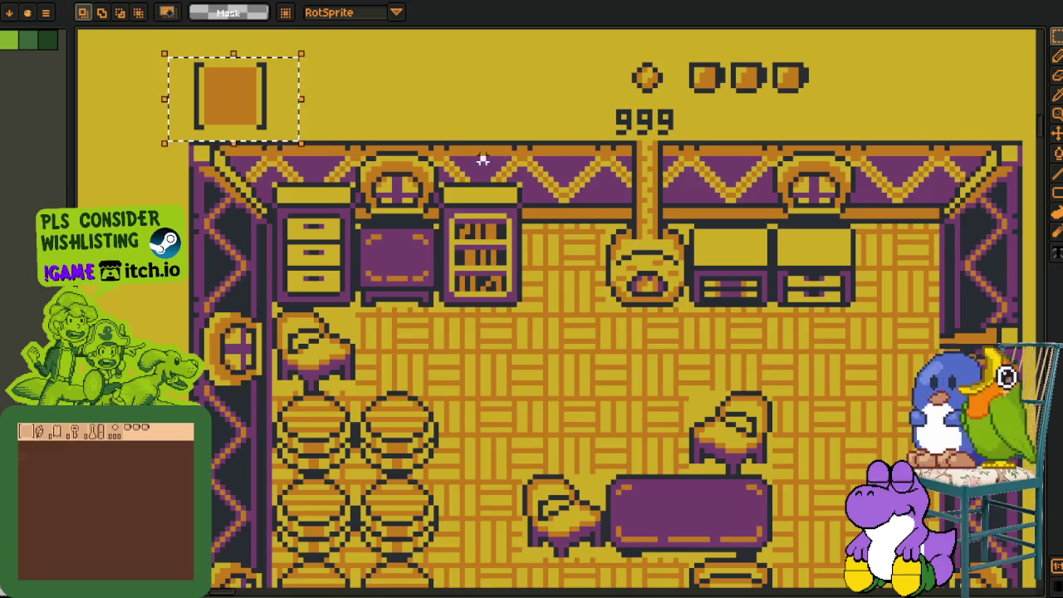
drag(483, 160, 264, 175)
mouse_move(387, 55)
mouse_down()
mouse_move(463, 151)
mouse_move(667, 177)
mouse_up()
key(ctrl+d)
drag(604, 100, 968, 189)
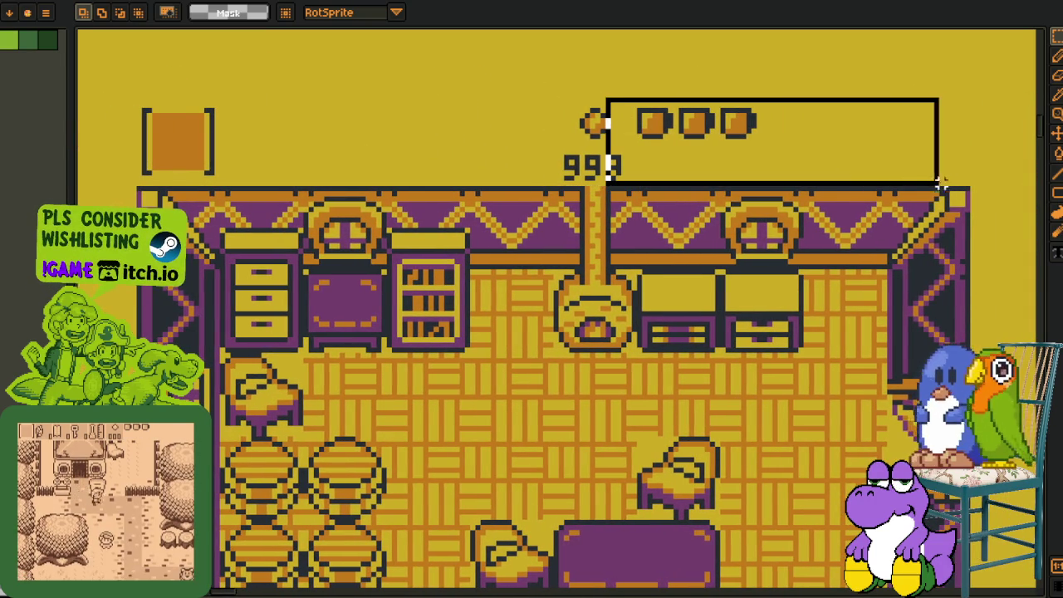
- Select the first mug, then undo three times to restore the full HUD
scroll(659, 133, up, 2)
scroll(651, 123, up, 2)
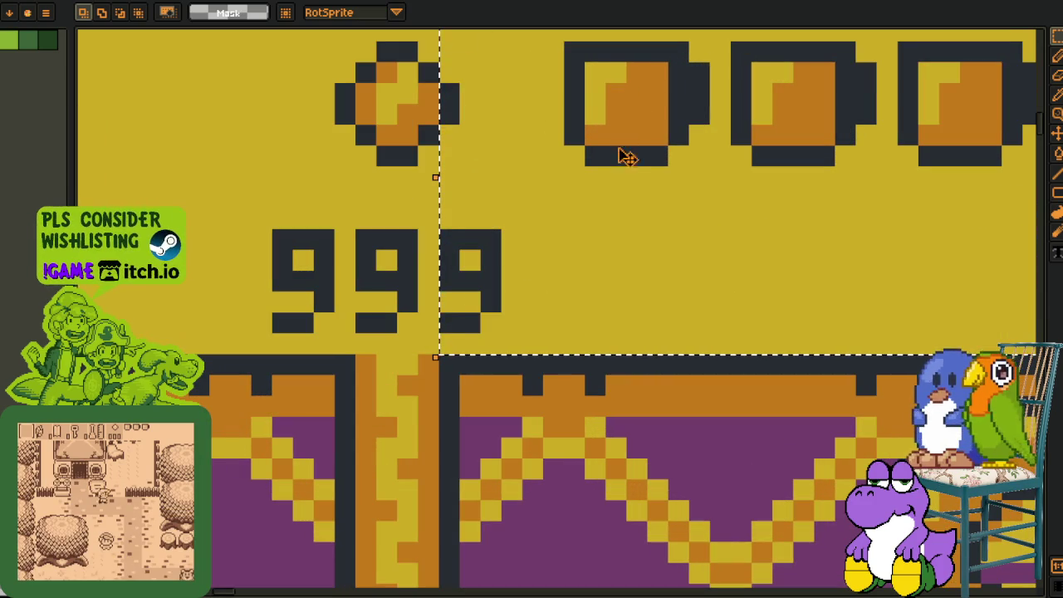
scroll(636, 133, down, 3)
key(ctrl+d)
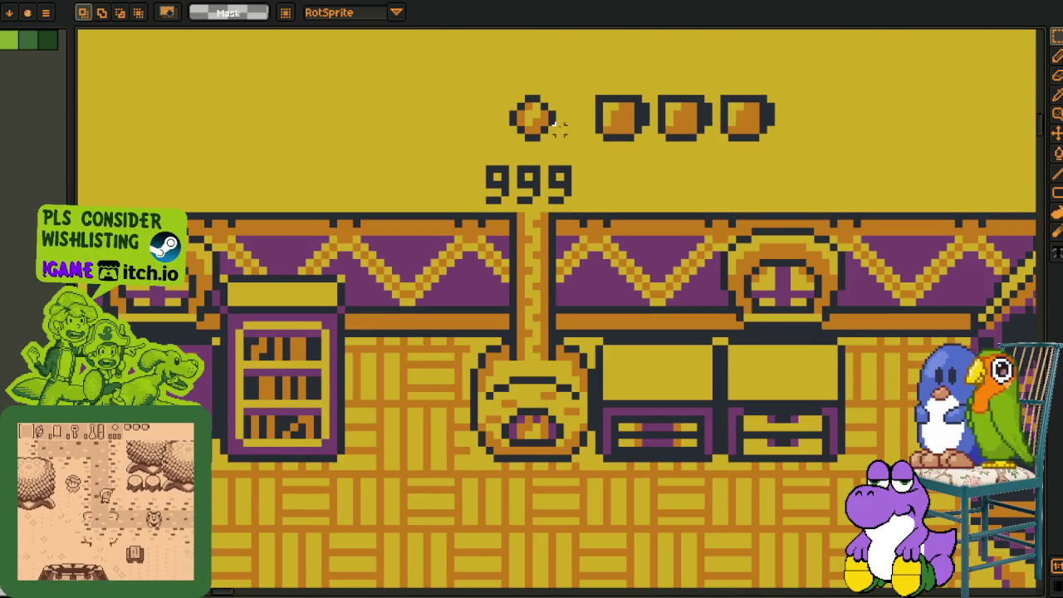
drag(589, 84, 654, 145)
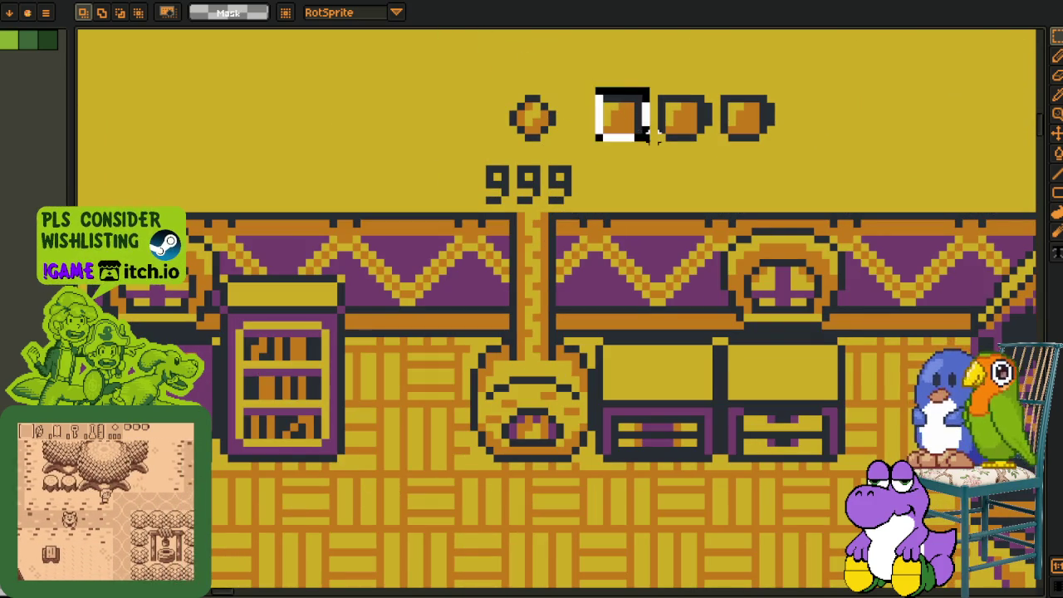
scroll(818, 176, down, 3)
scroll(747, 158, up, 1)
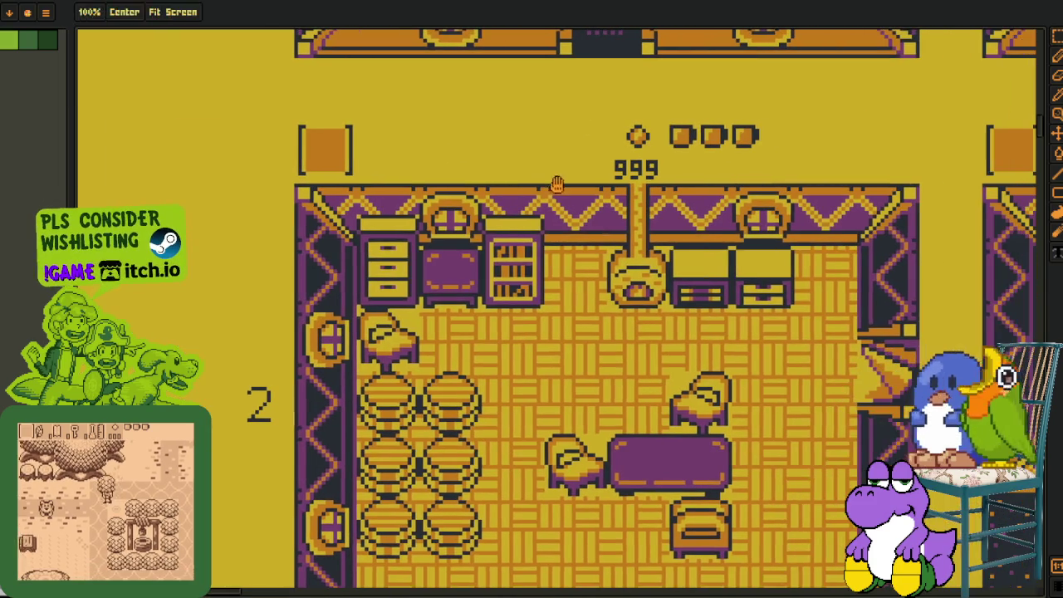
key(ctrl+z)
key(ctrl+z)
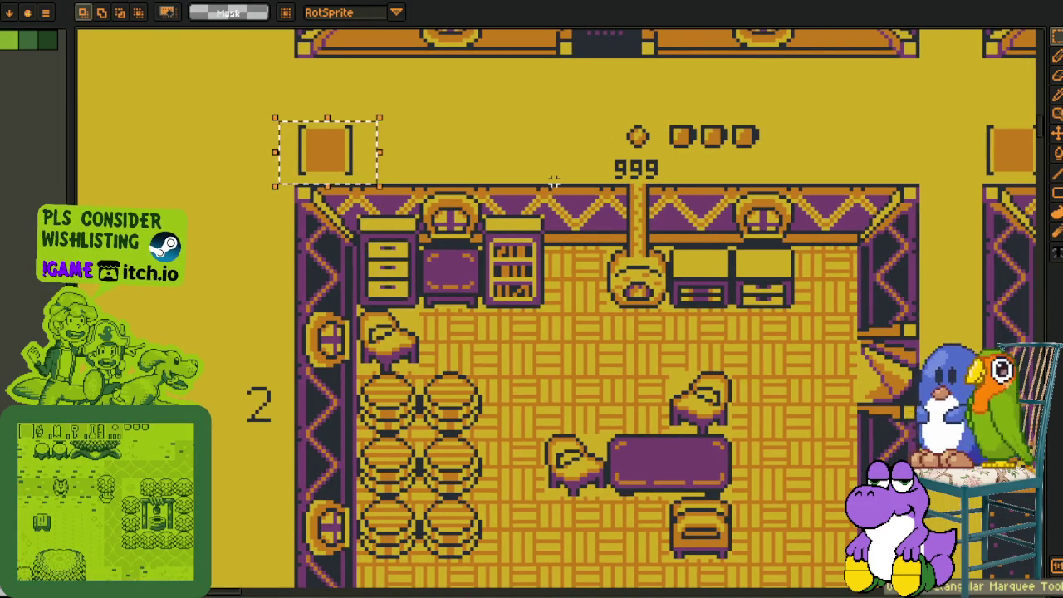
key(ctrl+z)
key(ctrl+z)
key(ctrl+z)
key(ctrl+z)
key(ctrl+z)
key(ctrl+z)
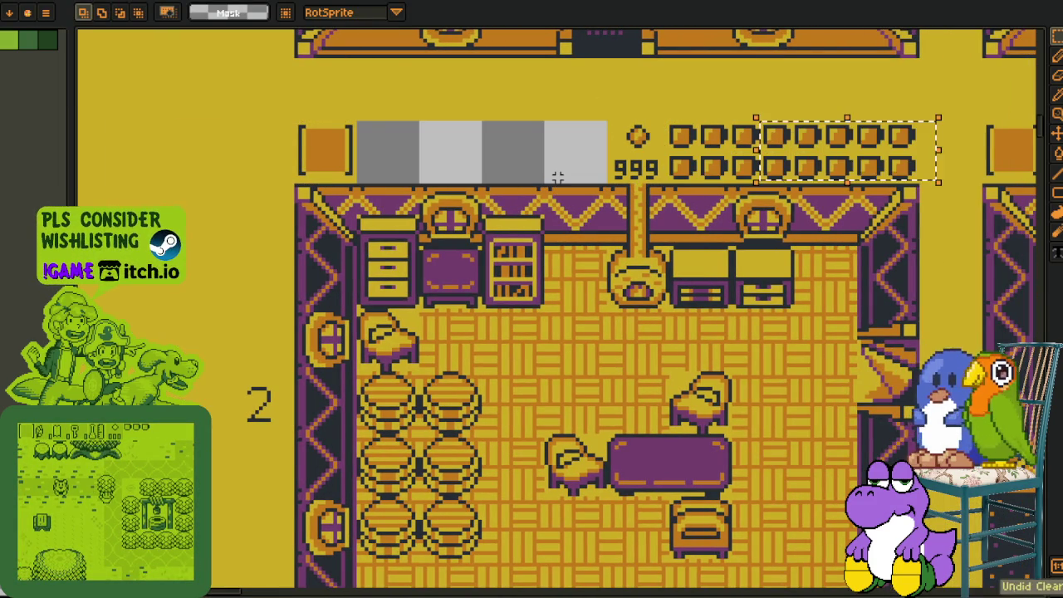
key(ctrl+z)
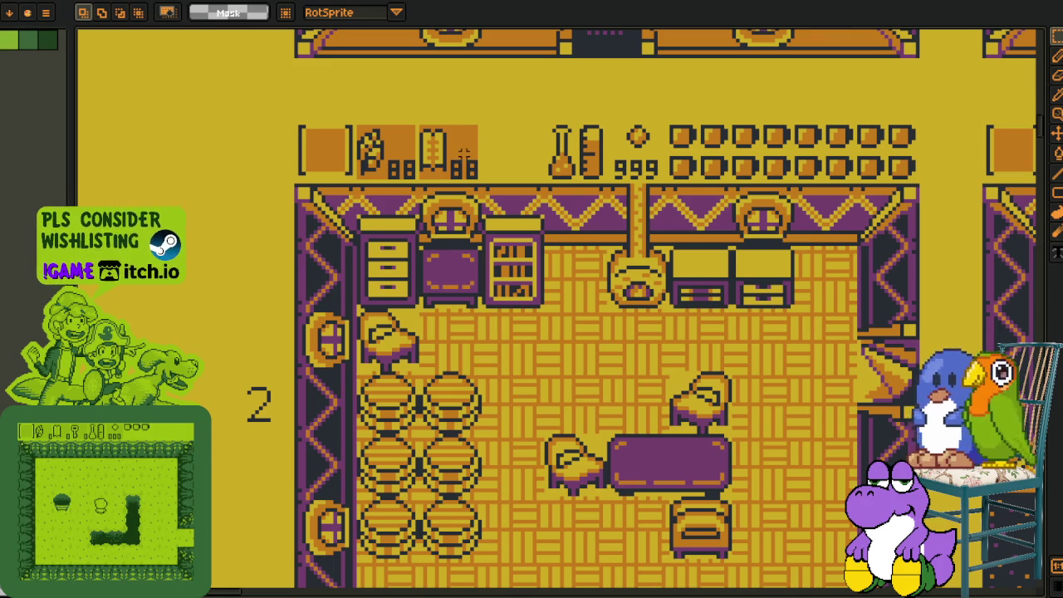
- Delete the book counter and meter icons, the lower mug row and the remaining HUD boxes
scroll(463, 153, up, 2)
drag(394, 99, 712, 191)
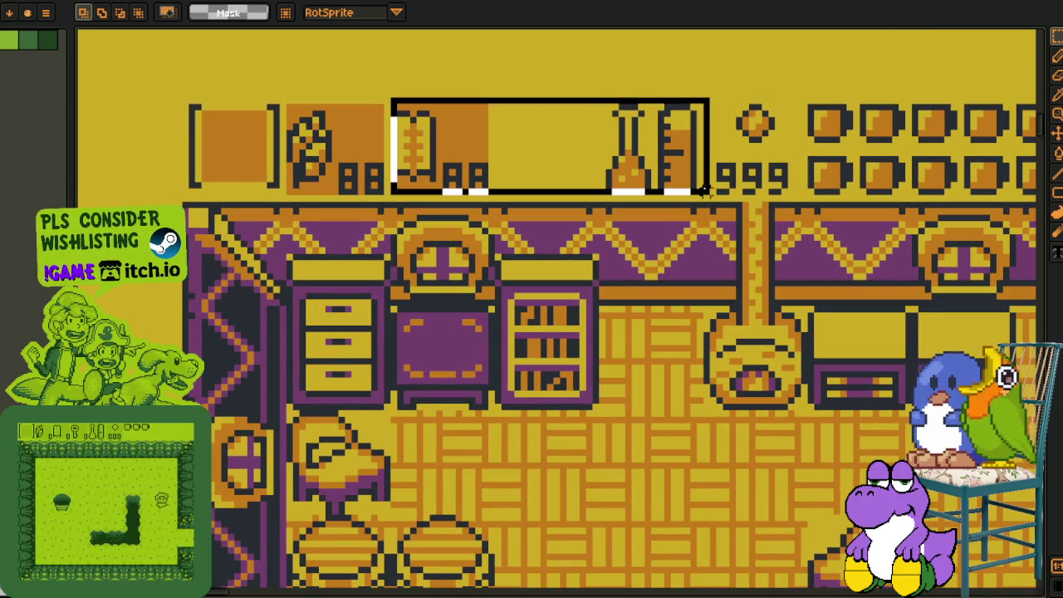
key(Delete)
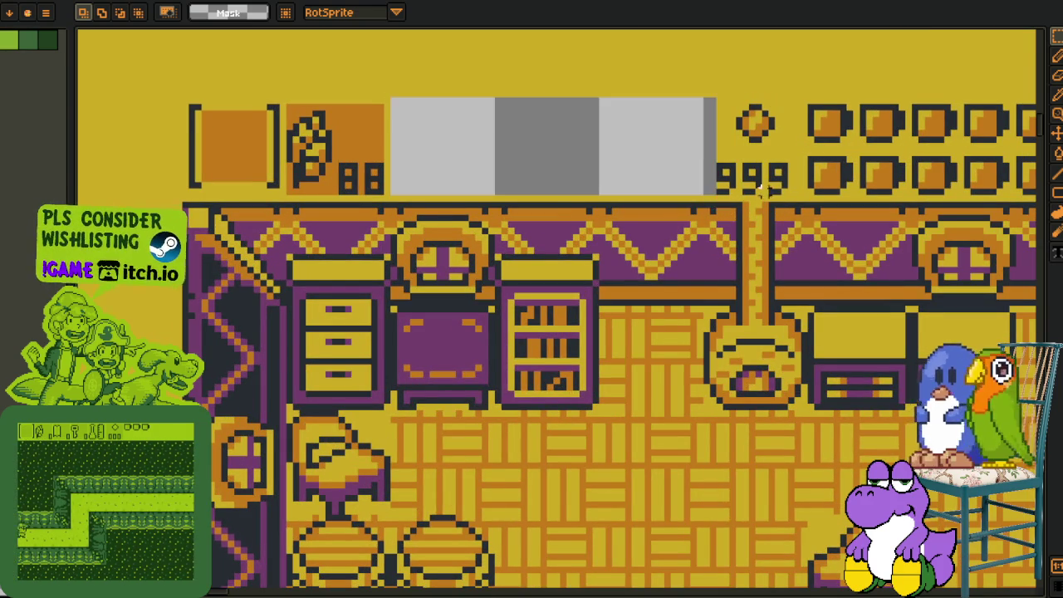
scroll(335, 165, right, 5)
drag(345, 166, 730, 212)
key(Delete)
drag(479, 113, 764, 171)
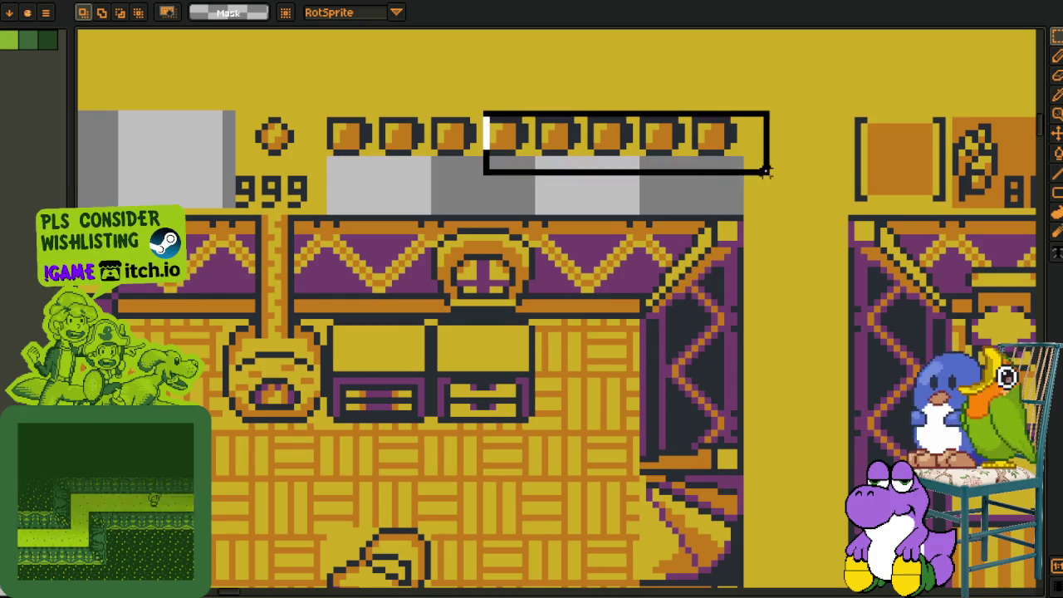
key(Delete)
scroll(444, 155, left, 5)
- Bucket-fill the transparent gaps in the HUD row with yellow
key(g)
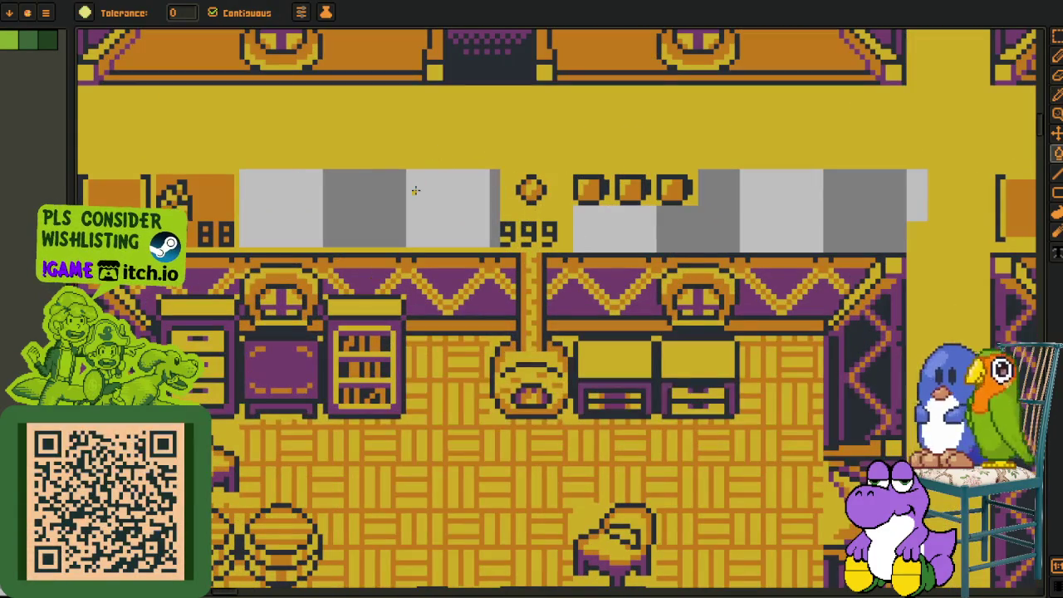
click(462, 201)
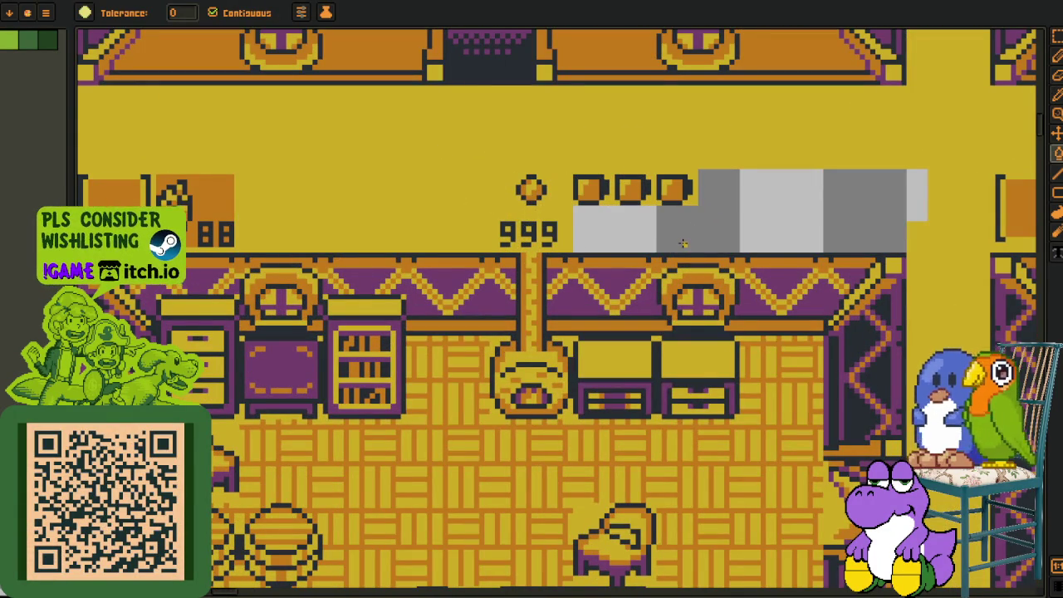
click(649, 235)
scroll(631, 232, down, 3)
scroll(557, 183, up, 4)
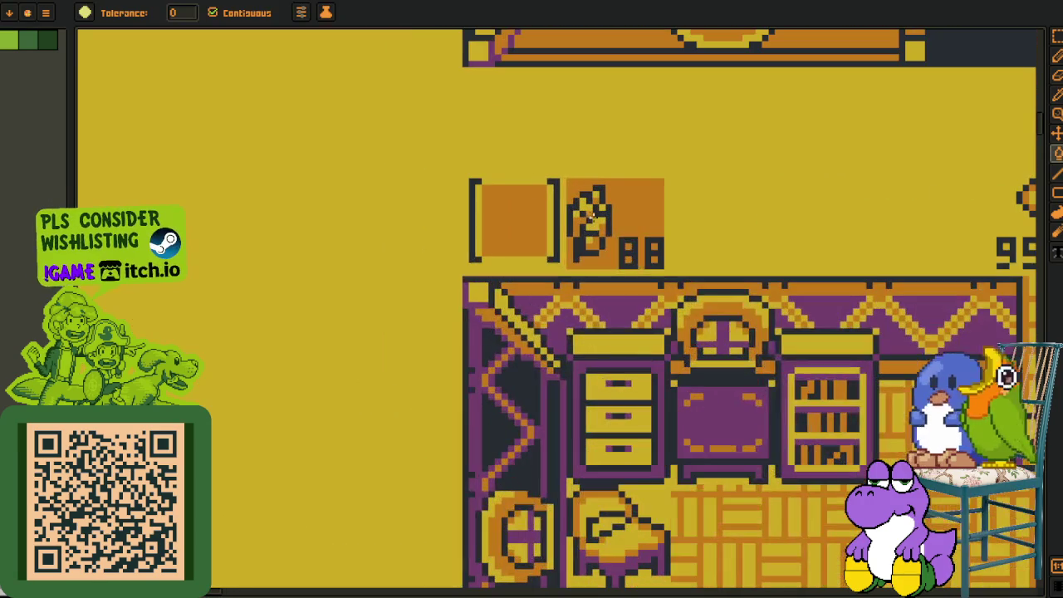
- Marquee-select the HUD item box, then the feather slot with its 88 counter
key(m)
mouse_move(558, 178)
mouse_down()
mouse_move(712, 282)
mouse_move(425, 235)
mouse_up()
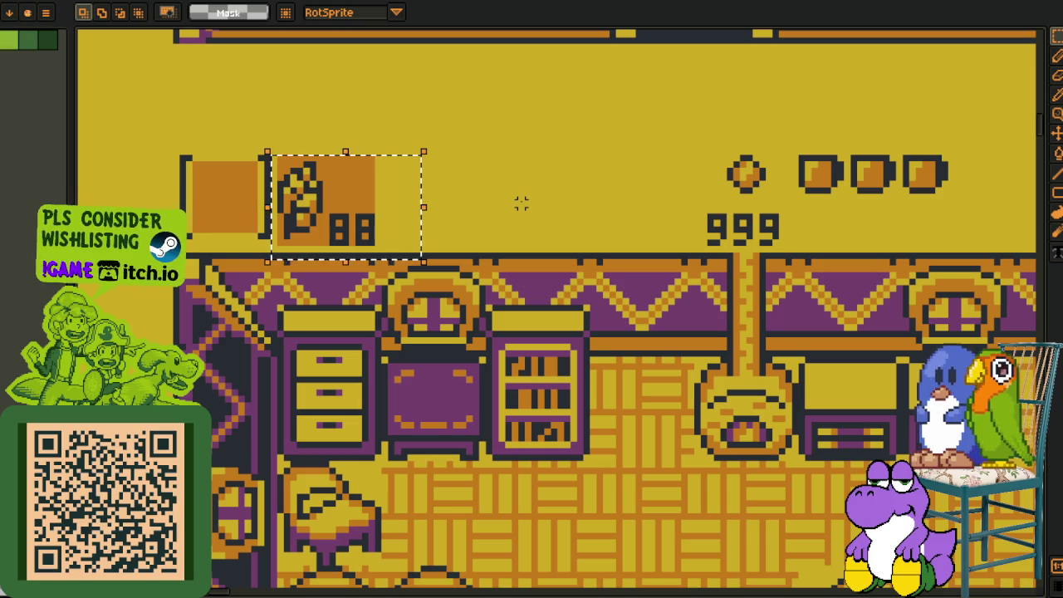
click(521, 204)
drag(368, 201, 290, 193)
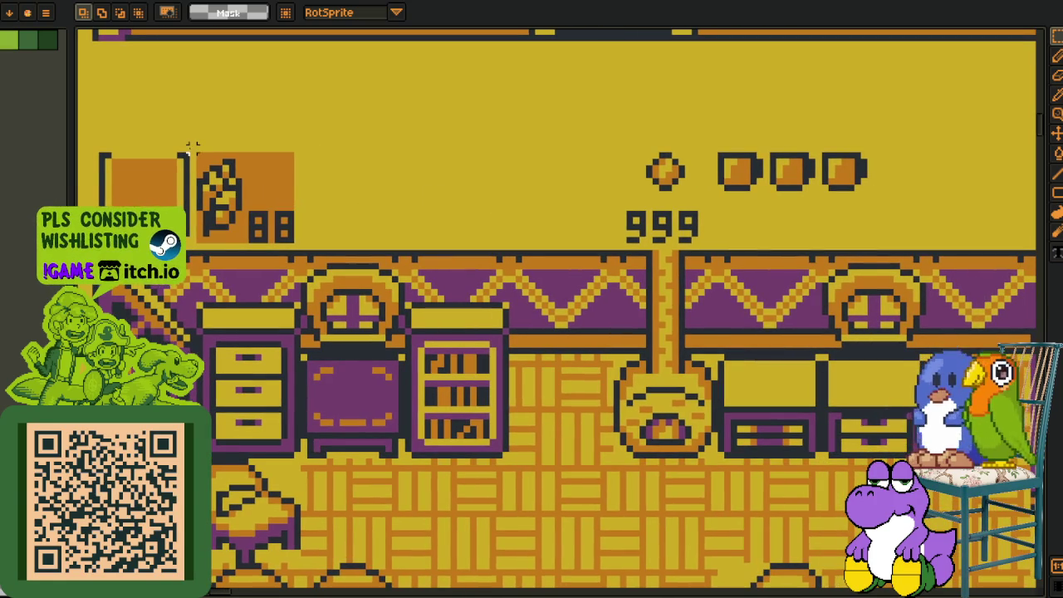
mouse_move(191, 150)
mouse_down()
mouse_move(343, 230)
mouse_move(342, 247)
mouse_up()
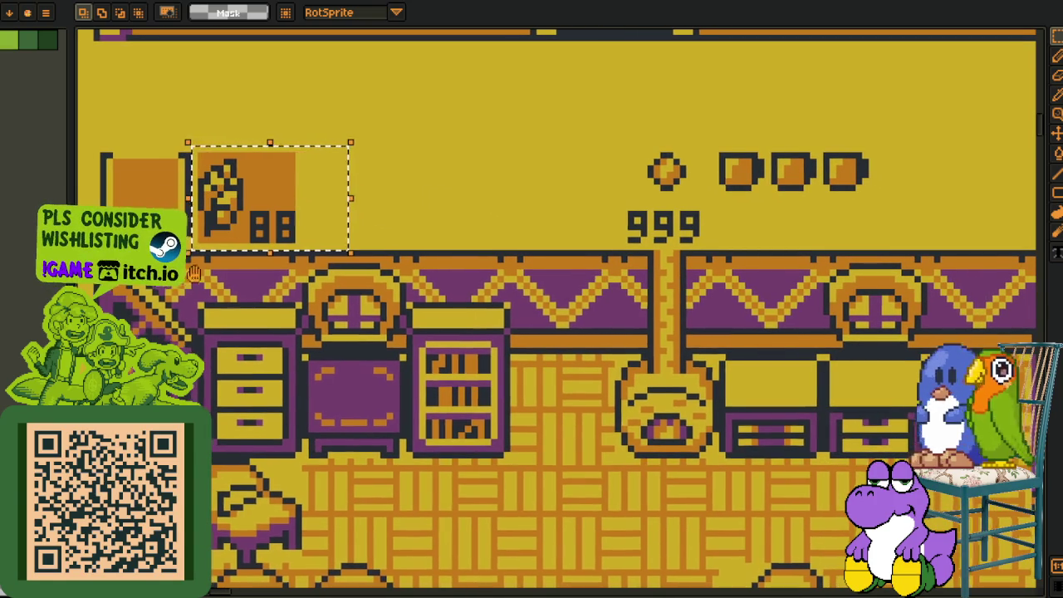
drag(191, 259, 295, 307)
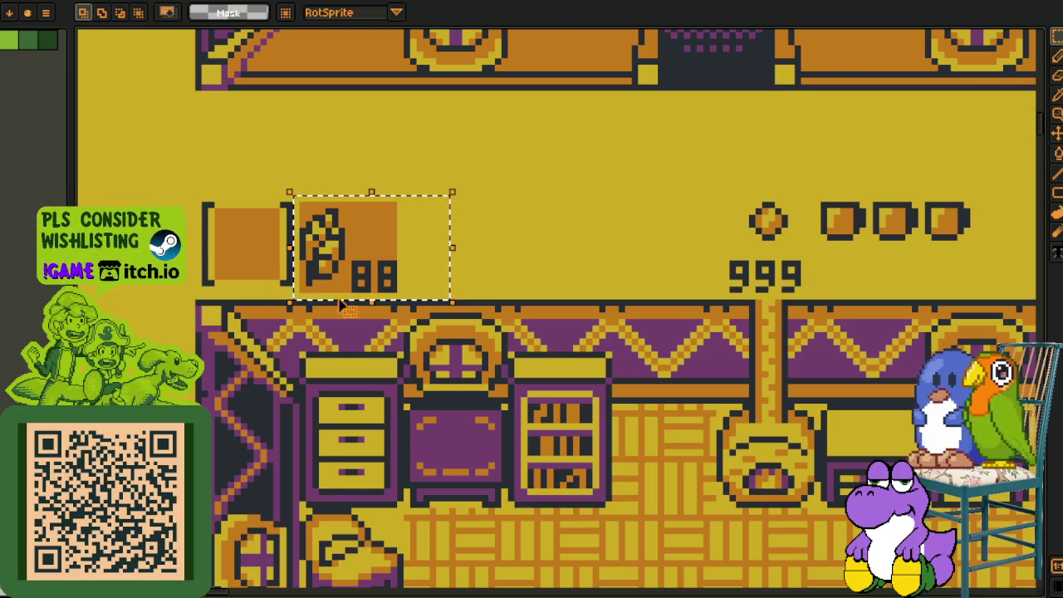
- Undo the last two clears to restore the earlier HUD icons
scroll(381, 279, down, 2)
drag(488, 332, 417, 347)
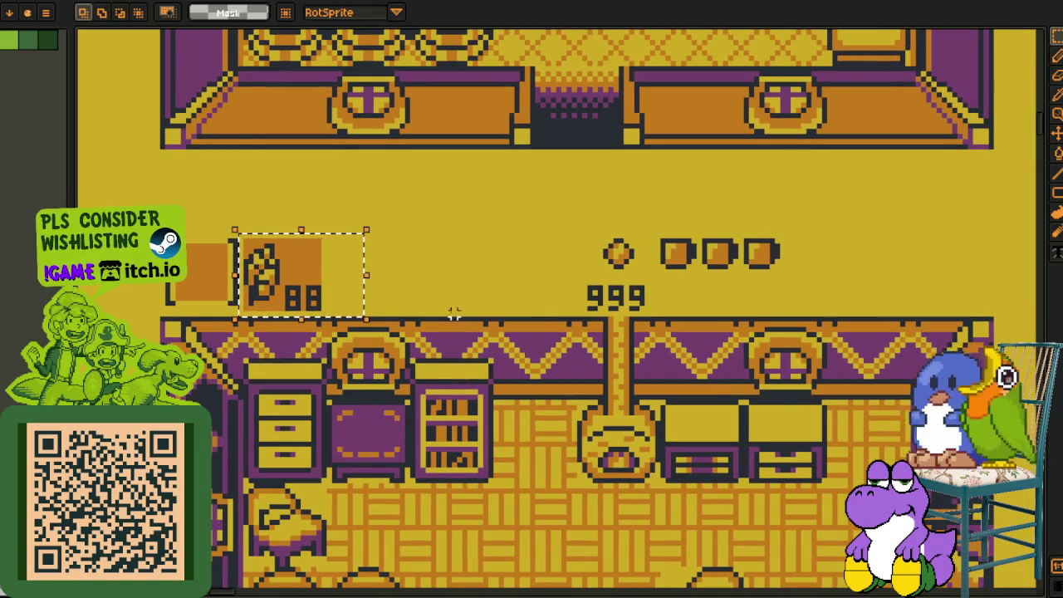
key(ctrl+z)
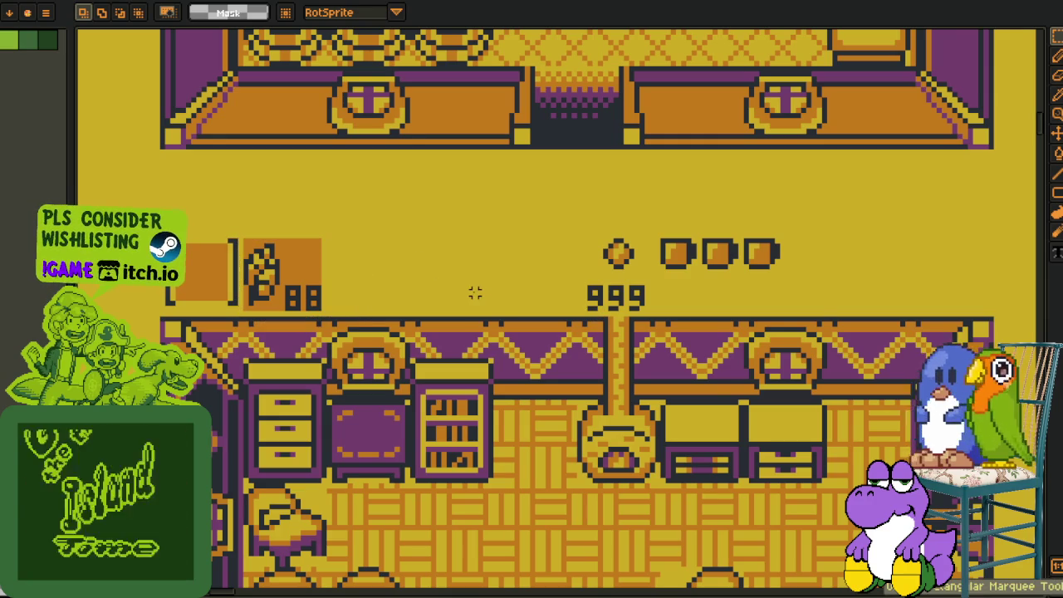
key(ctrl+z)
key(ctrl+z)
key(ctrl+z)
key(ctrl+z)
key(ctrl+z)
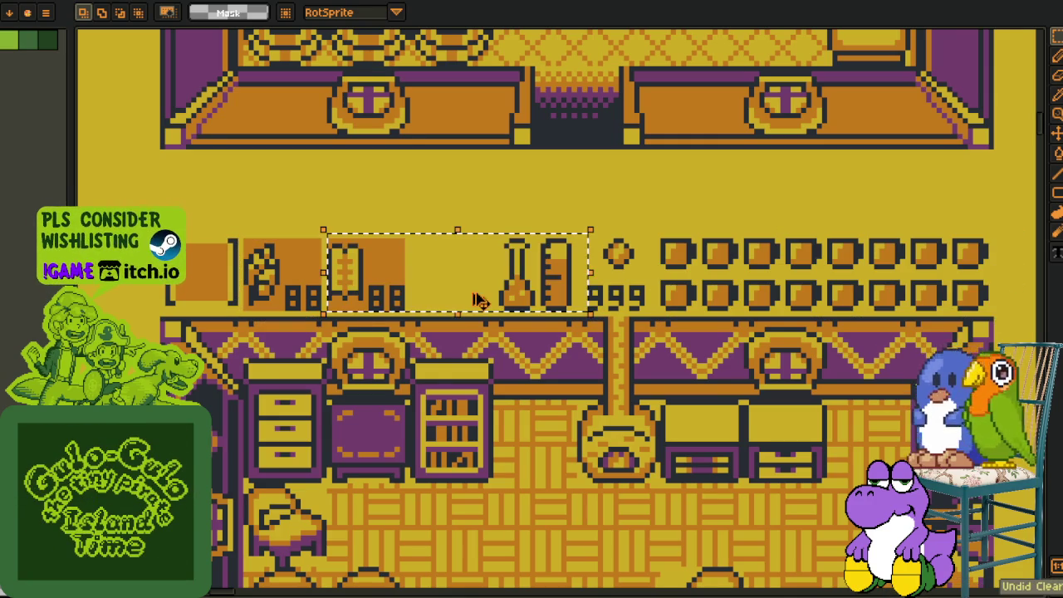
scroll(341, 234, up, 1)
- Select the second inventory slot, the flask and ruler gauges, and the two coin rows
drag(320, 210, 434, 320)
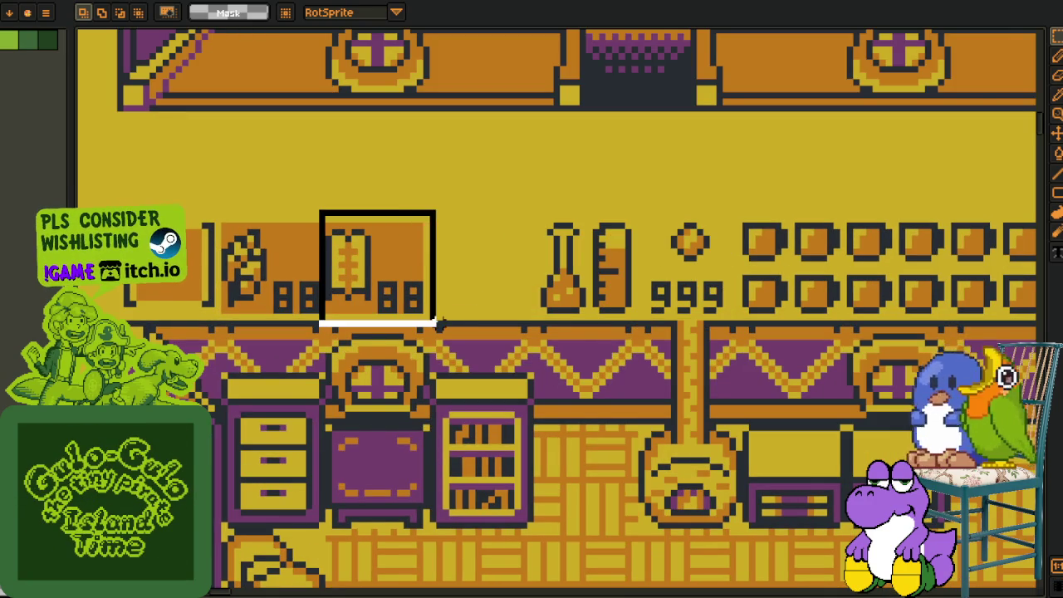
scroll(309, 192, right, 5)
drag(308, 193, 392, 314)
scroll(327, 208, right, 4)
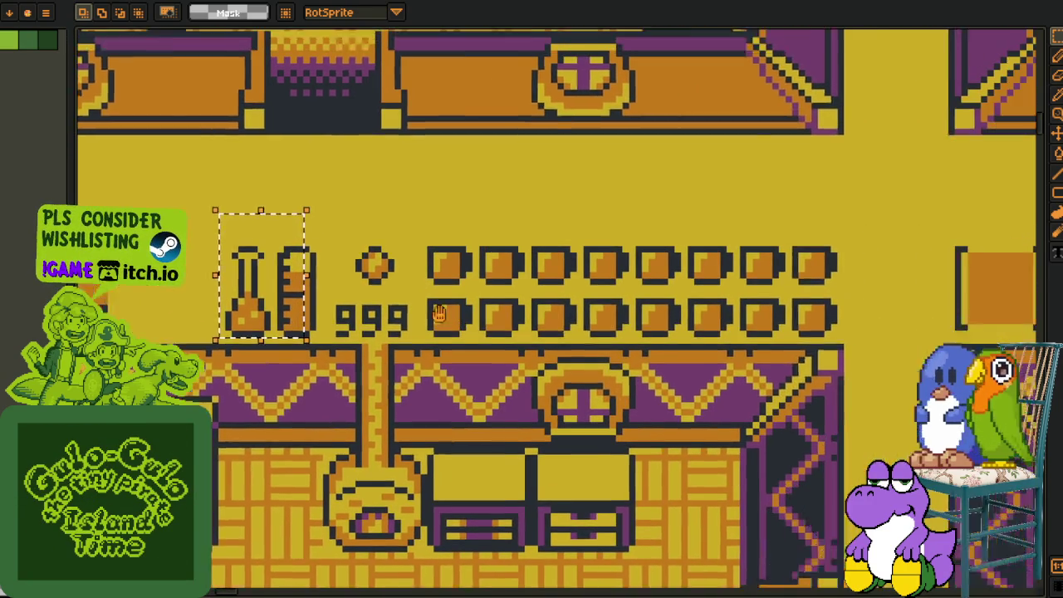
drag(325, 211, 789, 341)
scroll(652, 240, down, 3)
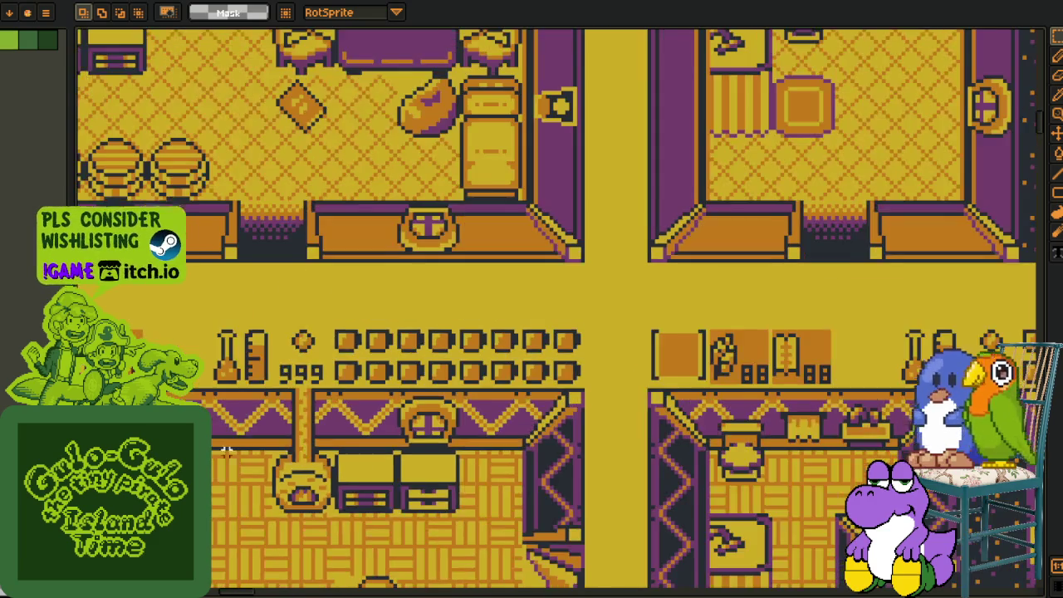
scroll(389, 359, down, 2)
scroll(407, 382, down, 2)
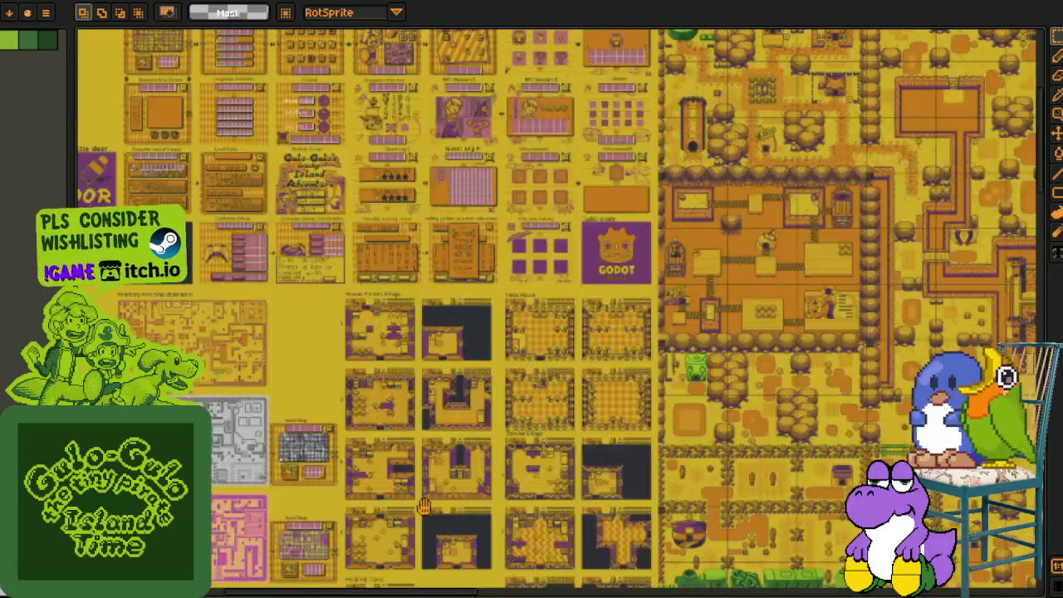
- Zoom to the House Bamboo room and select its green key slot
scroll(431, 416, down, 3)
scroll(438, 420, down, 3)
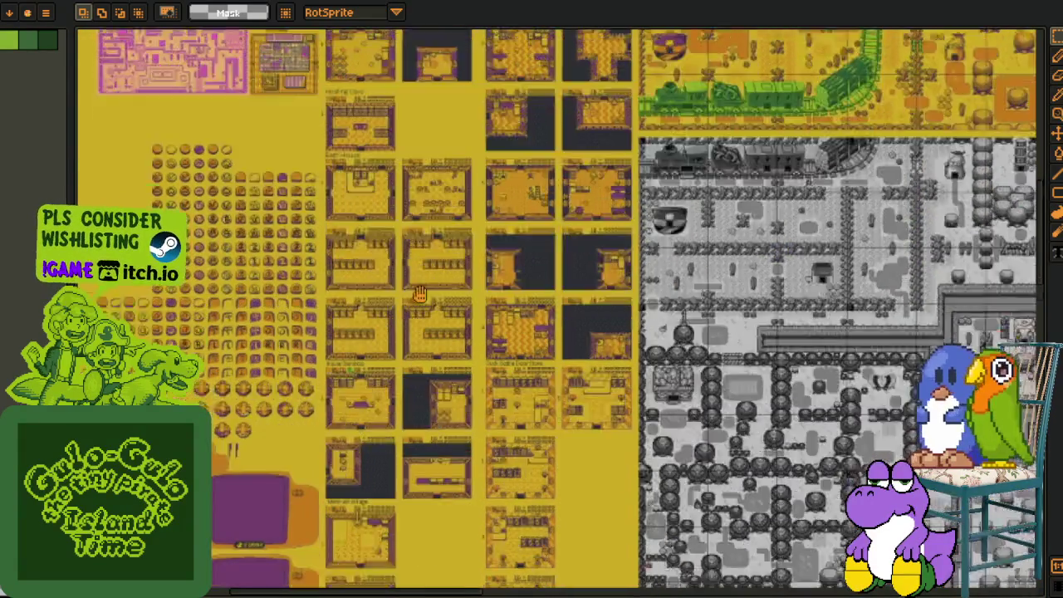
scroll(398, 252, up, 2)
scroll(397, 251, up, 3)
scroll(399, 253, up, 2)
scroll(390, 233, up, 3)
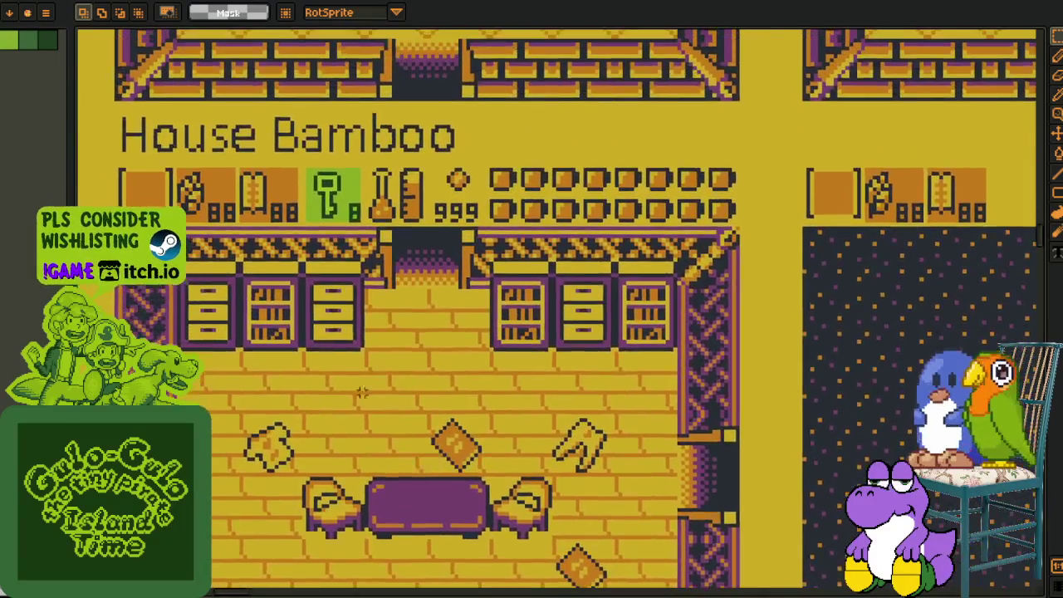
scroll(317, 172, up, 2)
scroll(317, 171, up, 1)
drag(273, 145, 434, 292)
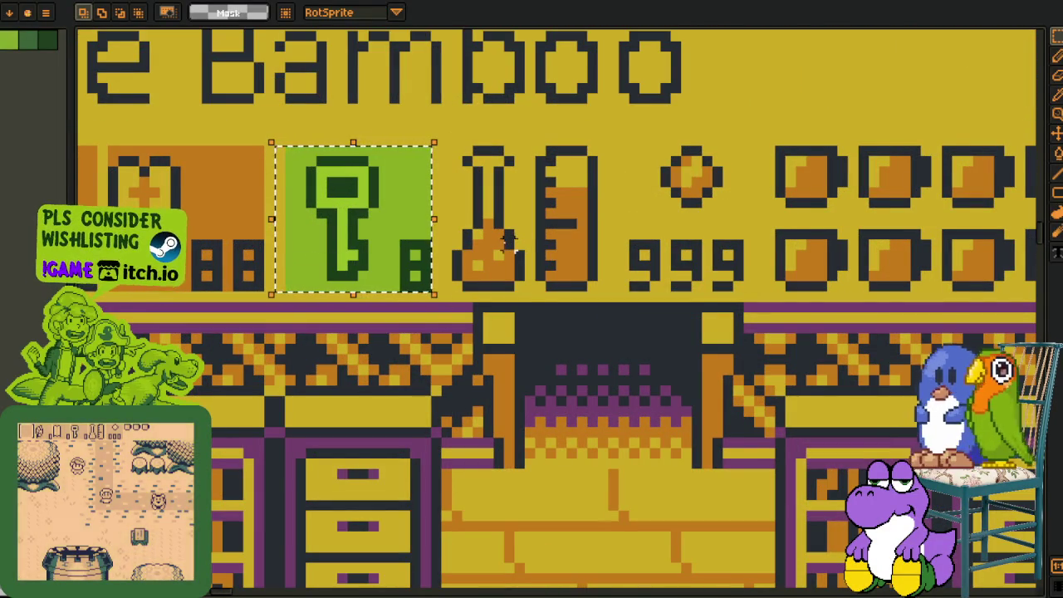
- Select the empty HUD slot in the room above
scroll(457, 249, down, 2)
scroll(457, 249, left, 2)
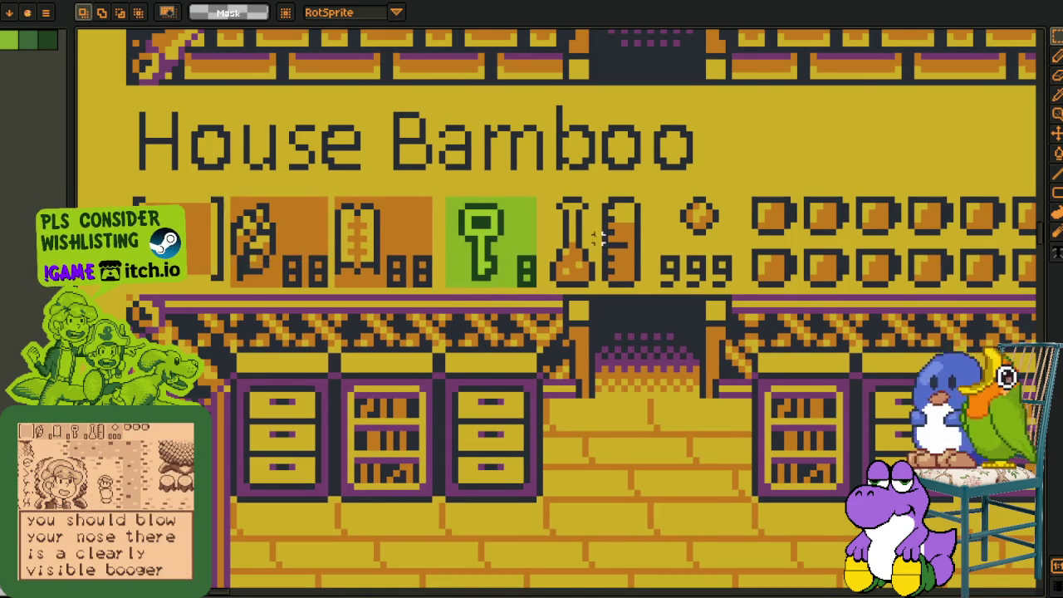
scroll(425, 193, down, 2)
scroll(425, 192, up, 5)
scroll(415, 193, up, 4)
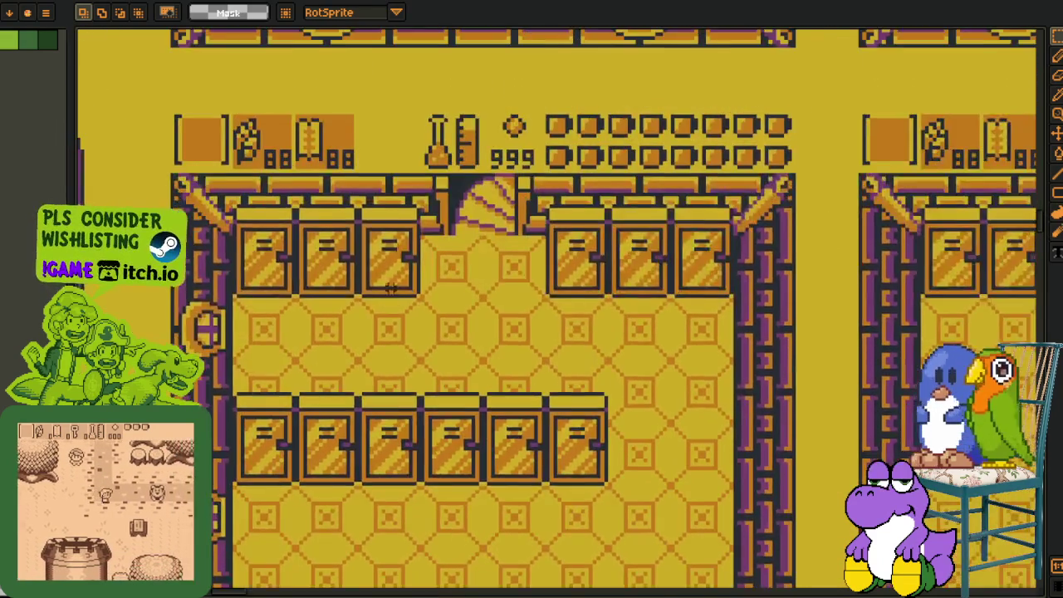
scroll(356, 192, up, 2)
drag(355, 192, 436, 270)
- Reselect the green key tile in the House Bamboo HUD
scroll(355, 191, down, 2)
scroll(373, 290, down, 3)
scroll(384, 399, up, 3)
scroll(384, 399, up, 1)
drag(328, 345, 435, 463)
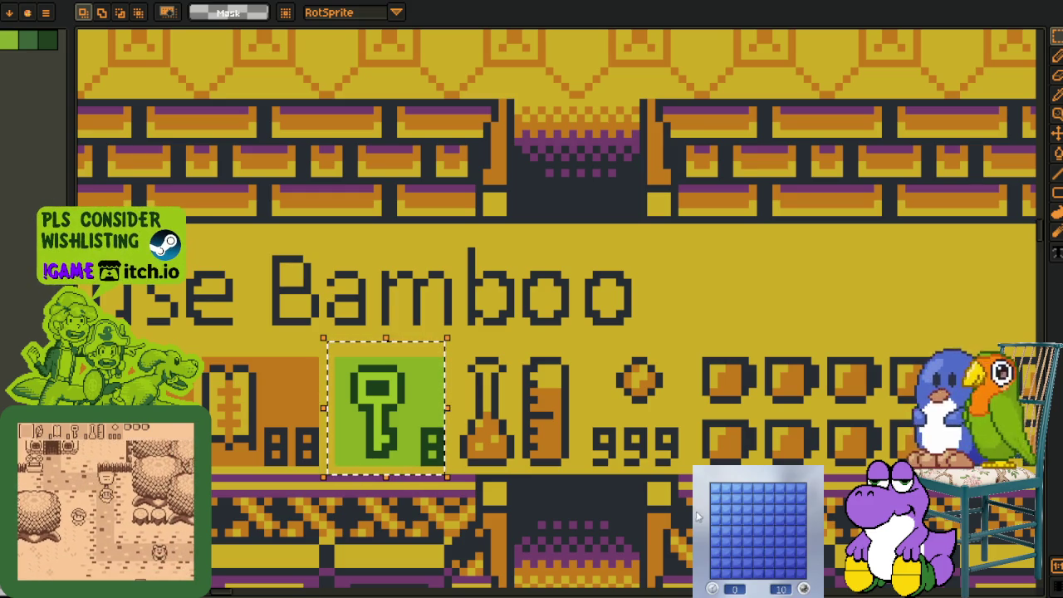
- Play Minesweeper, flagging suspected mines and uncovering squares until the game ends
click(717, 531)
right_click(736, 496)
right_click(745, 518)
click(747, 510)
right_click(746, 531)
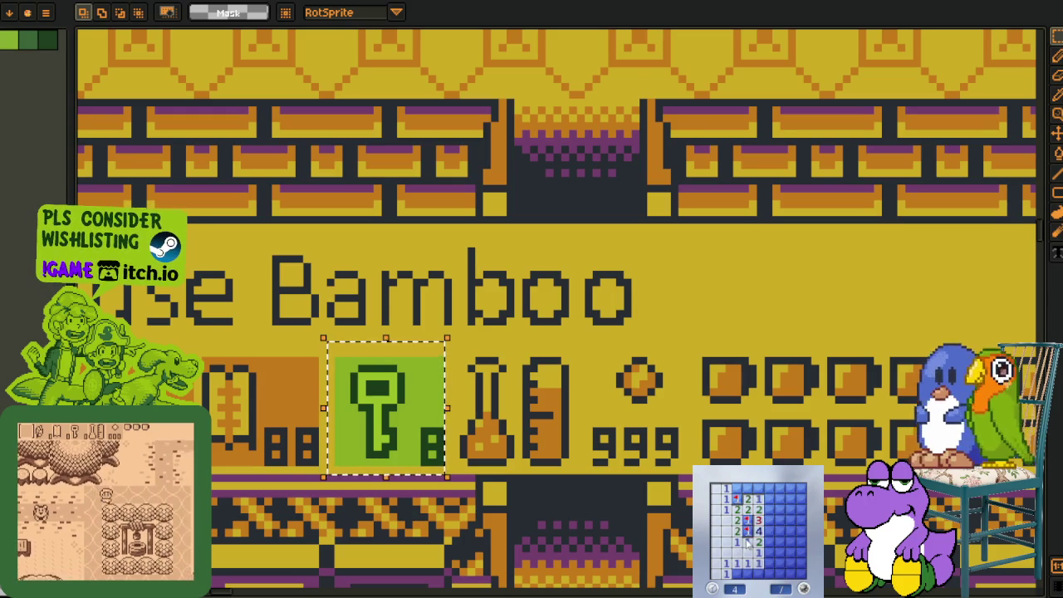
right_click(757, 488)
click(780, 509)
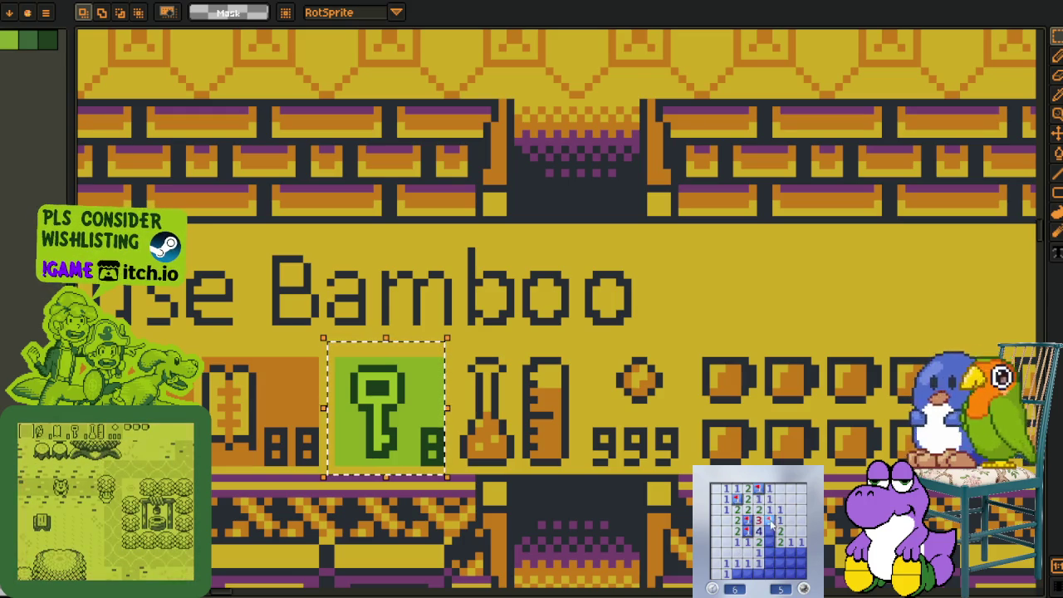
right_click(779, 563)
click(780, 573)
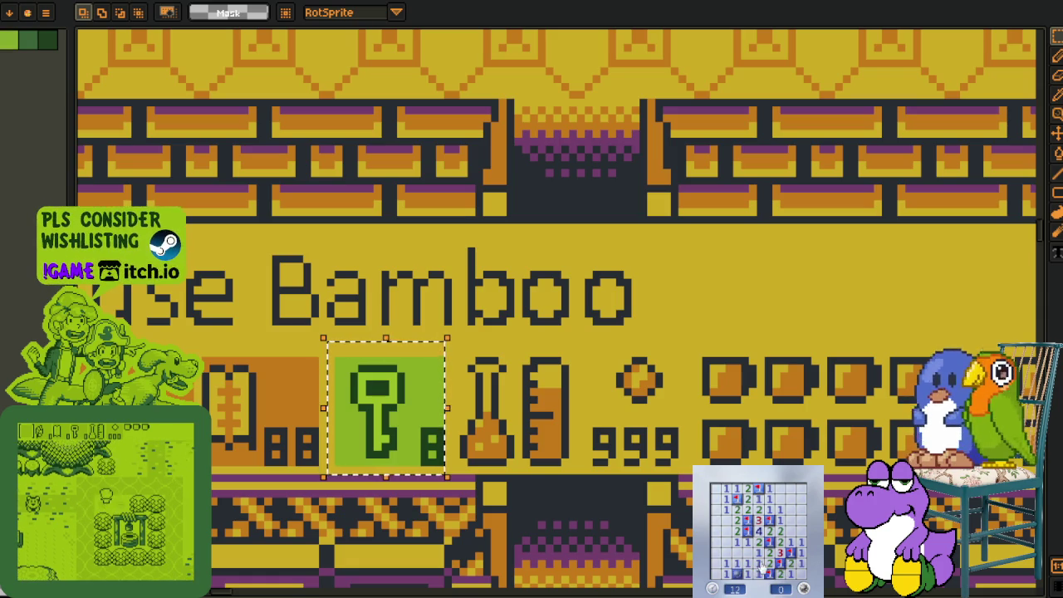
click(770, 574)
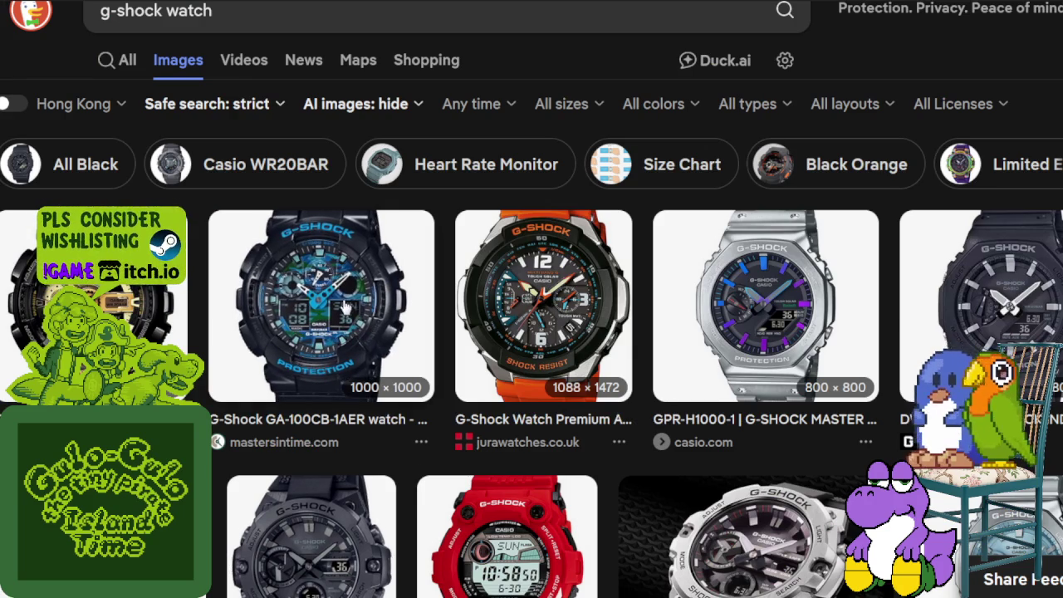
click(345, 307)
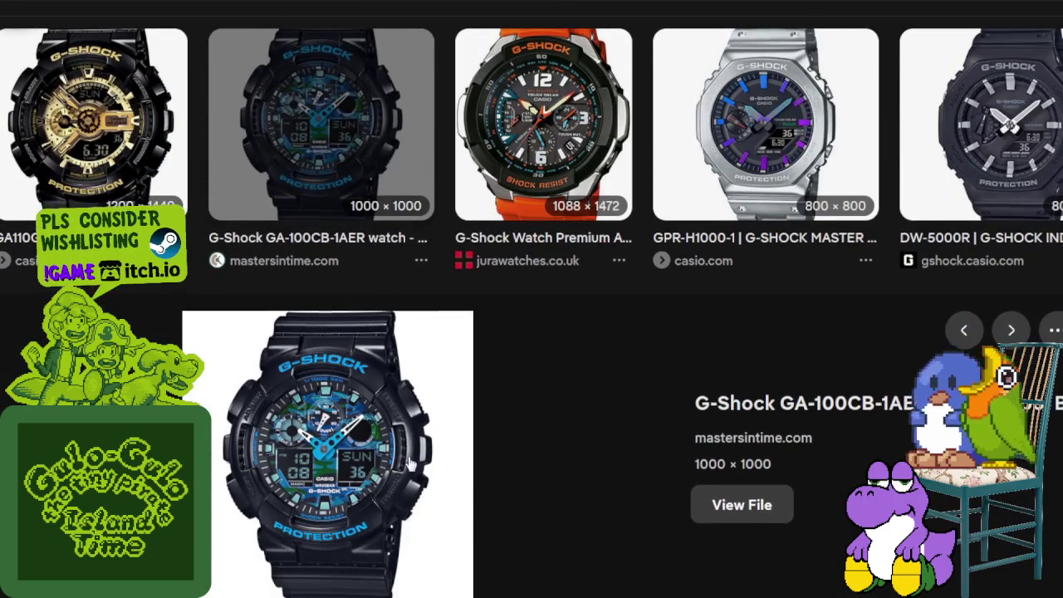
scroll(384, 514, down, 3)
scroll(529, 366, down, 4)
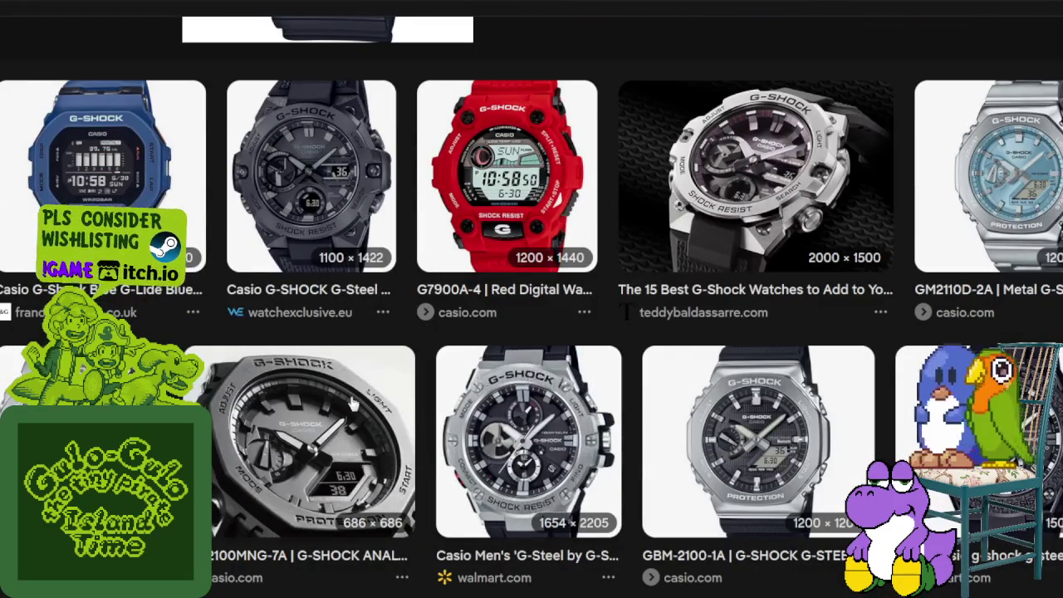
click(309, 421)
scroll(517, 236, down, 2)
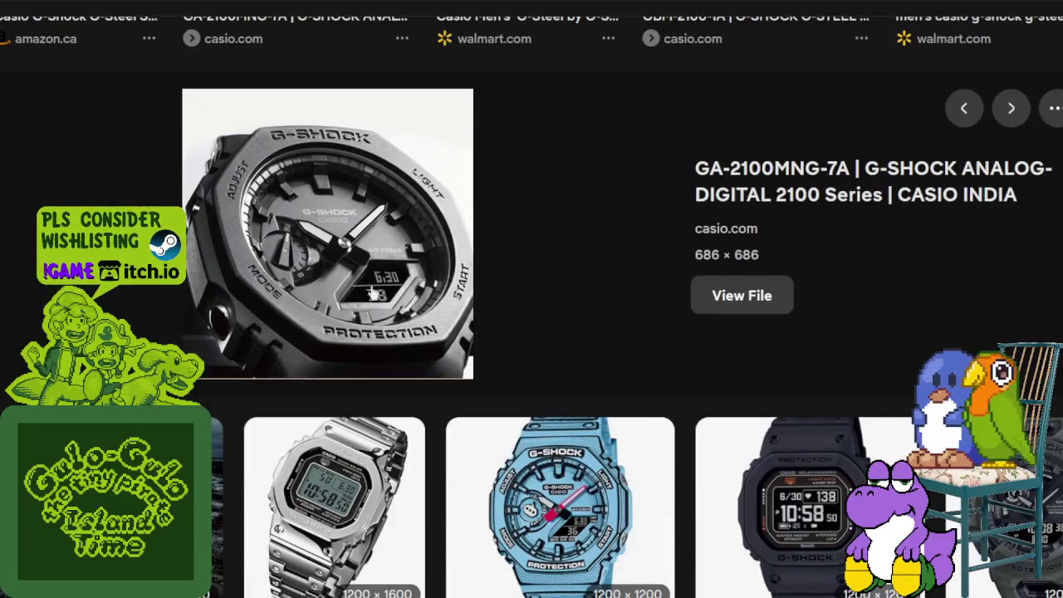
scroll(517, 232, down, 3)
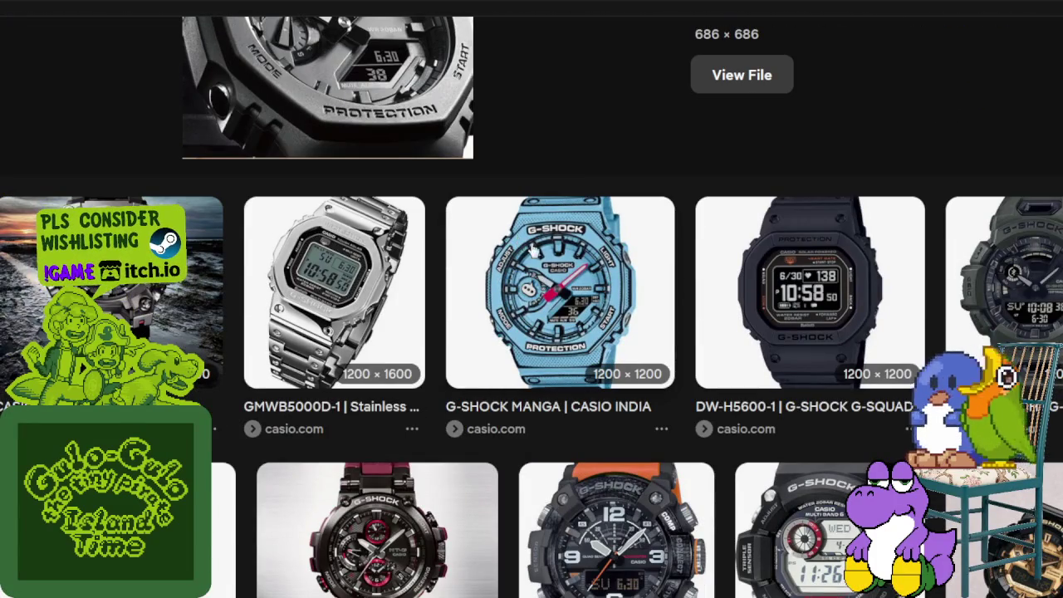
click(531, 247)
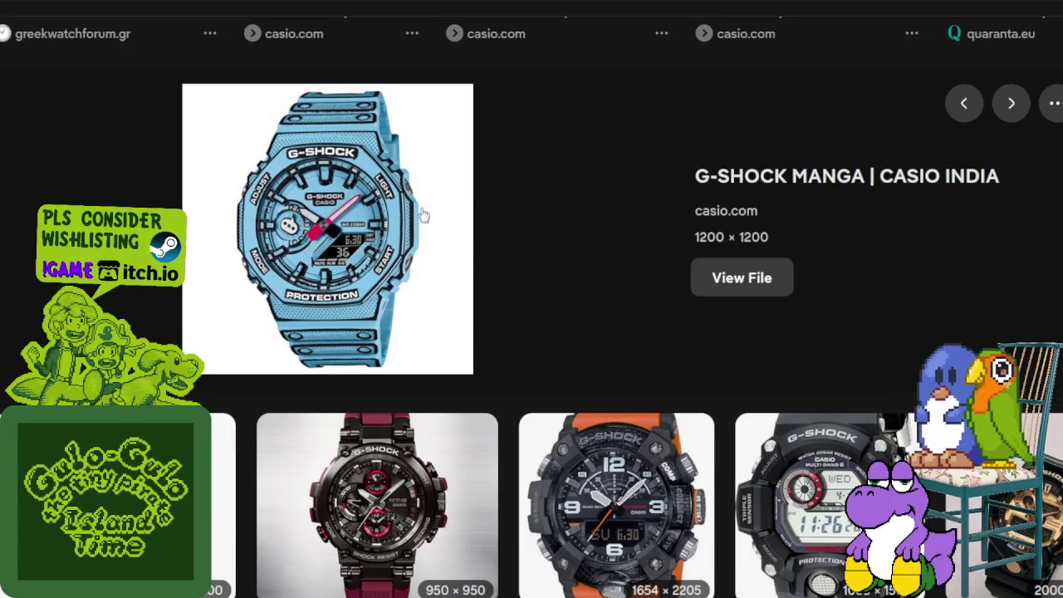
scroll(397, 353, down, 4)
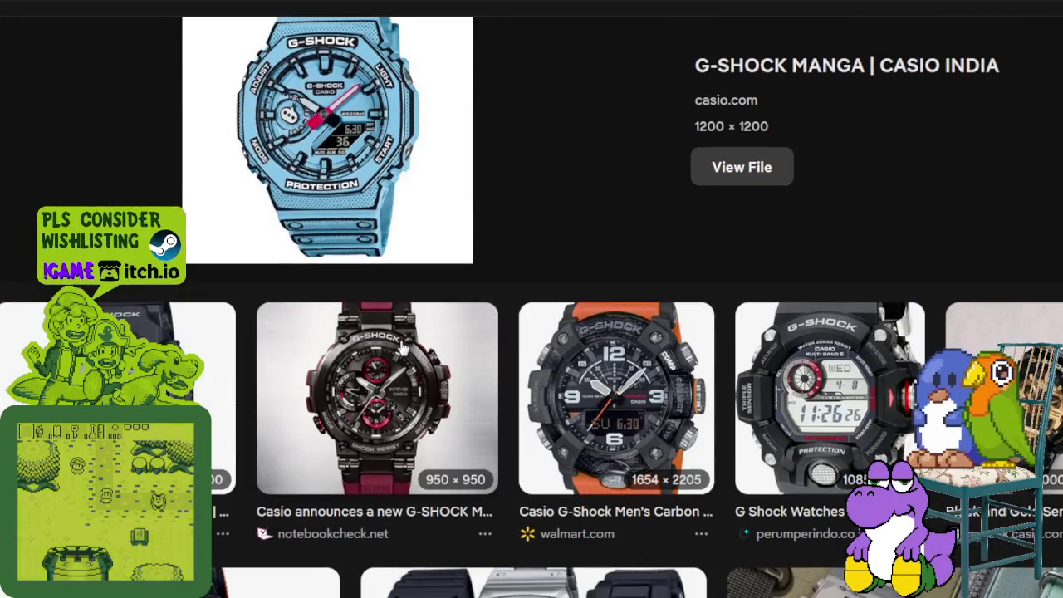
scroll(324, 320, down, 1)
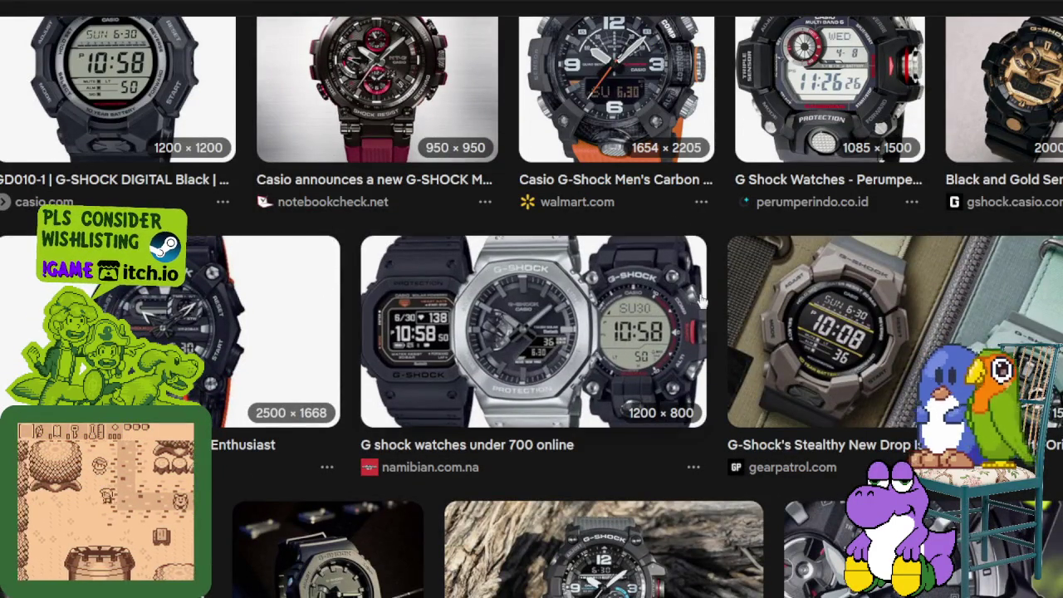
scroll(678, 304, down, 1)
scroll(678, 304, down, 1)
scroll(668, 304, down, 2)
scroll(656, 312, down, 1)
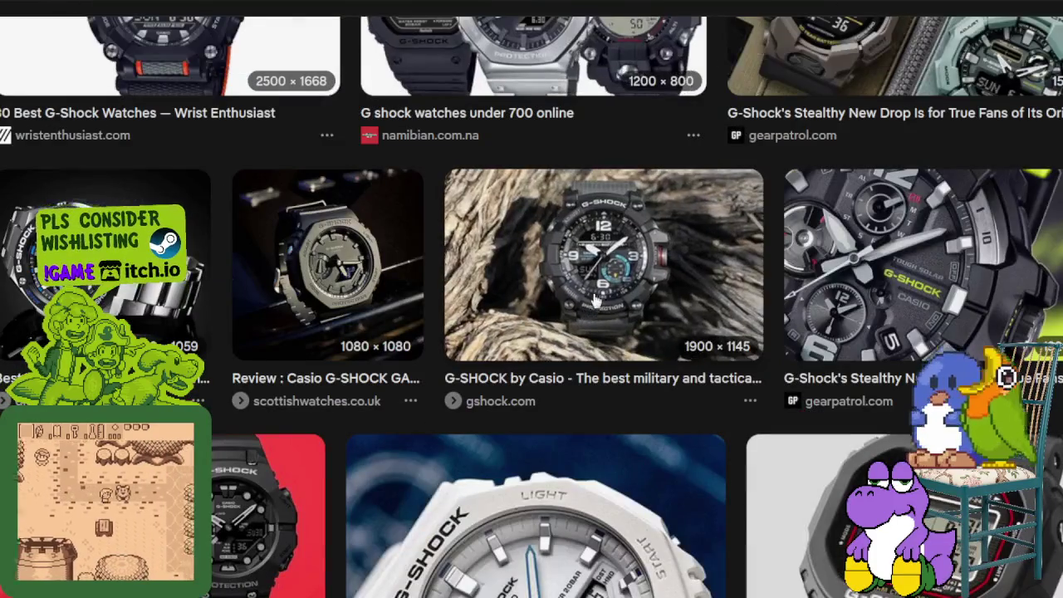
click(586, 294)
scroll(586, 291, up, 3)
scroll(564, 249, up, 3)
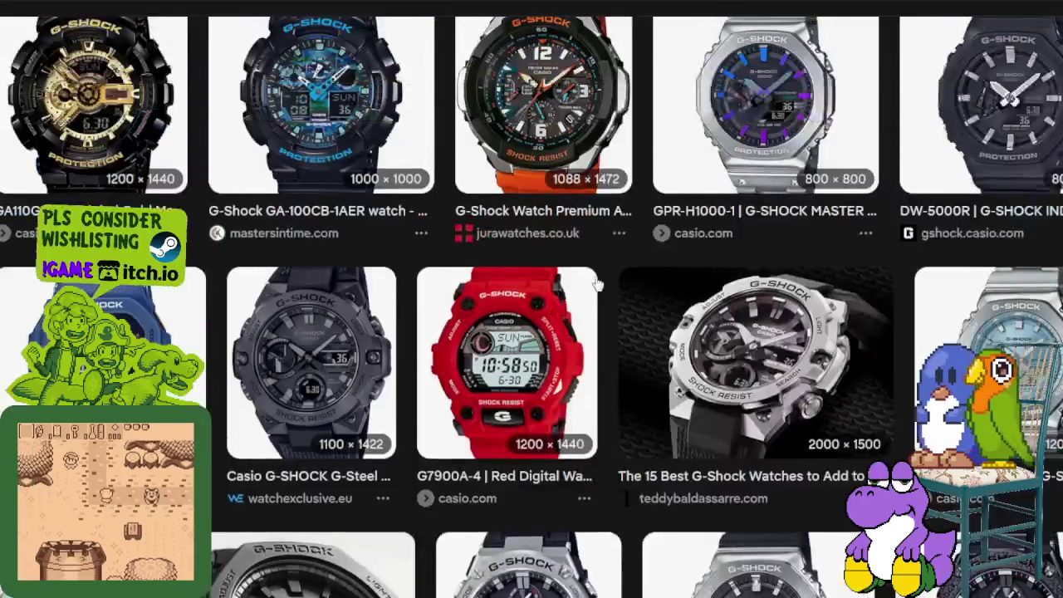
scroll(540, 200, up, 3)
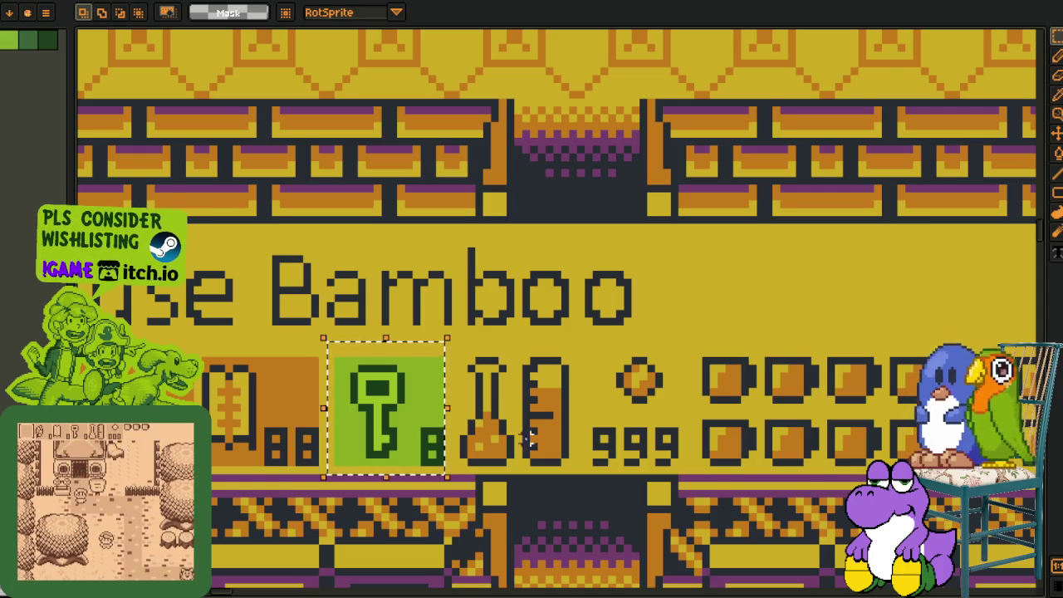
- Select the first slot's 88 counter and item icon to compare sizes
drag(252, 409, 339, 339)
scroll(339, 339, up, 1)
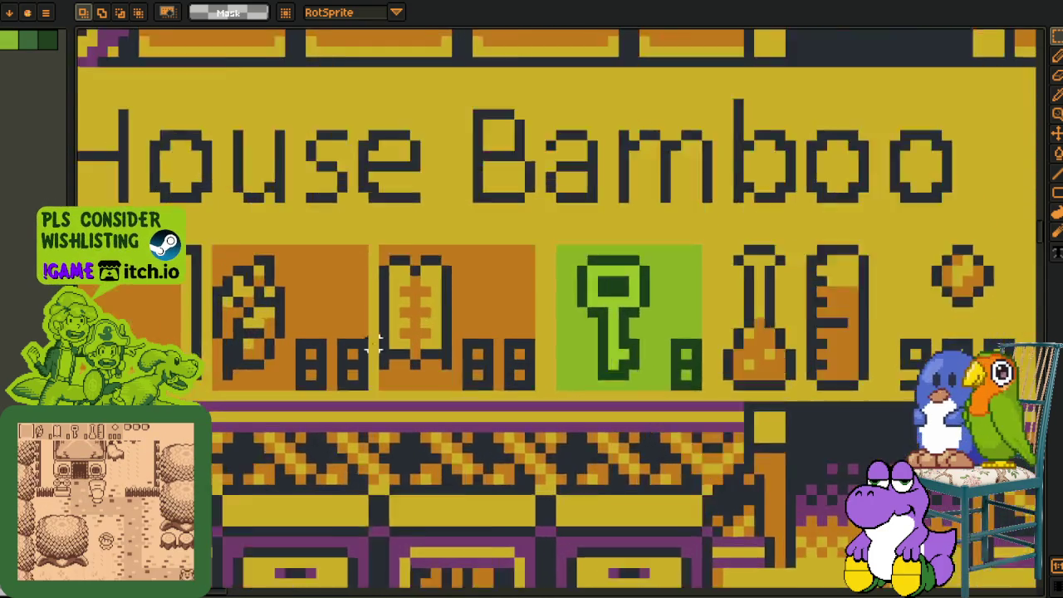
scroll(339, 338, up, 1)
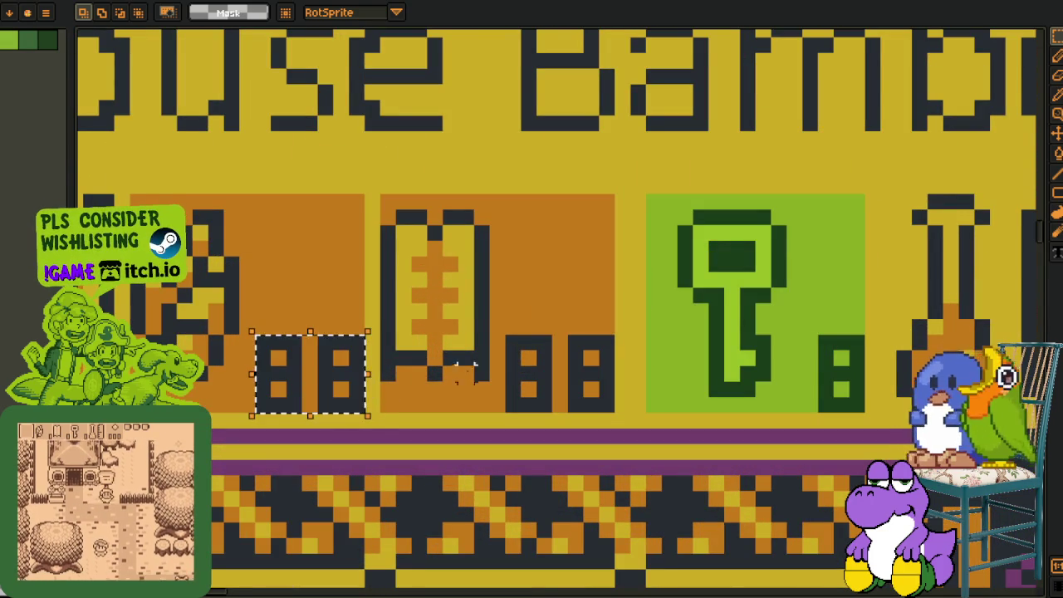
mouse_move(152, 171)
mouse_down()
mouse_move(235, 173)
mouse_move(343, 403)
mouse_up()
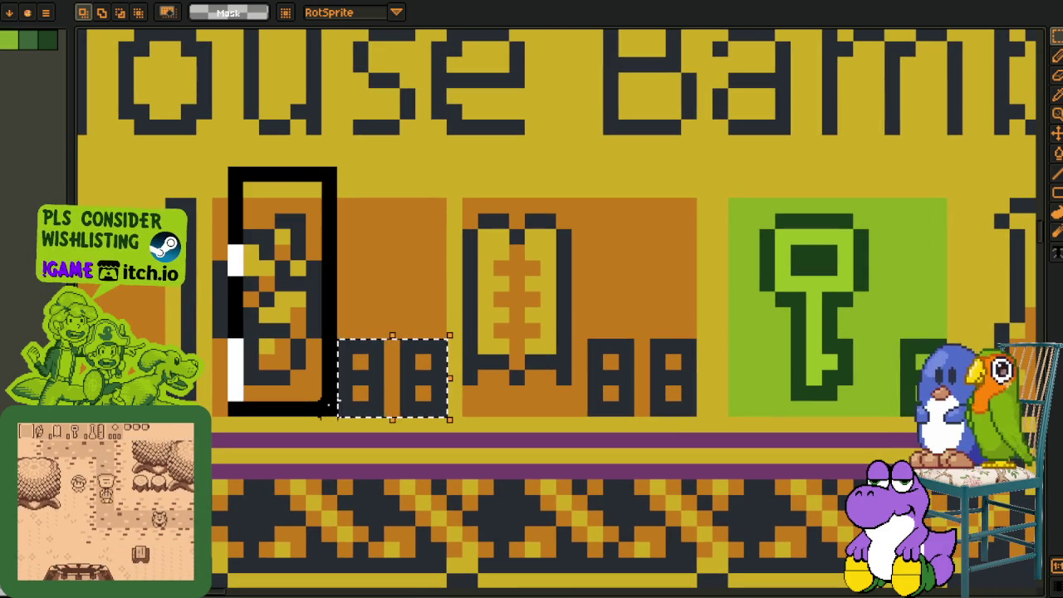
drag(470, 206, 371, 214)
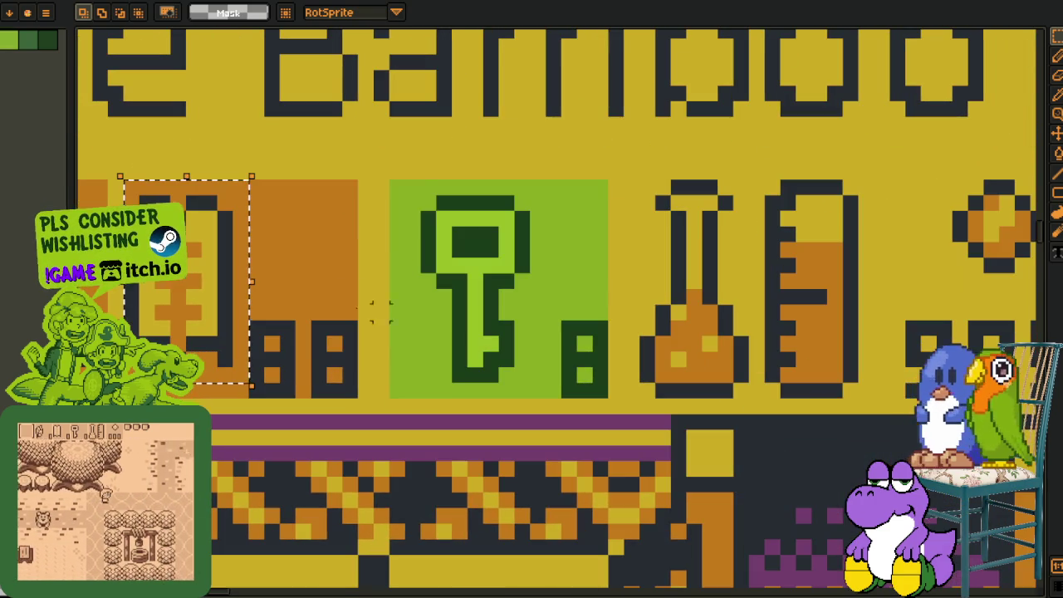
- Select the key icon, trial-move it left, then undo and deselect
mouse_move(666, 216)
mouse_down()
mouse_move(428, 189)
mouse_move(532, 384)
mouse_up()
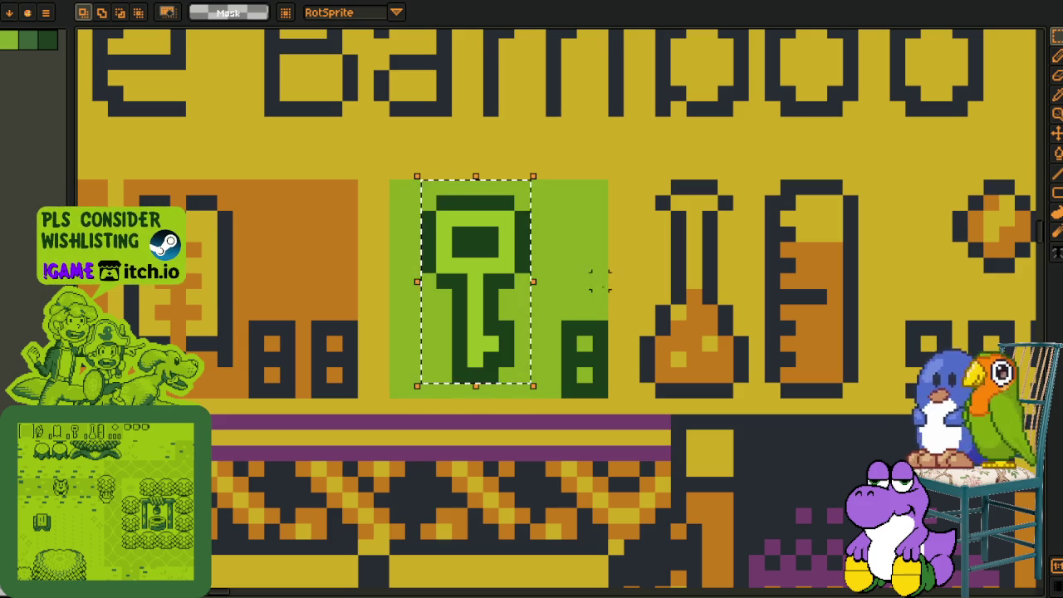
drag(401, 192, 532, 400)
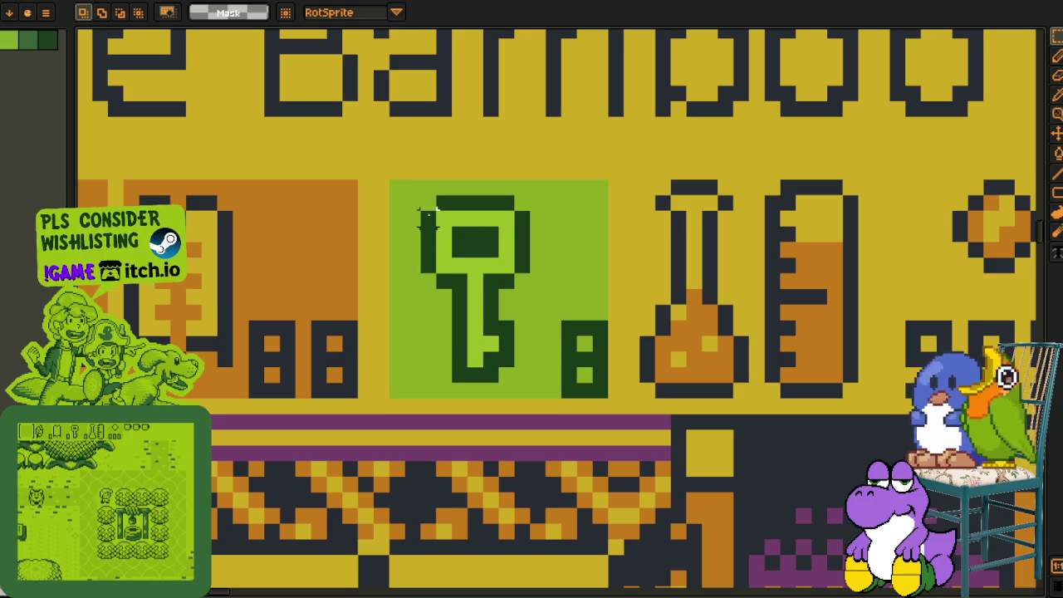
key(ctrl+z)
drag(502, 348, 470, 348)
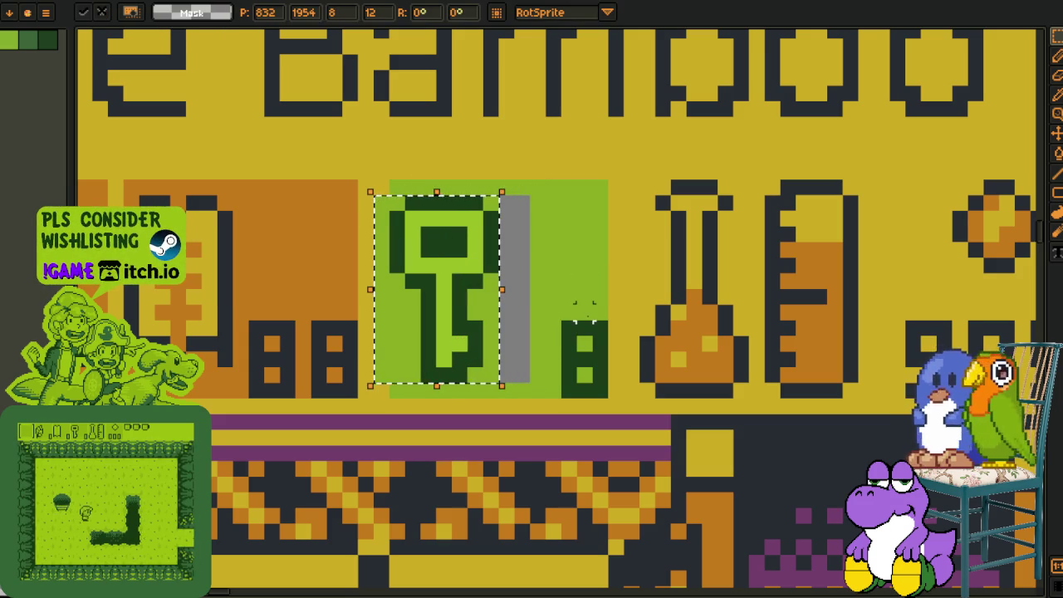
key(ctrl+z)
key(ctrl+d)
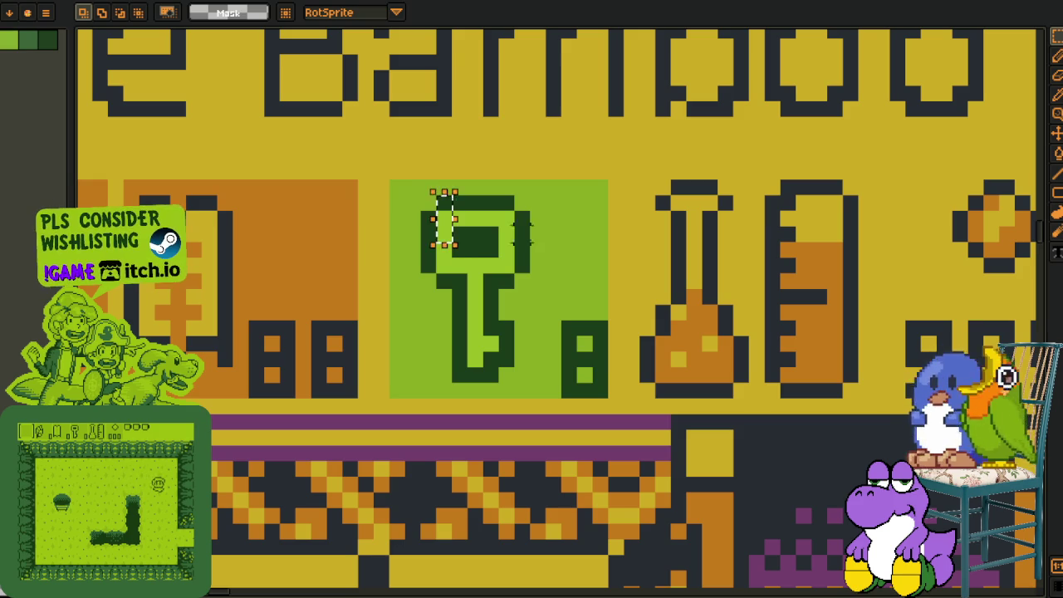
- Reselect the key, nudge it one step left, and fill the vacated strip green
mouse_move(421, 196)
mouse_down()
mouse_move(518, 390)
mouse_move(491, 374)
mouse_up()
key(ctrl+d)
key(b)
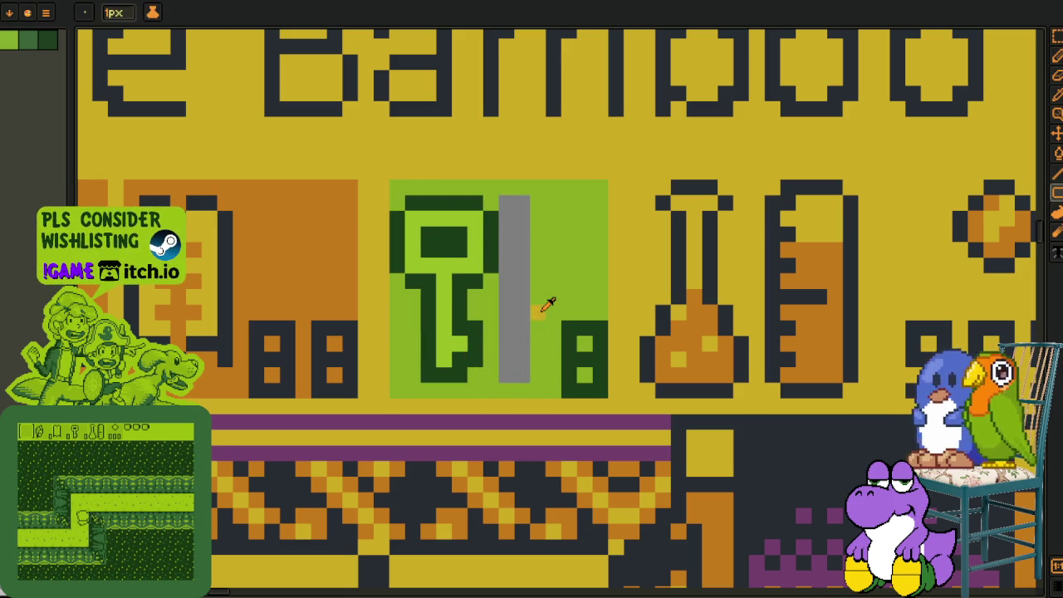
click(514, 339)
scroll(514, 340, down, 2)
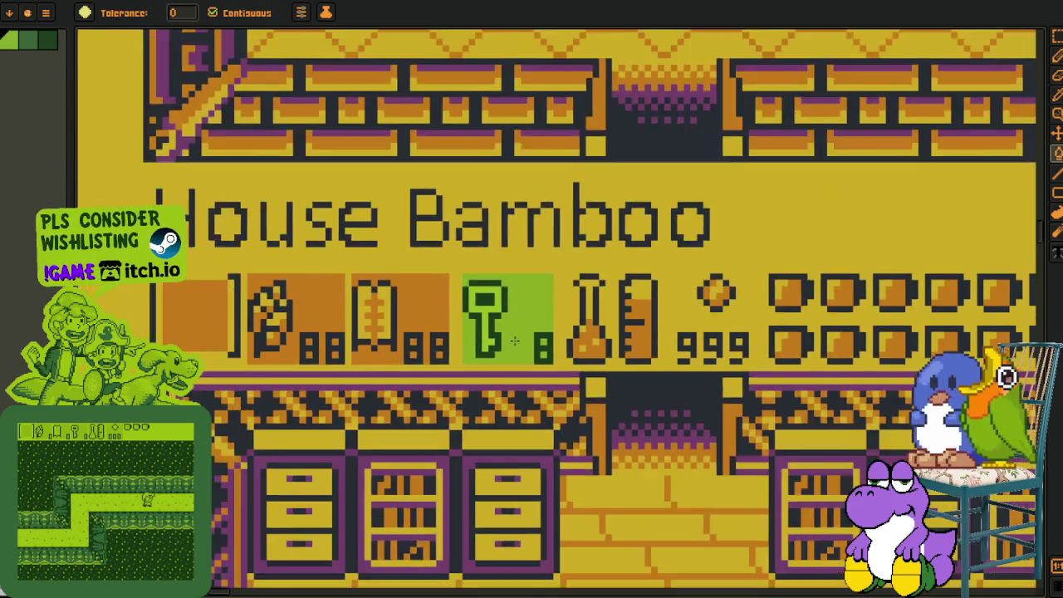
key(i)
scroll(498, 348, down, 1)
scroll(473, 365, down, 1)
scroll(469, 373, down, 1)
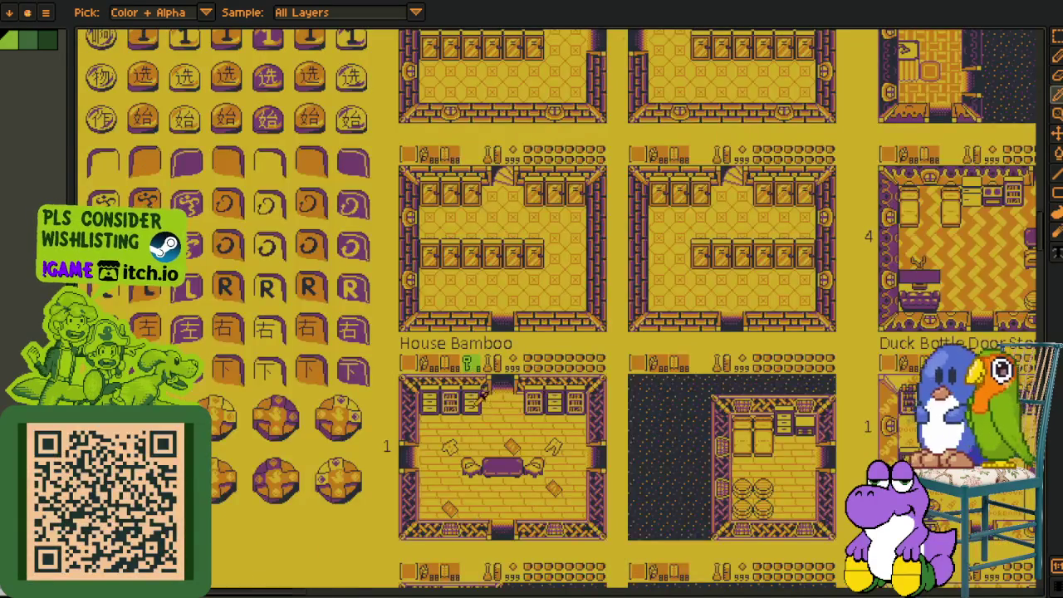
scroll(467, 390, up, 2)
scroll(431, 365, up, 2)
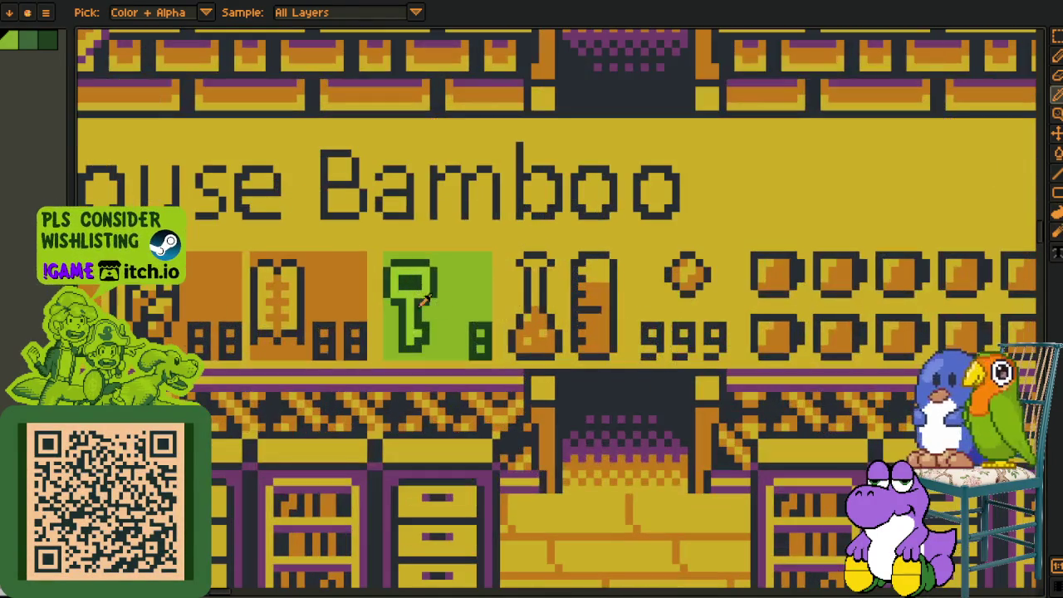
key(m)
drag(385, 252, 488, 357)
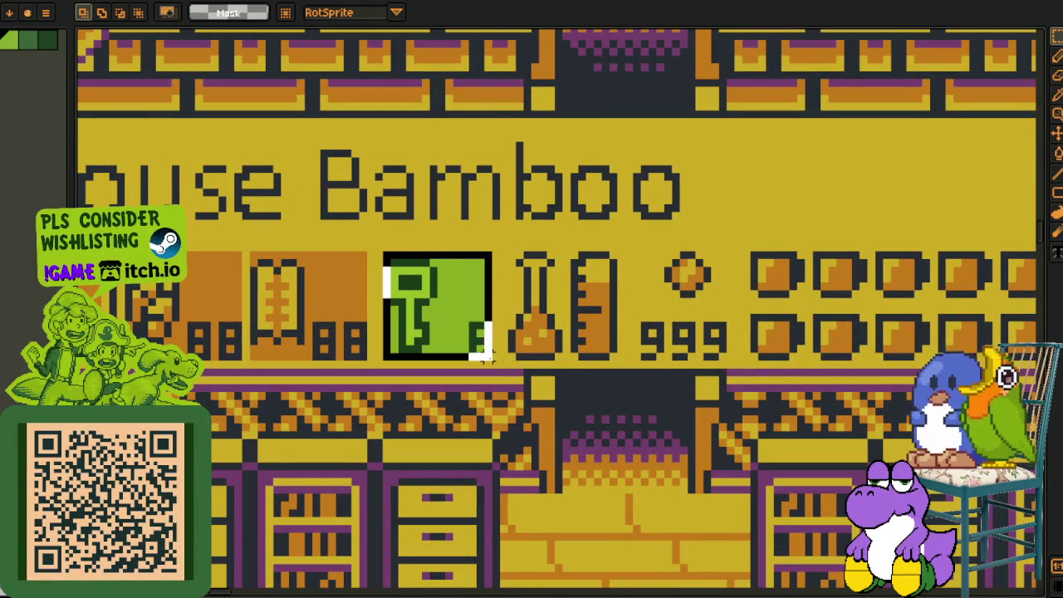
key(Delete)
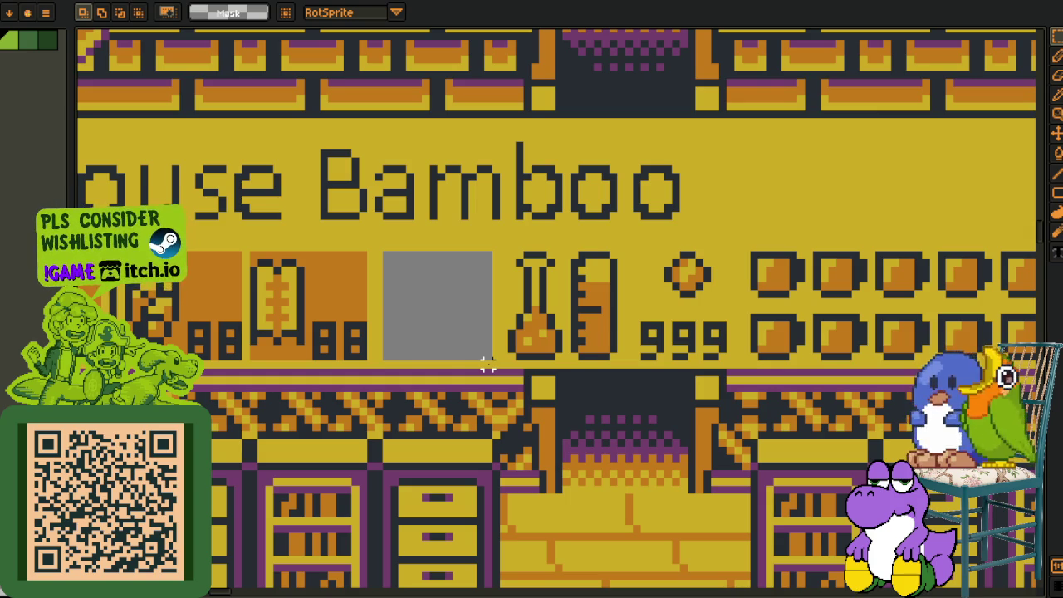
key(ctrl+z)
drag(378, 245, 491, 358)
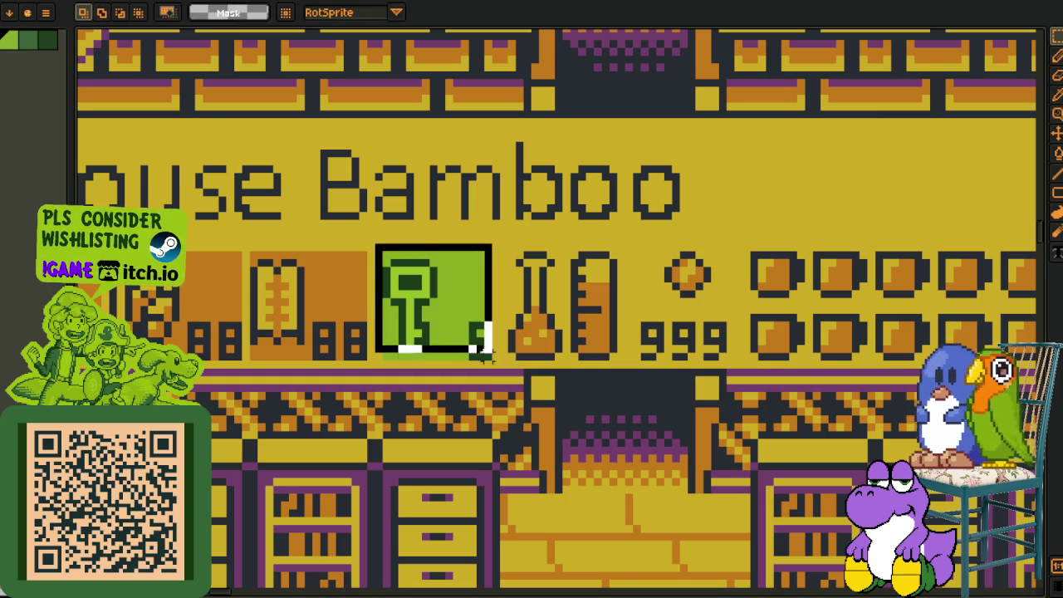
scroll(581, 382, down, 1)
scroll(583, 390, down, 2)
mouse_move(584, 392)
mouse_down()
mouse_move(404, 332)
mouse_move(418, 364)
mouse_up()
scroll(378, 325, up, 2)
scroll(378, 325, up, 1)
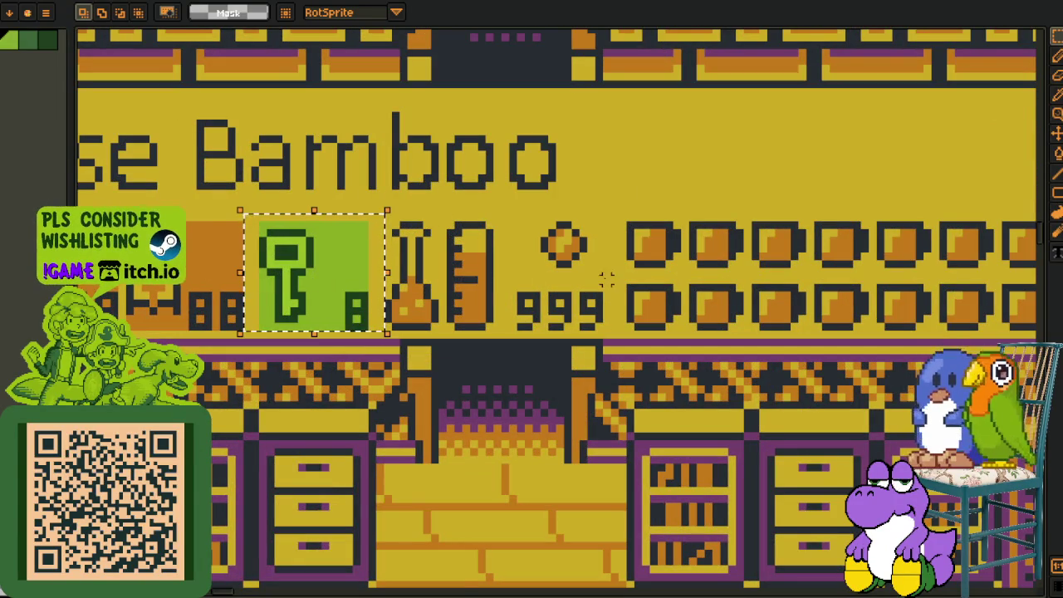
scroll(575, 288, down, 3)
mouse_move(574, 288)
mouse_down()
mouse_move(348, 429)
mouse_move(361, 318)
mouse_up()
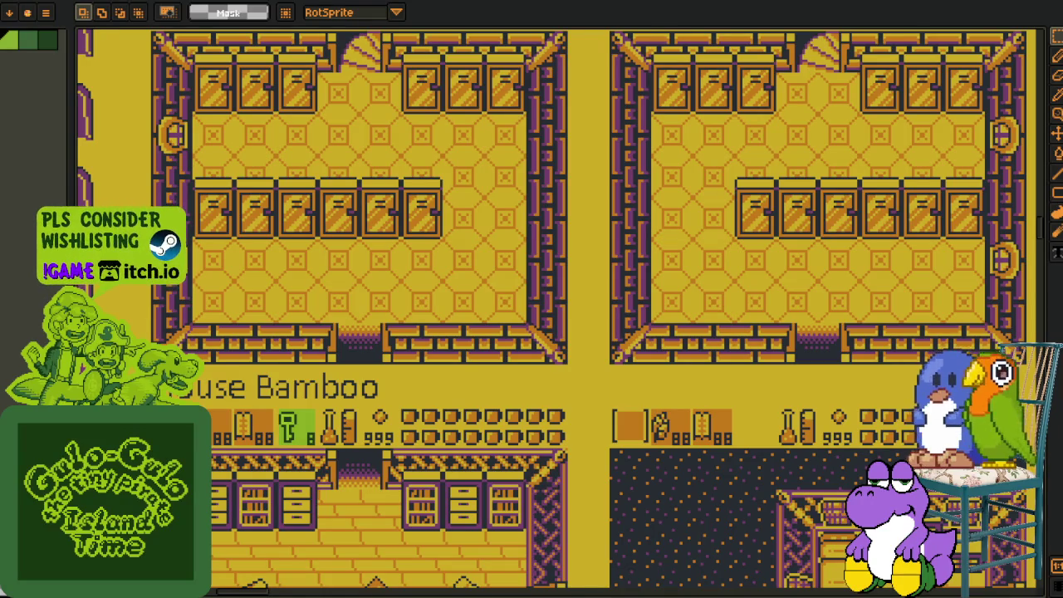
key(alt+Tab)
- Open the retrogames.cz Castlevania (NES) 320 × 240 screenshot at full size
scroll(373, 257, down, 1)
scroll(374, 258, down, 4)
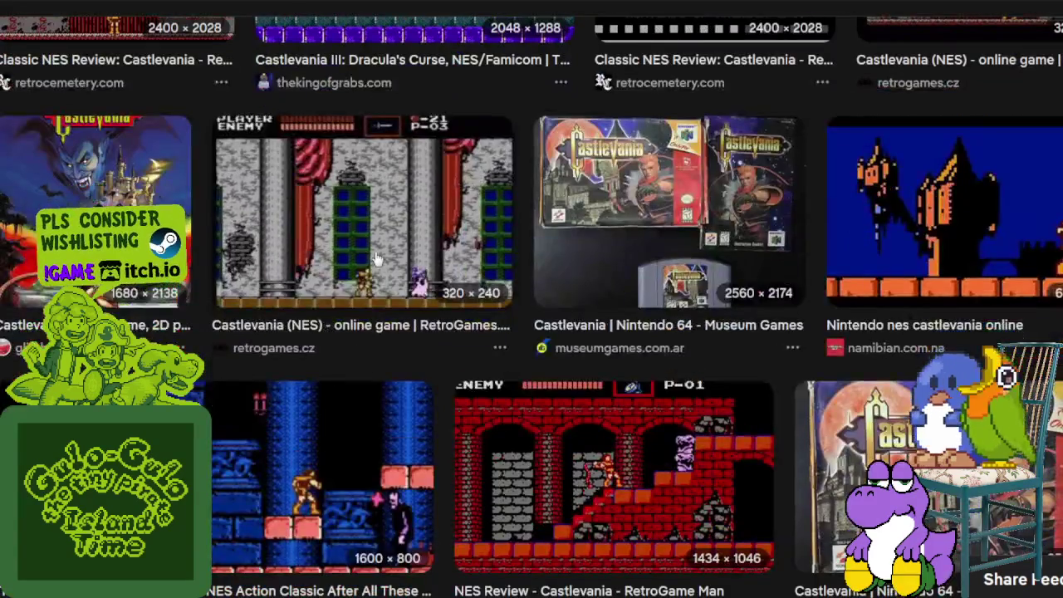
click(373, 256)
scroll(375, 260, down, 4)
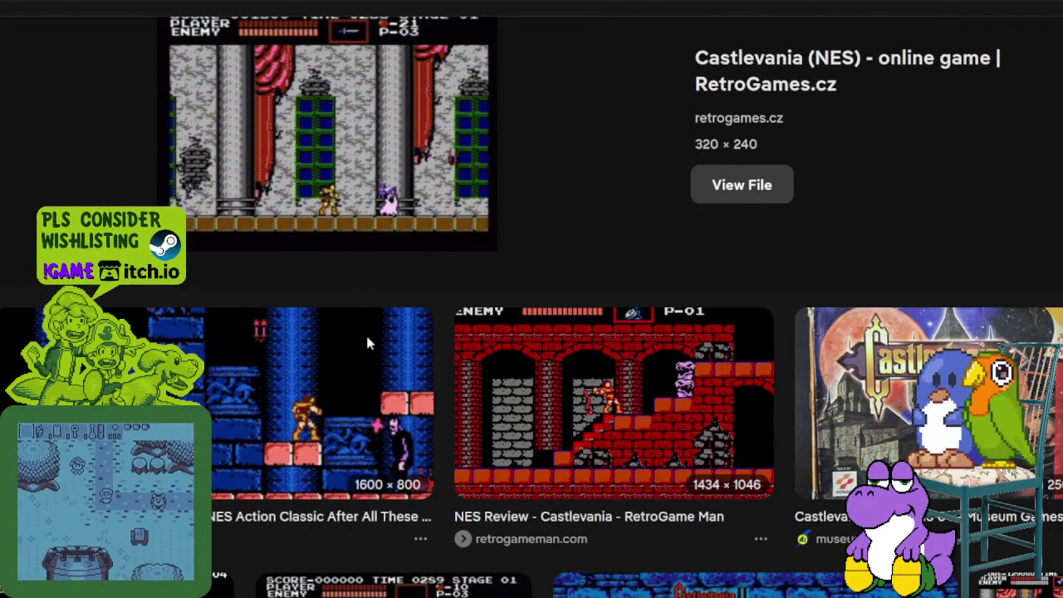
click(742, 184)
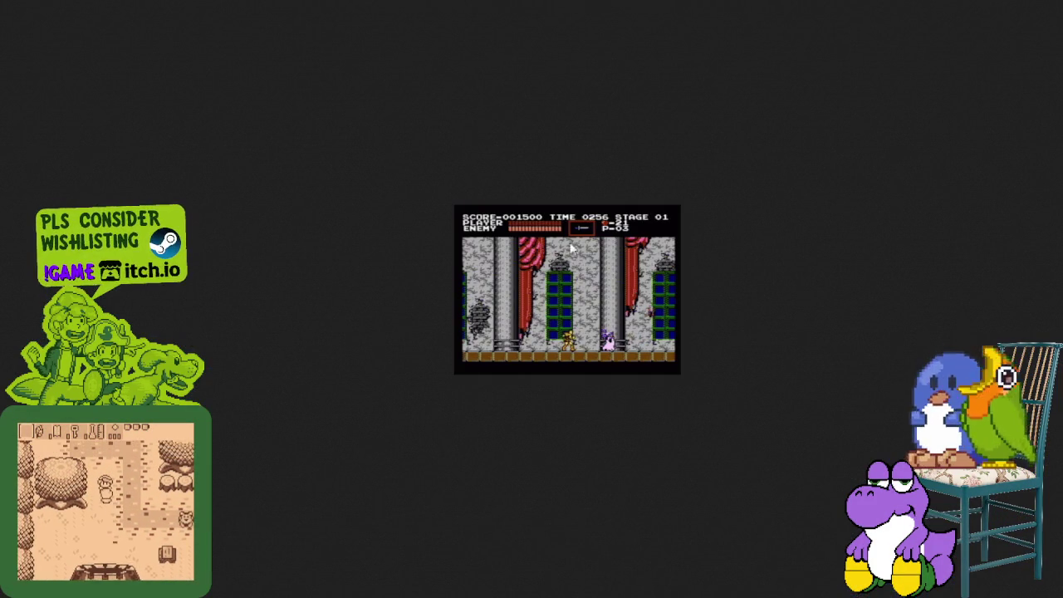
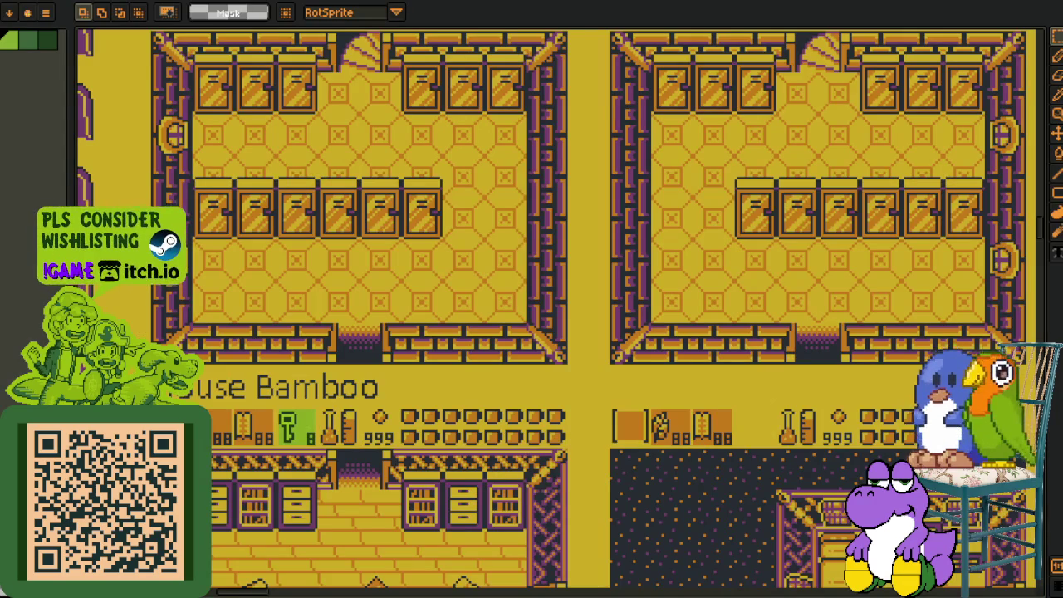
- Zoom in and marquee-select the second HUD item box, the book counter, then the key counter
scroll(397, 240, up, 1)
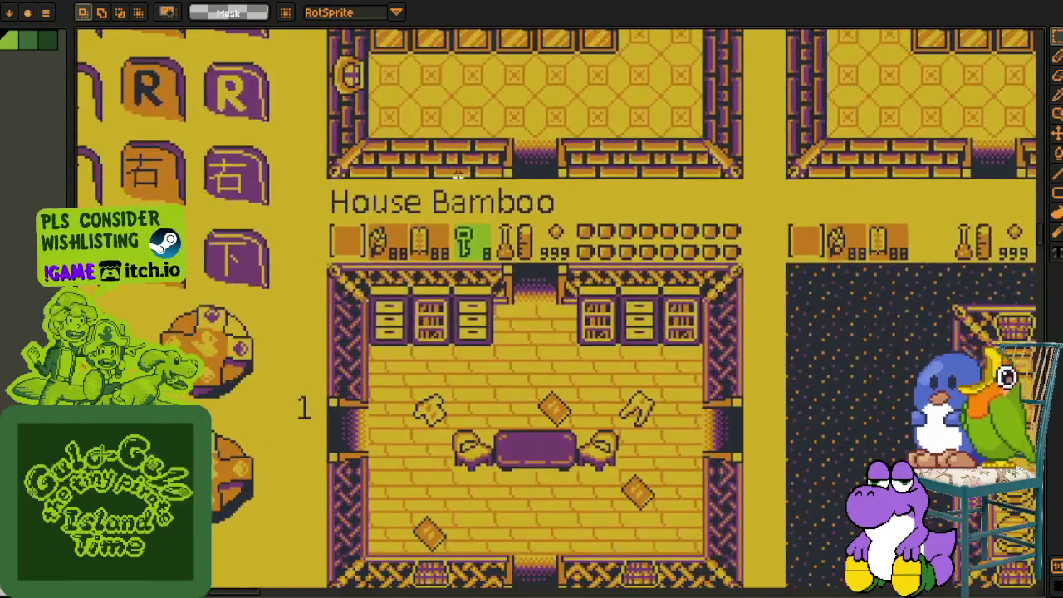
scroll(397, 241, up, 1)
drag(324, 176, 399, 281)
scroll(362, 261, up, 1)
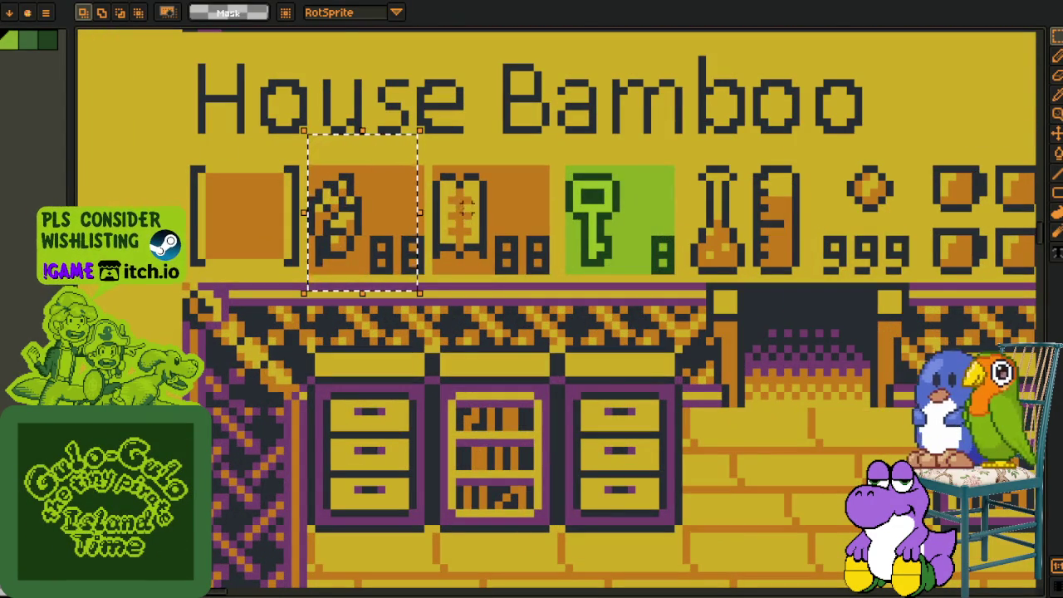
drag(546, 161, 433, 262)
drag(630, 270, 494, 299)
drag(556, 175, 409, 336)
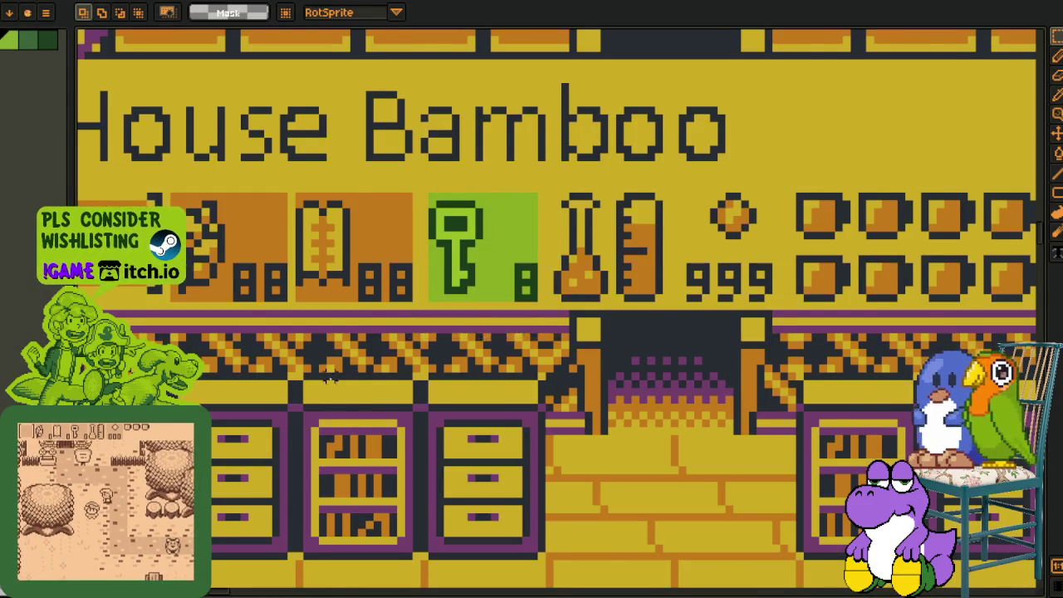
- Marquee-select the whole row of HUD items, then just their icons
scroll(337, 382, down, 3)
scroll(365, 332, up, 3)
scroll(394, 273, down, 1)
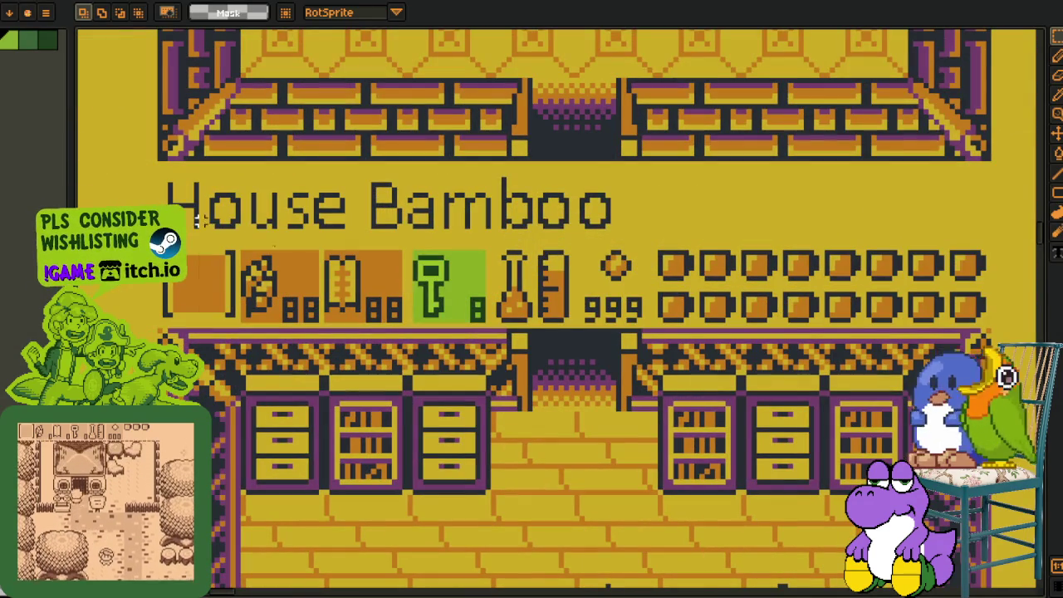
drag(197, 218, 619, 324)
click(413, 274)
drag(235, 241, 566, 322)
- Pan across the HUD to select the leftmost equipped-item box and three mug boxes
scroll(448, 259, right, 3)
scroll(448, 259, up, 1)
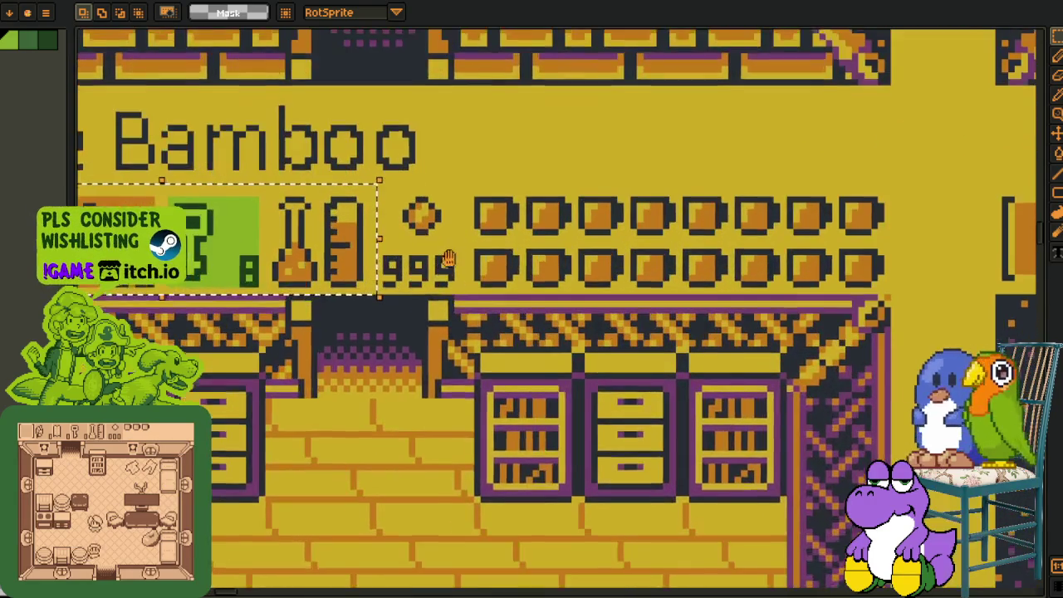
scroll(448, 257, left, 3)
scroll(448, 257, down, 1)
scroll(332, 249, left, 3)
scroll(274, 228, up, 1)
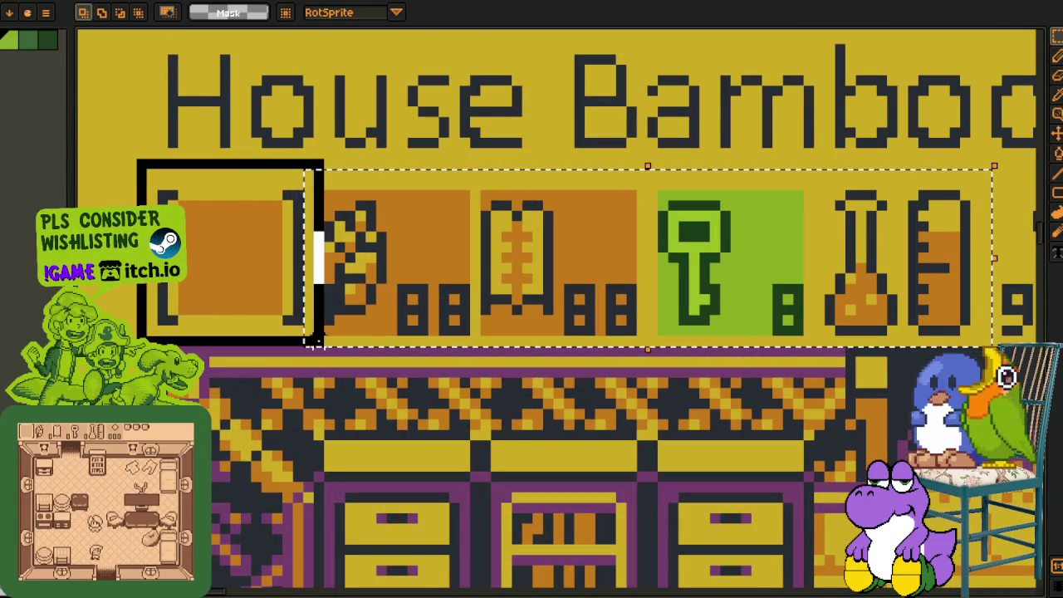
drag(314, 341, 308, 342)
scroll(415, 249, right, 5)
scroll(415, 249, down, 1)
scroll(513, 243, up, 2)
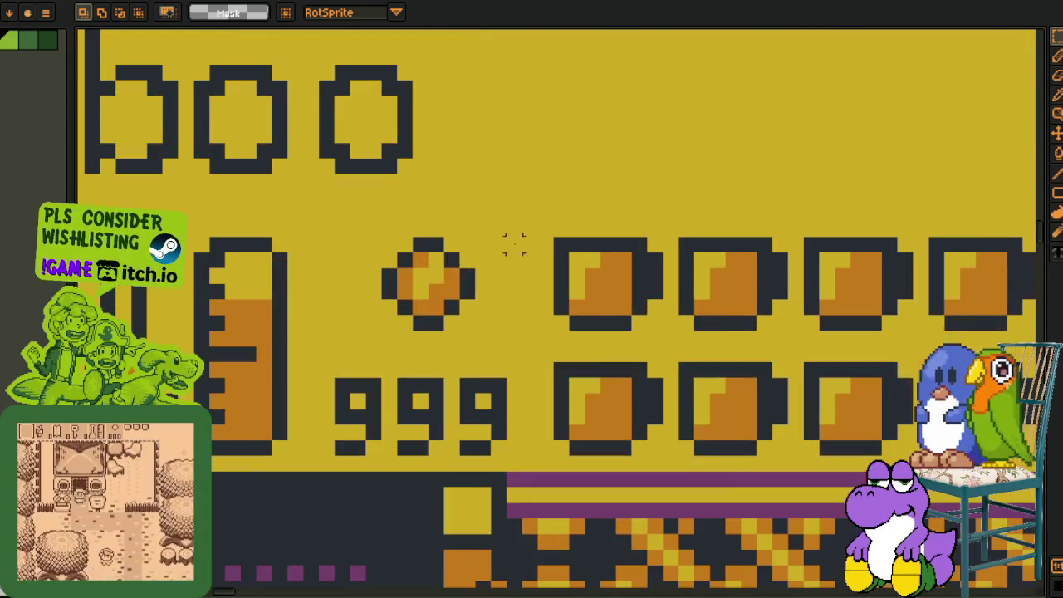
drag(526, 208, 923, 355)
- Select the coin and 999 counter, then bring up the UI notes text file
scroll(923, 354, right, 2)
mouse_move(236, 170)
mouse_down()
mouse_move(498, 415)
mouse_move(471, 435)
mouse_up()
scroll(570, 356, down, 2)
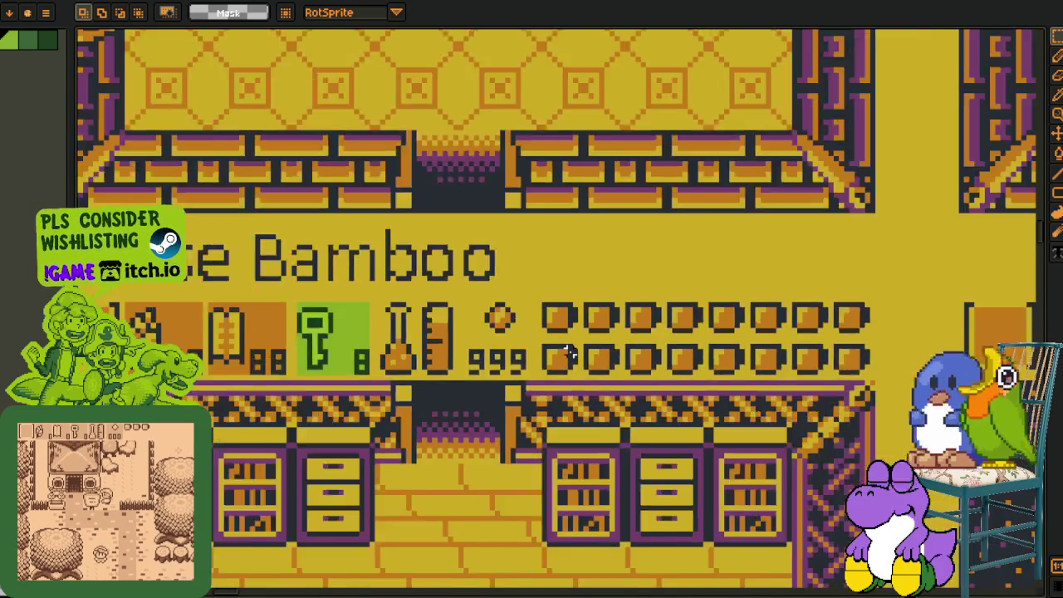
scroll(569, 353, down, 1)
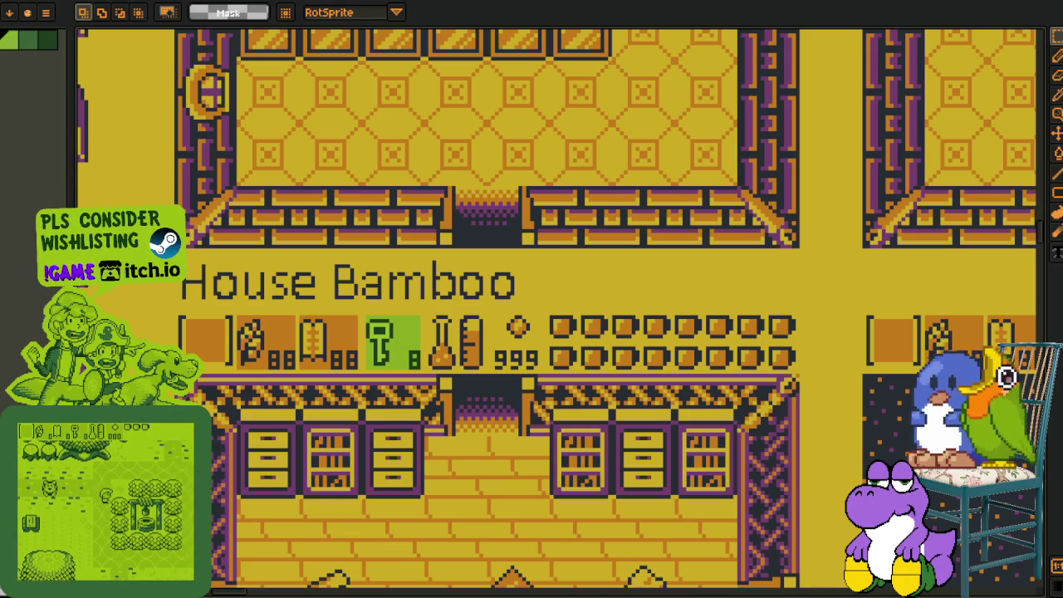
key(alt+Tab)
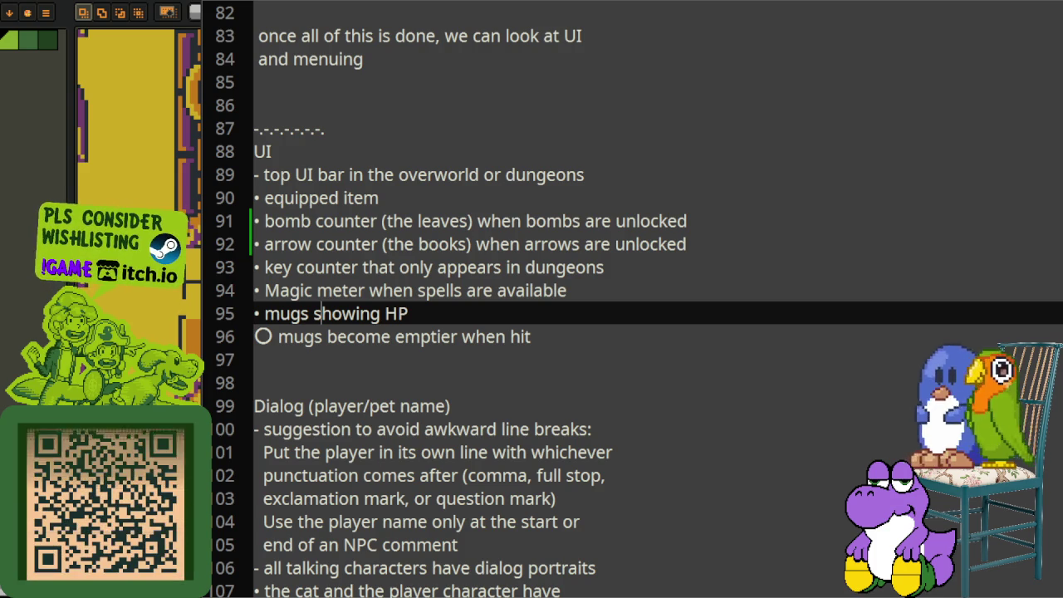
- Copy the top UI bar notes (lines 89–96) by cut-and-undo, then switch to Godot's script editor
drag(564, 336, 254, 174)
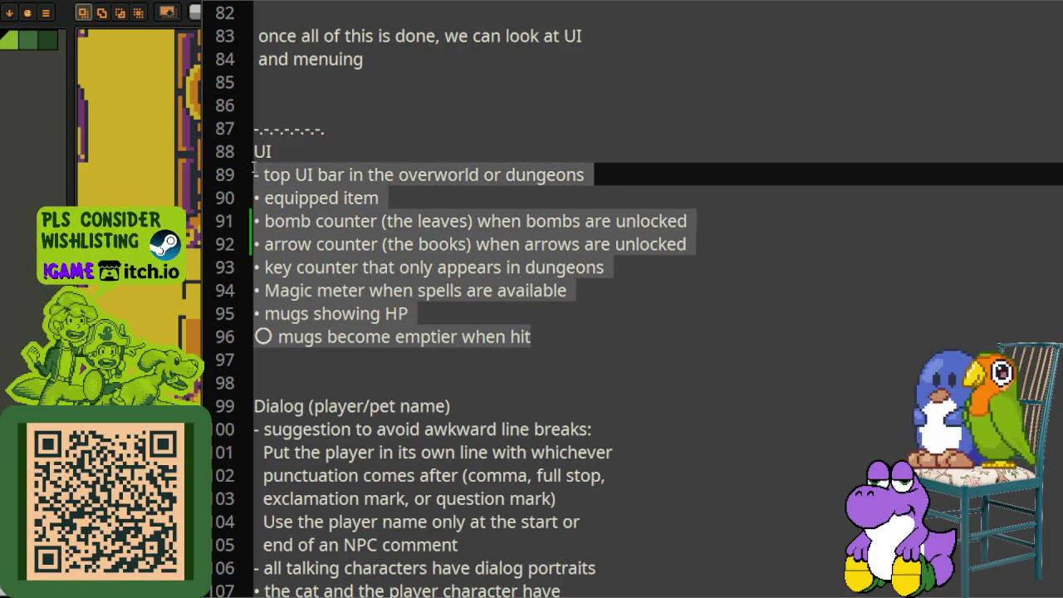
key(Delete)
key(ctrl+z)
click(461, 118)
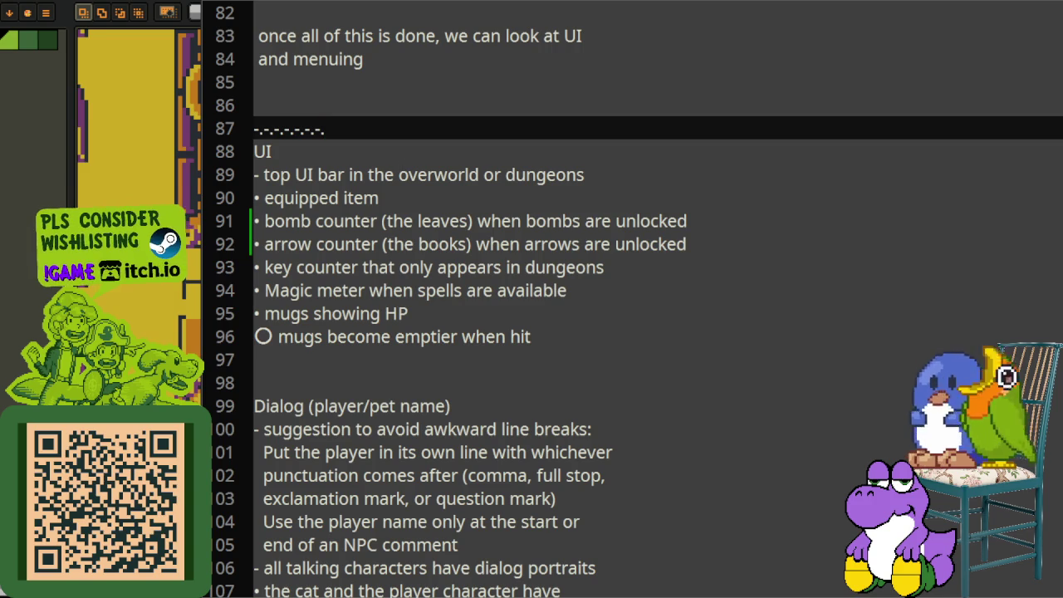
key(alt+Tab)
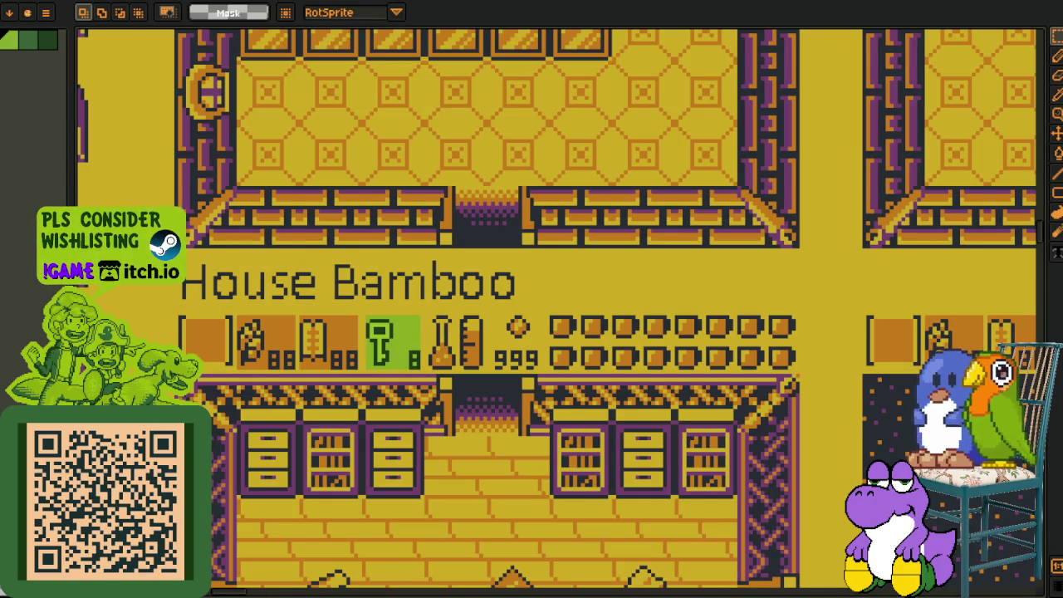
key(alt+Tab)
- Add a '-- bar at the top of the screen' line after line 81 of the ui notes
scroll(548, 233, up, 3)
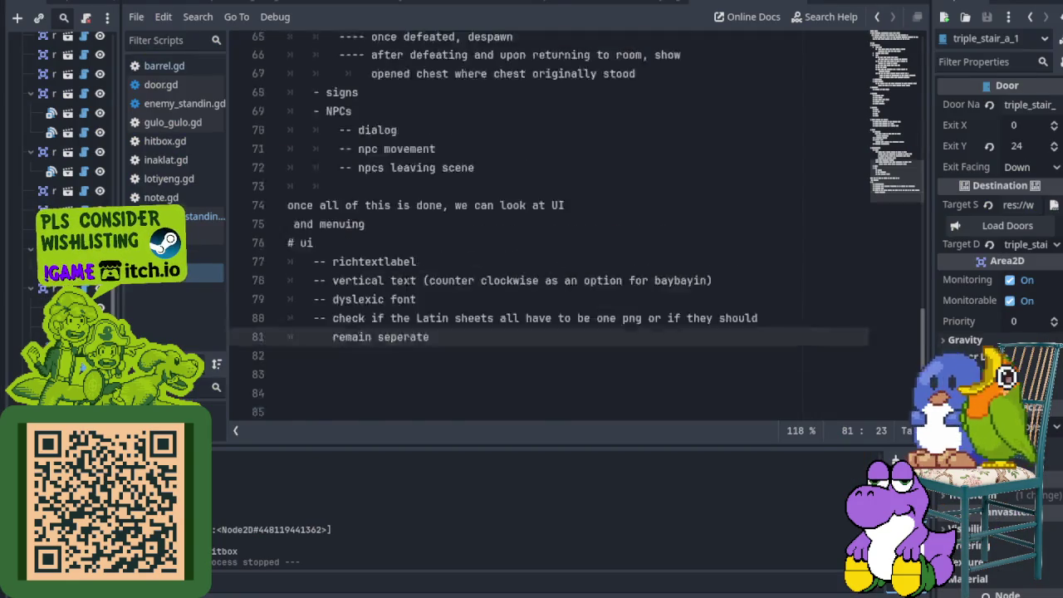
scroll(548, 232, down, 2)
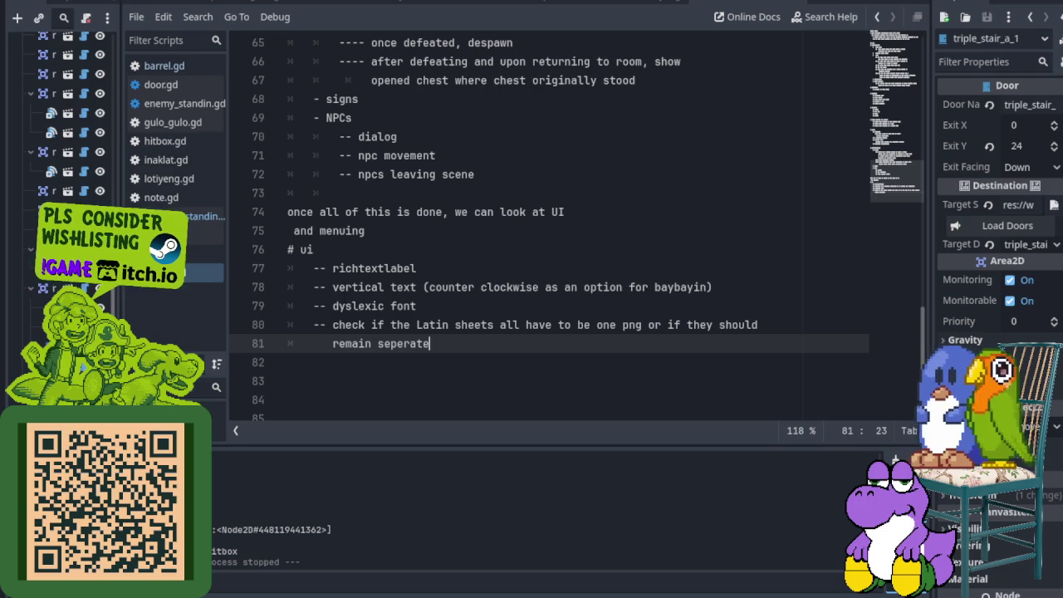
scroll(547, 232, up, 6)
scroll(548, 233, down, 7)
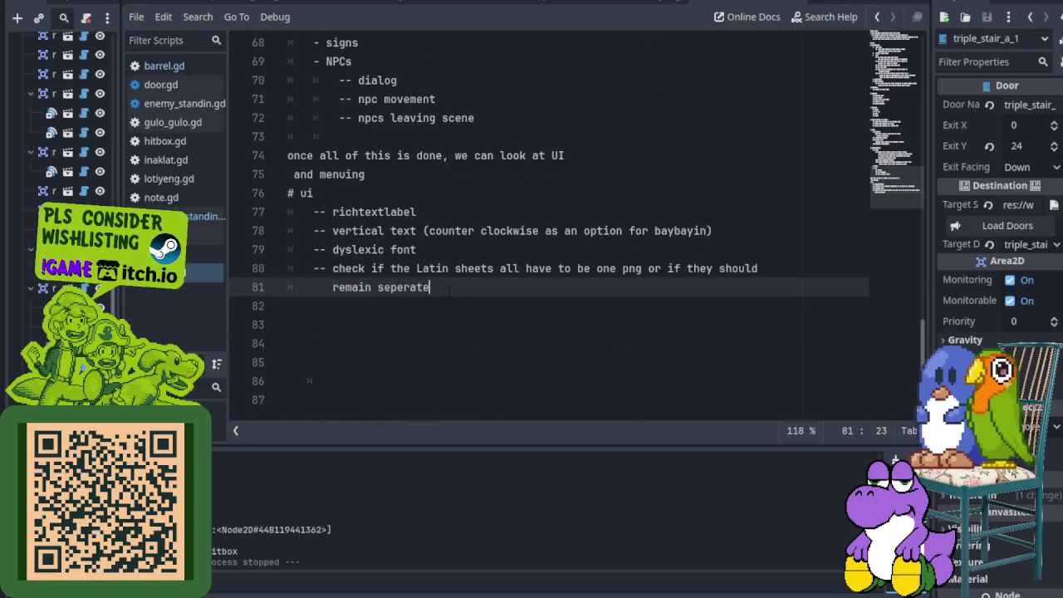
key(Return)
text(--)
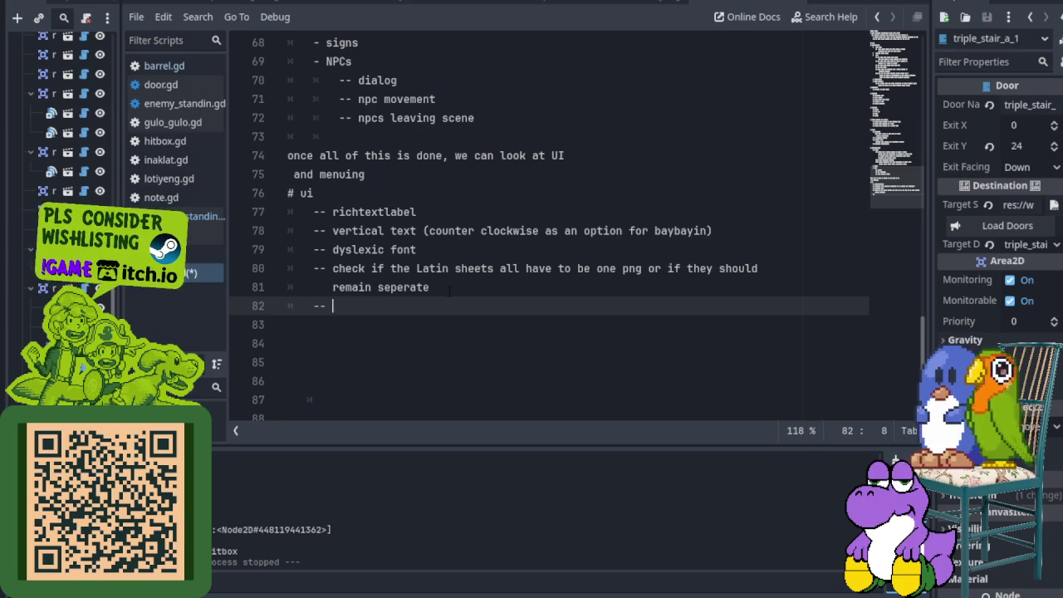
text(of the screen)
key(Return)
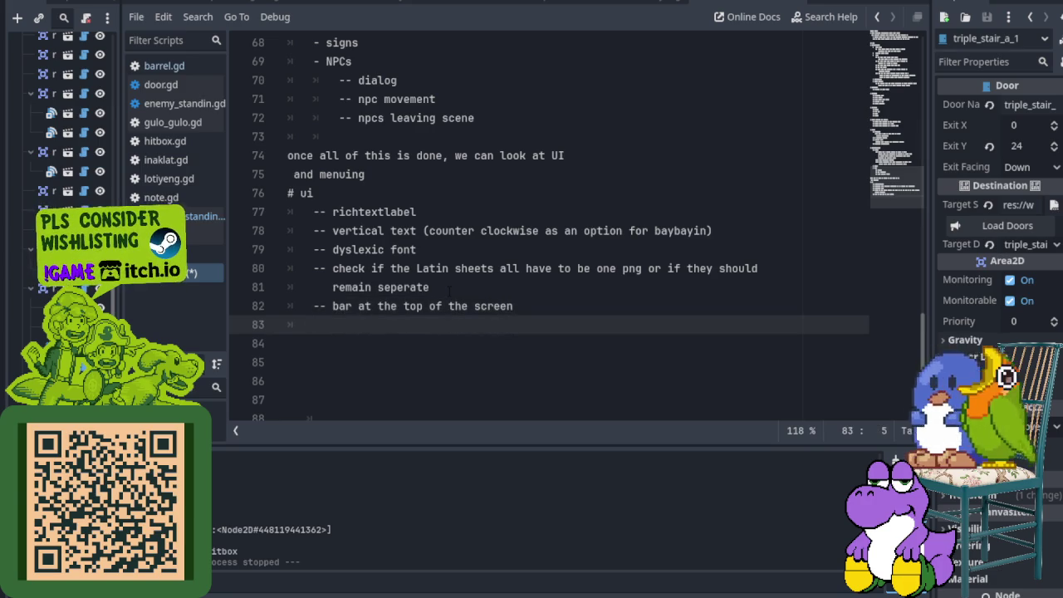
- Paste the copied HUD notes below it and delete the duplicate top UI bar line
key(ctrl+v)
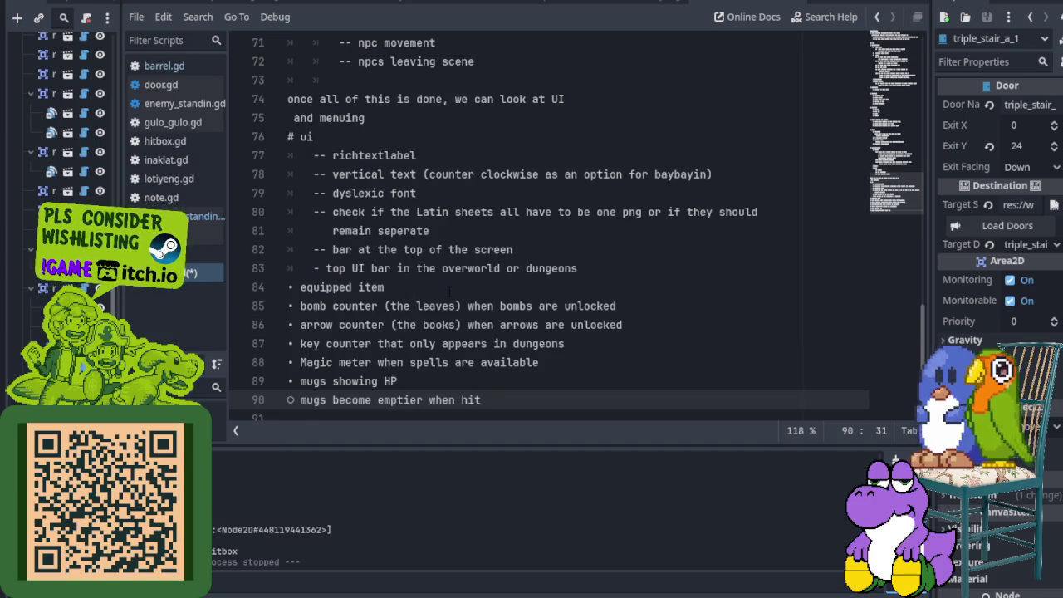
click(292, 286)
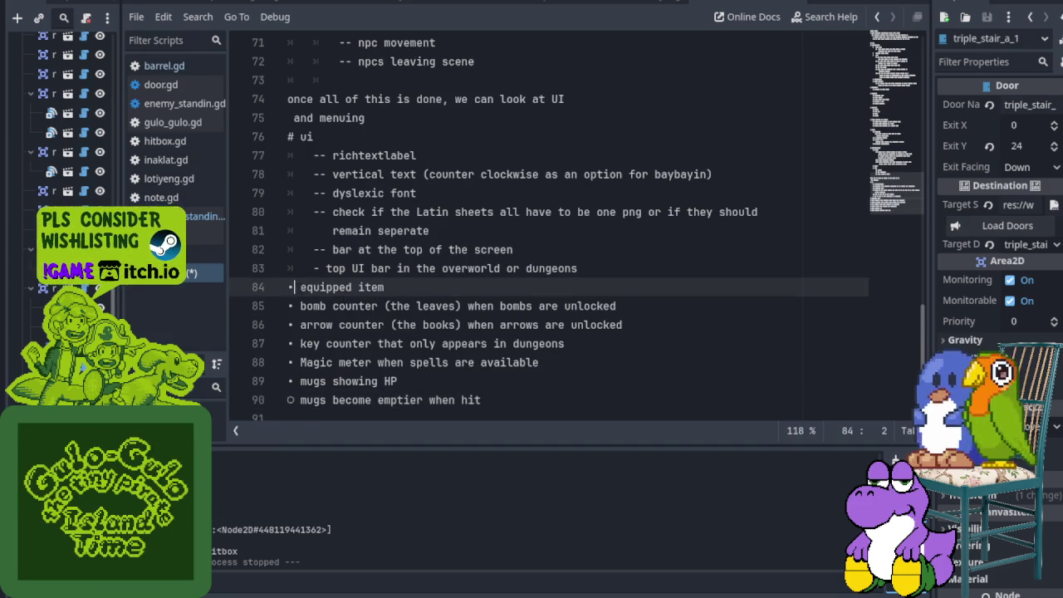
drag(313, 268, 579, 268)
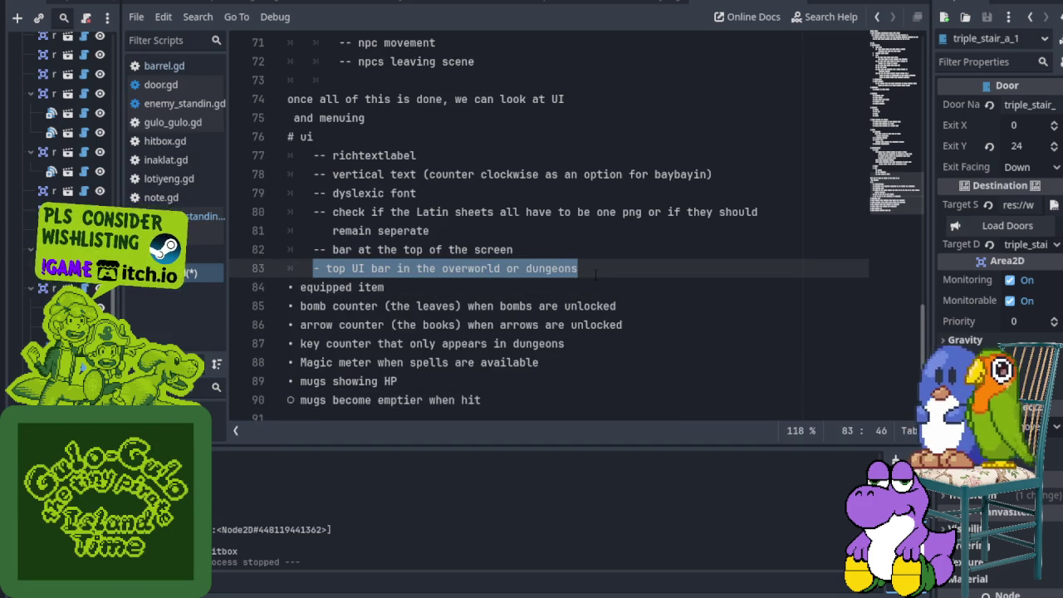
key(BackSpace)
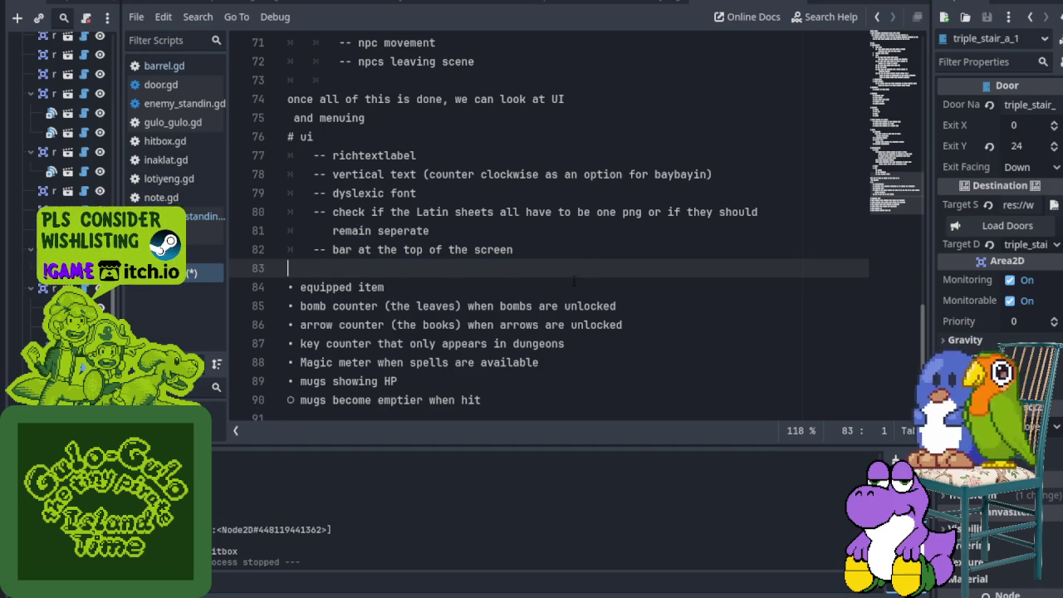
- Remove the empty line and indent the equipped item note as a '---' sub-item
key(BackSpace)
key(Right)
key(BackSpace)
key(Return)
key(Delete)
text(--)
scroll(575, 279, up, 2)
scroll(575, 279, up, 3)
scroll(575, 278, down, 2)
scroll(575, 279, down, 3)
scroll(575, 279, down, 3)
text(-)
key(Home)
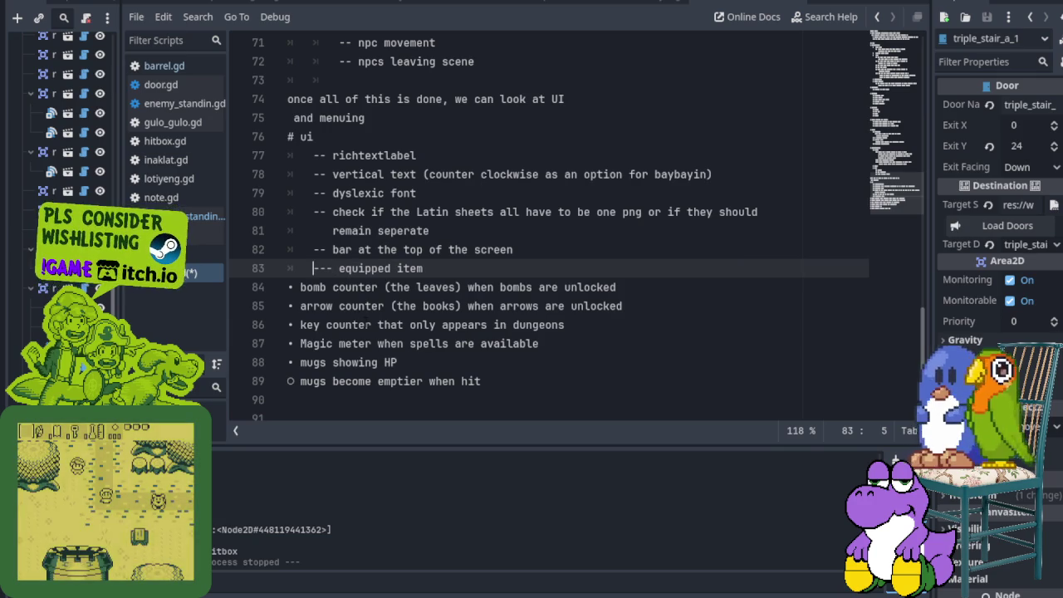
key(Tab)
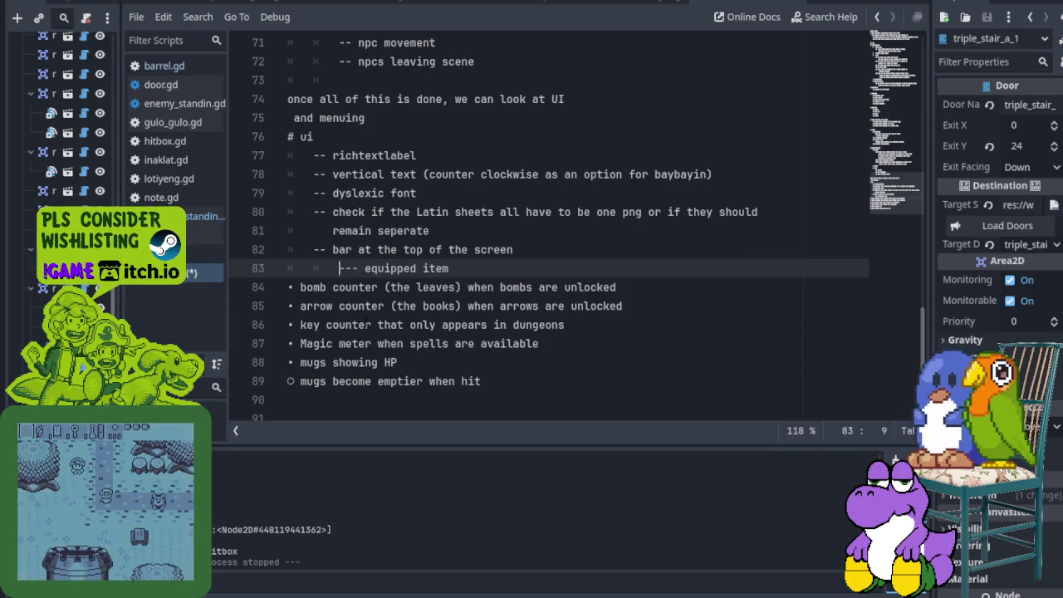
- Re-indent the bomb counter and arrow counter notes as '---' sub-items
key(Down)
key(Home)
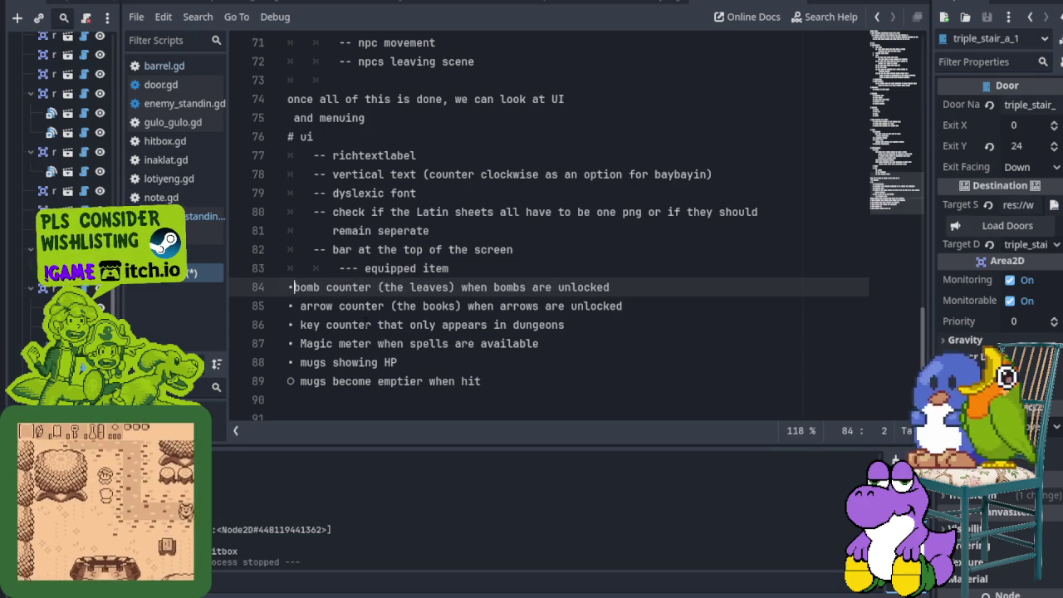
key(Delete)
key(Delete)
key(BackSpace)
key(Return)
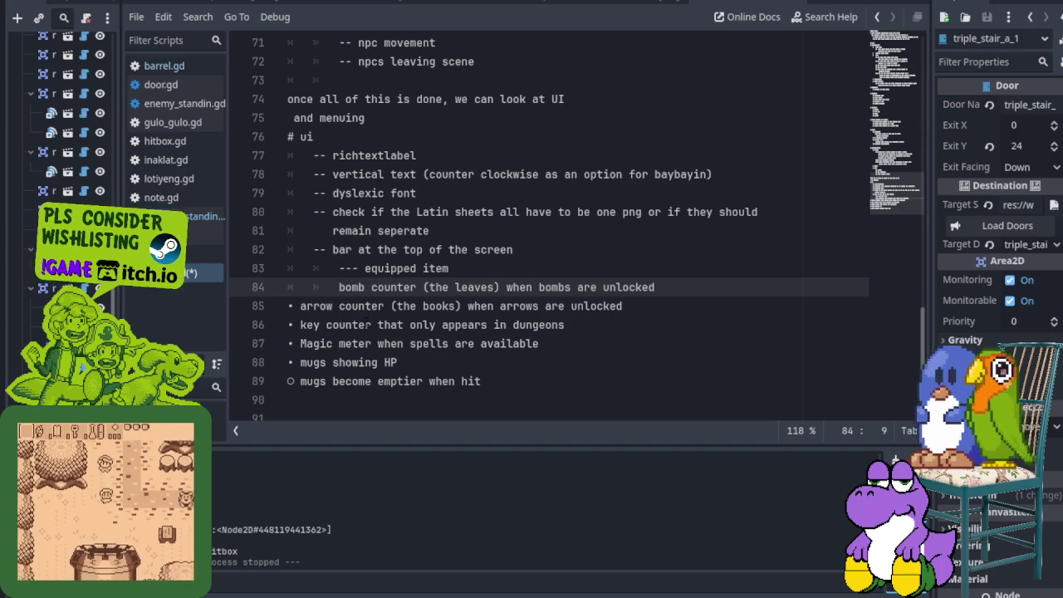
text(---)
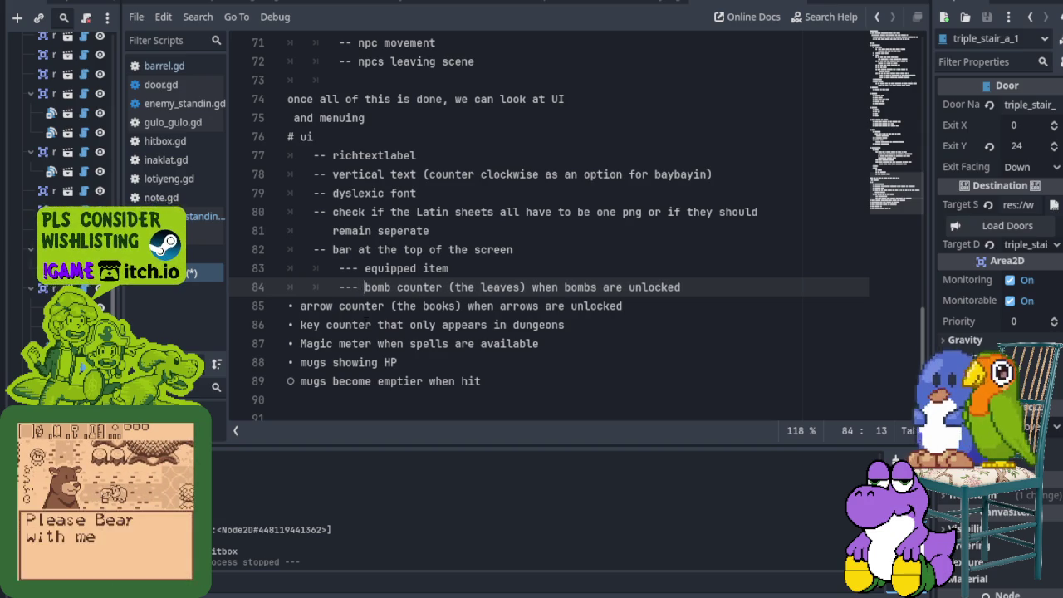
key(Down)
key(Home)
key(Delete)
key(Delete)
key(BackSpace)
key(Return)
text(---)
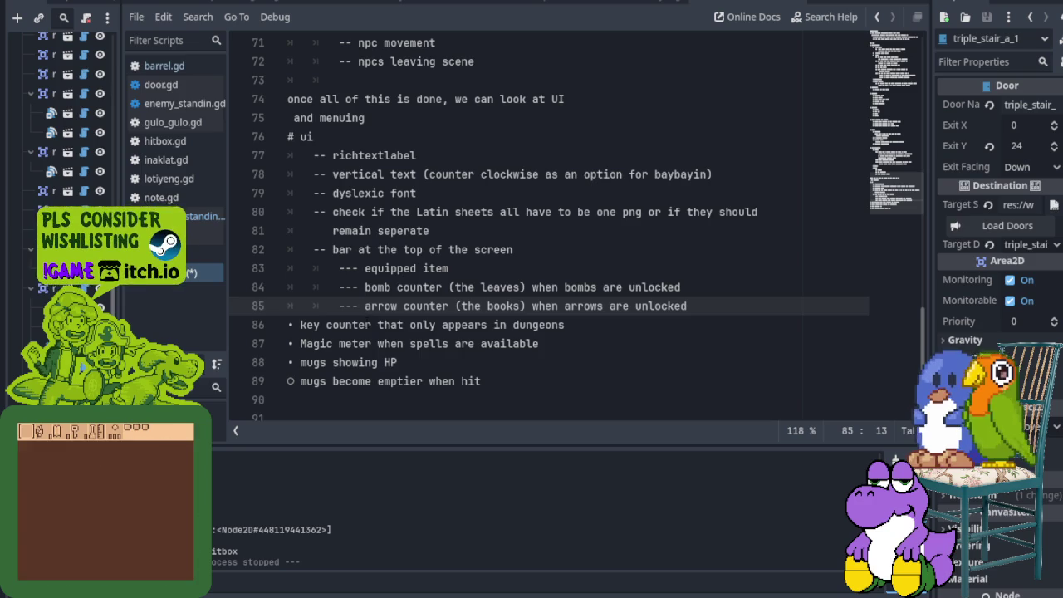
- Make the key counter and Magic meter notes '---' sub-items under the top bar
key(Down)
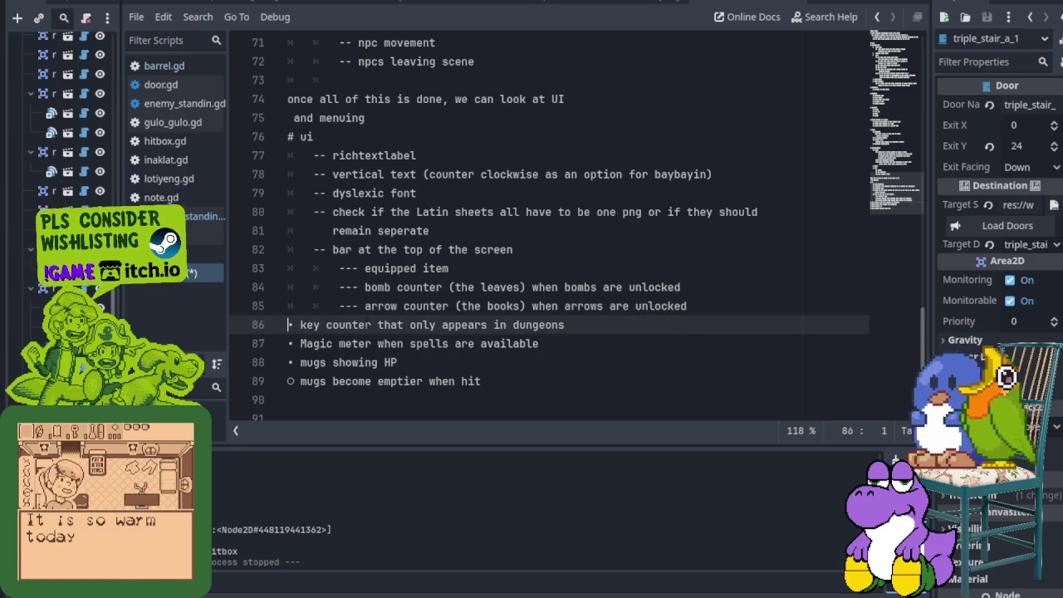
key(BackSpace)
key(BackSpace)
key(BackSpace)
key(Return)
text(---)
key(Down)
key(Home)
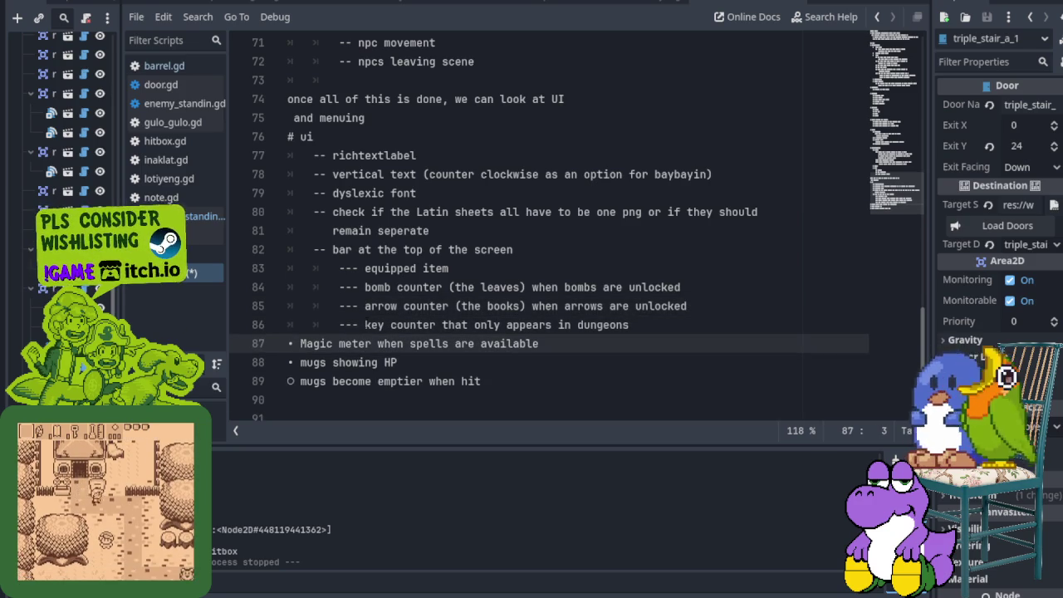
key(BackSpace)
key(BackSpace)
key(BackSpace)
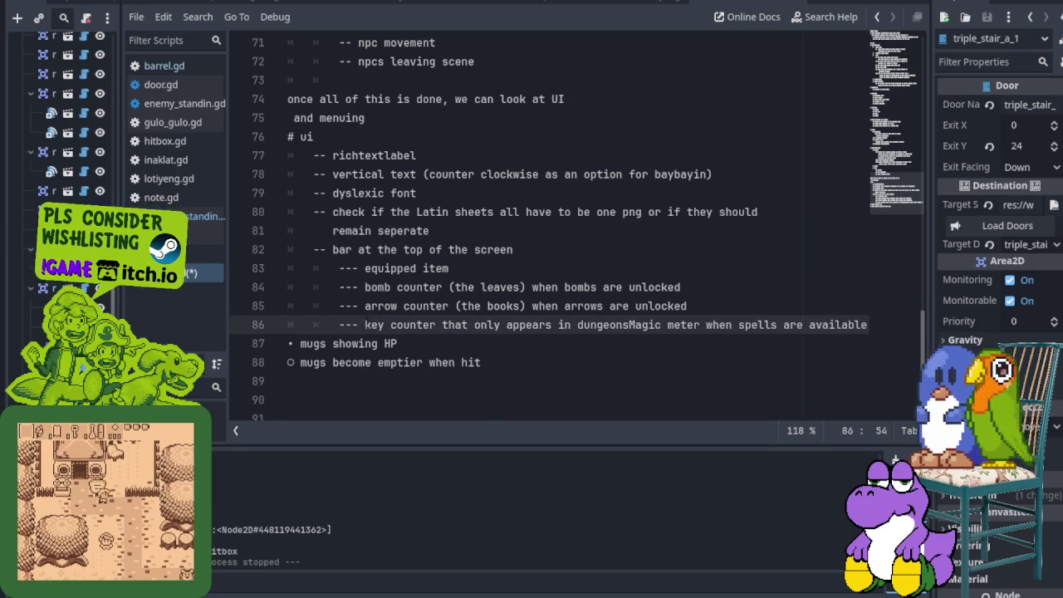
key(Return)
text(---)
key(Down)
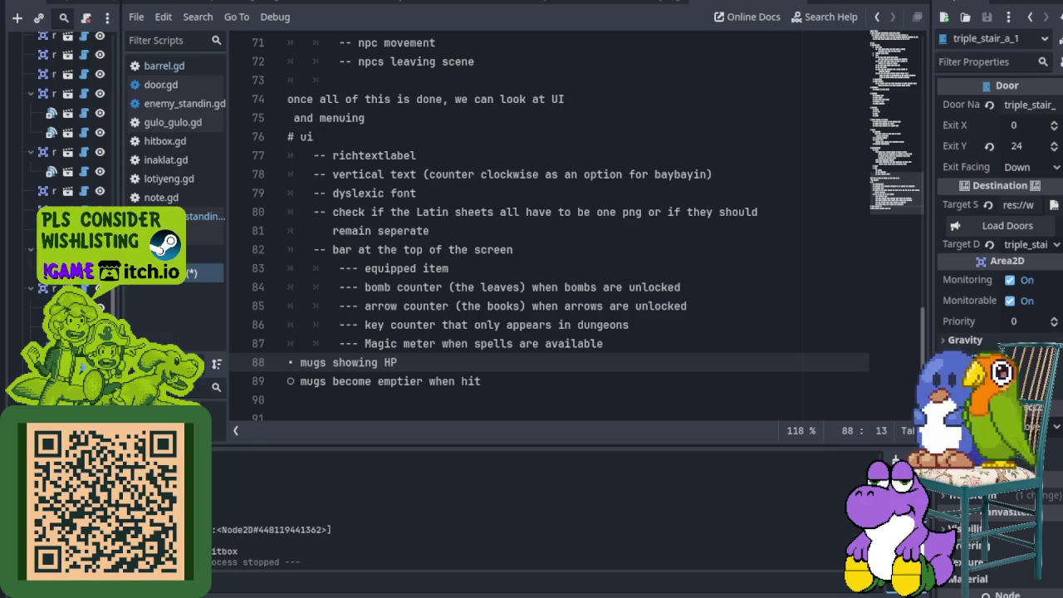
key(alt+Tab)
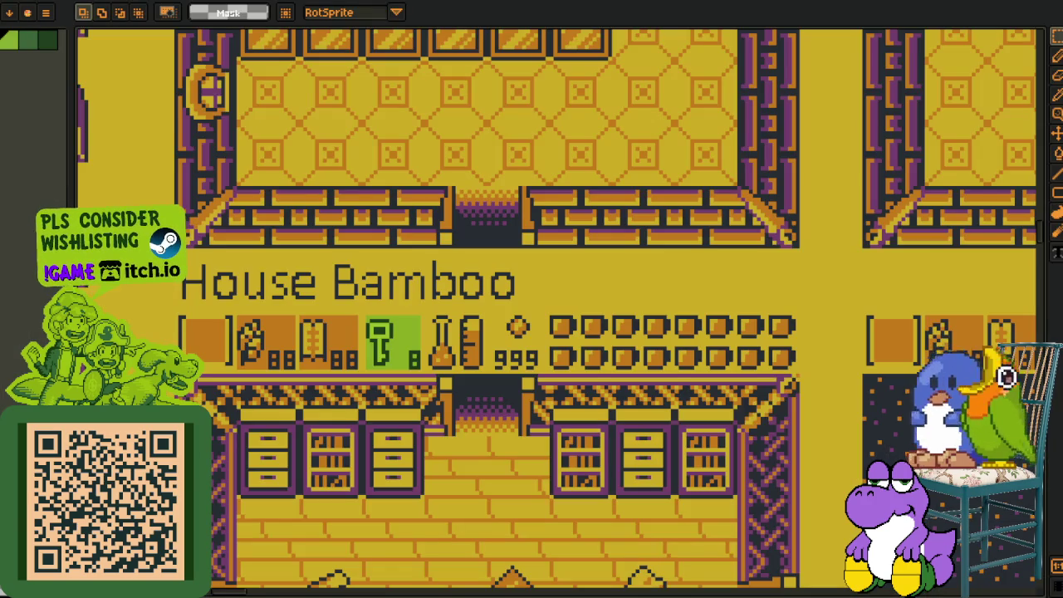
- View the enlarged A Link to the Past house-interior screenshot in the browser
key(alt+Tab)
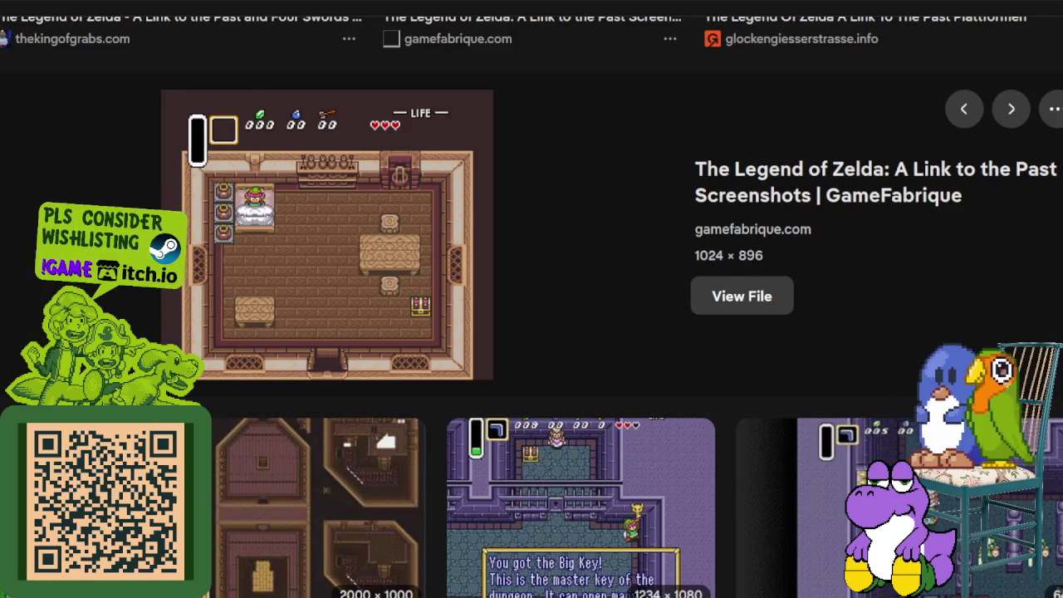
key(alt+Tab)
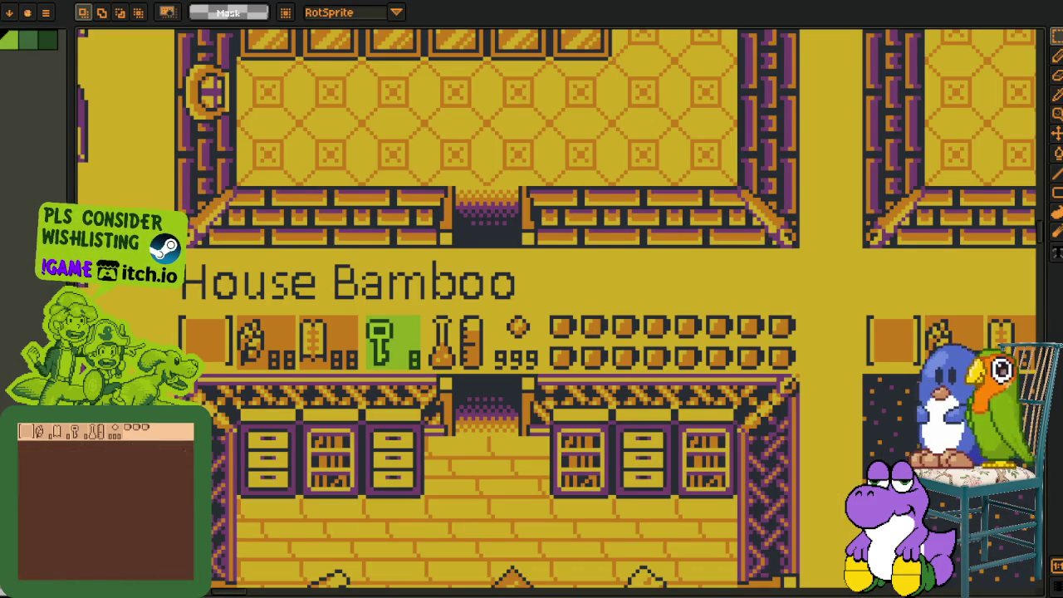
- Zoom into the HUD, select the flask and ruler icons, then deselect
scroll(467, 379, up, 2)
scroll(439, 280, up, 3)
scroll(365, 274, up, 2)
drag(262, 173, 544, 477)
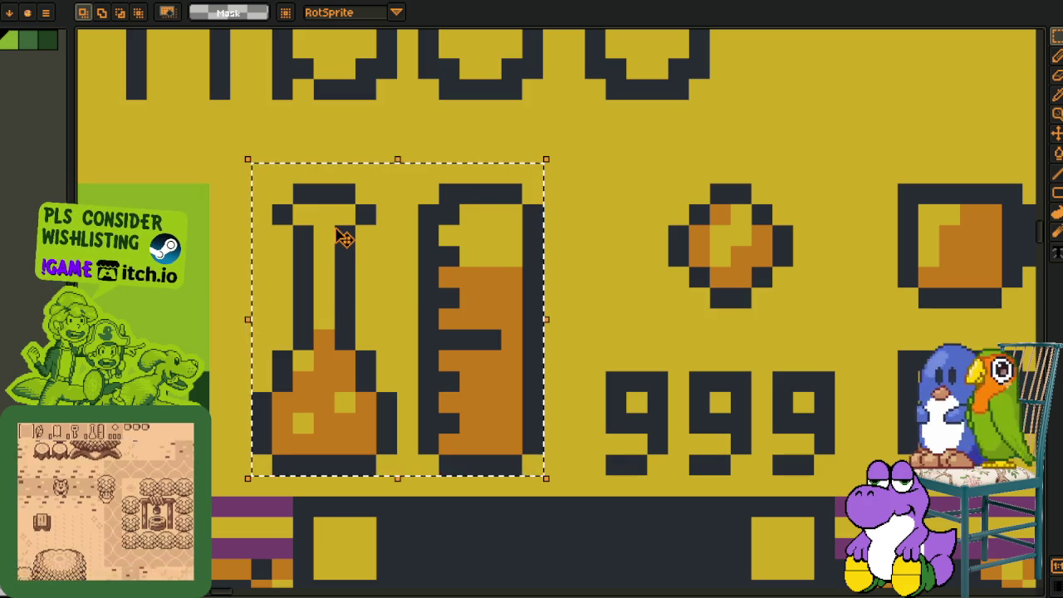
scroll(594, 257, down, 5)
scroll(531, 332, down, 1)
scroll(498, 316, down, 1)
scroll(498, 296, down, 2)
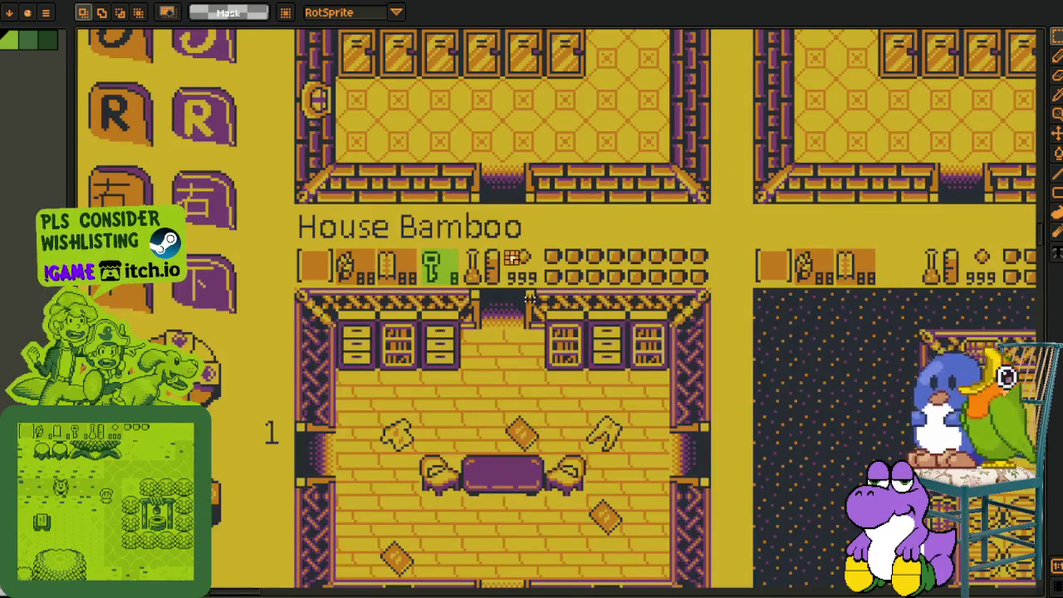
scroll(529, 299, up, 2)
scroll(514, 295, up, 1)
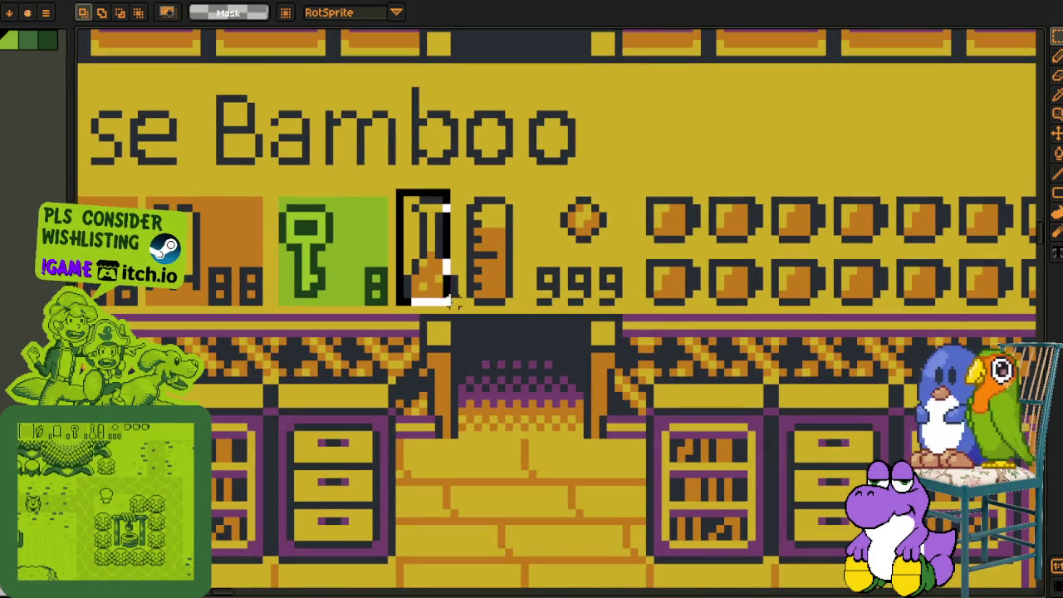
click(586, 254)
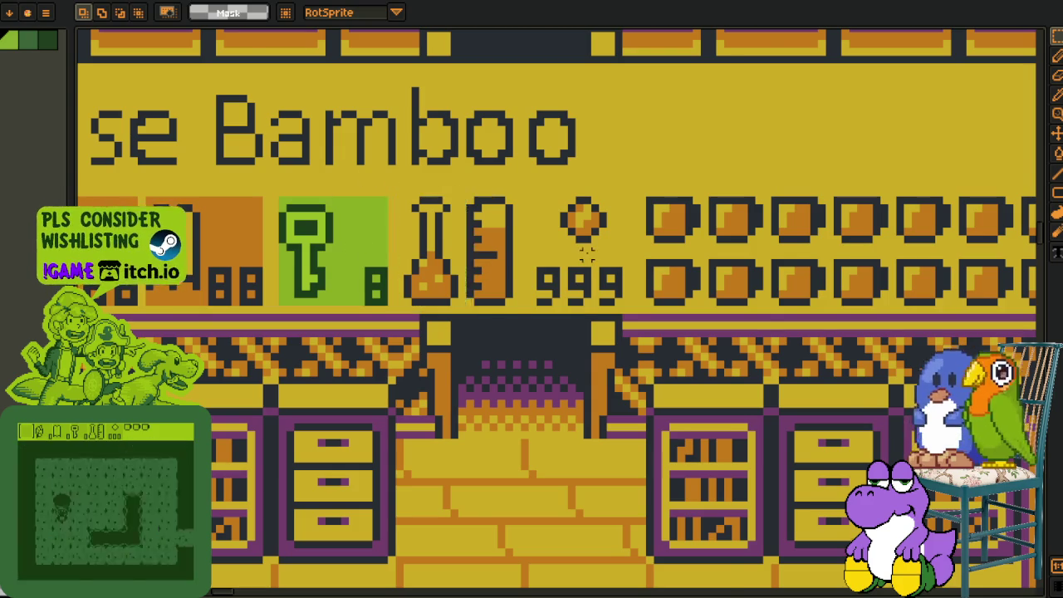
- Pan to view the item bar and 999 counter, then return to the Godot notes
scroll(586, 253, down, 3)
scroll(438, 220, up, 3)
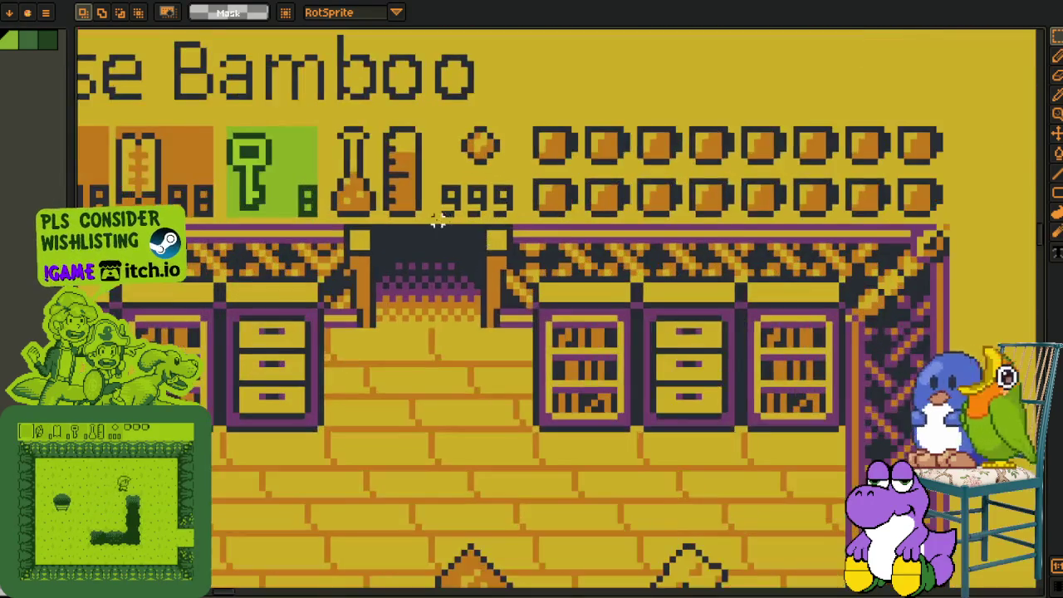
drag(438, 220, 407, 379)
scroll(352, 365, up, 1)
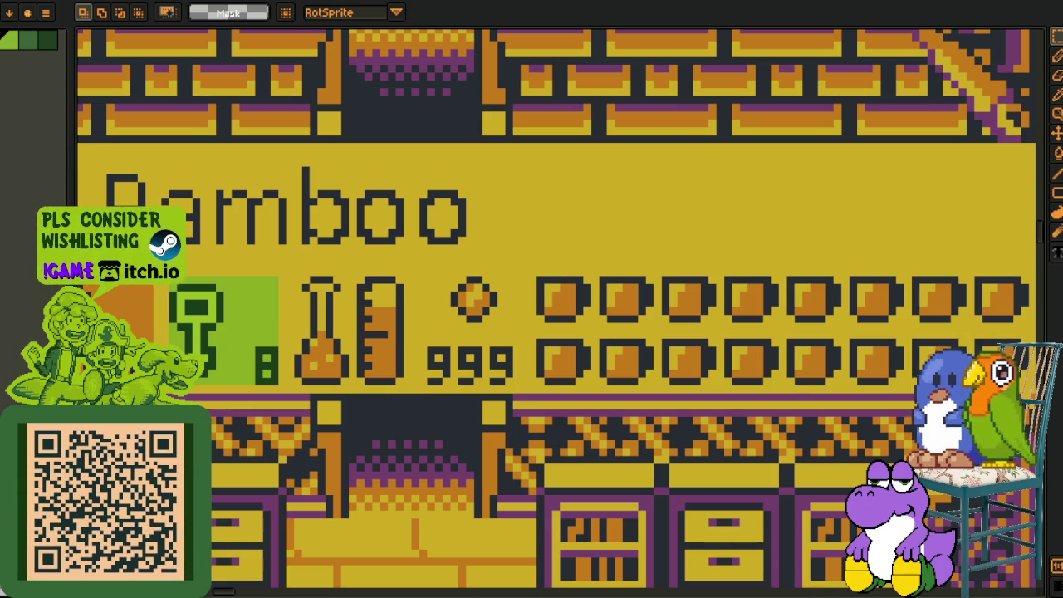
key(alt+Tab)
key(Up)
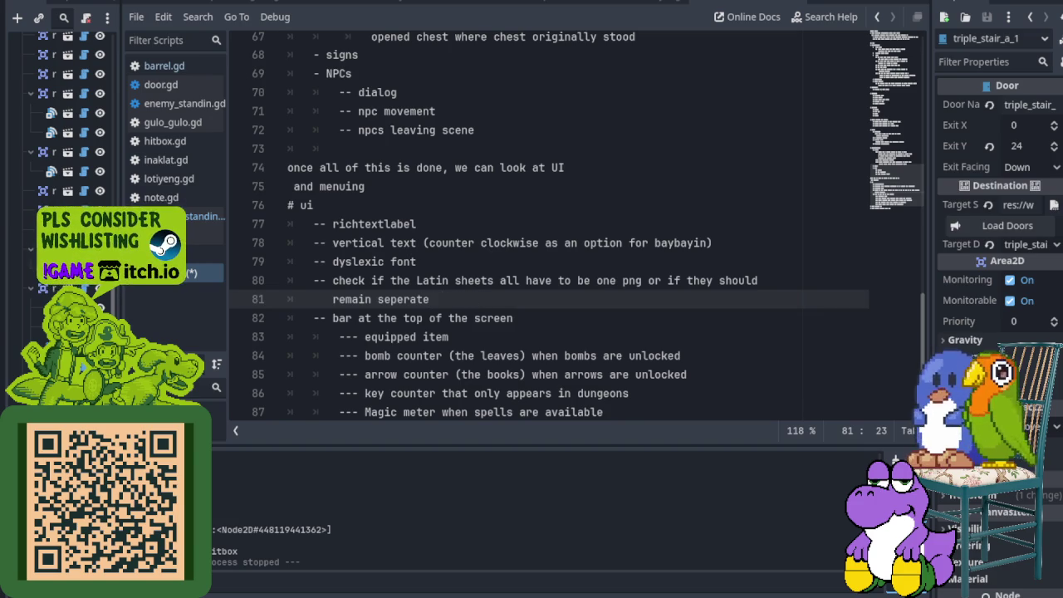
- Put the mugs showing HP note on its own indented line
scroll(430, 384, down, 3)
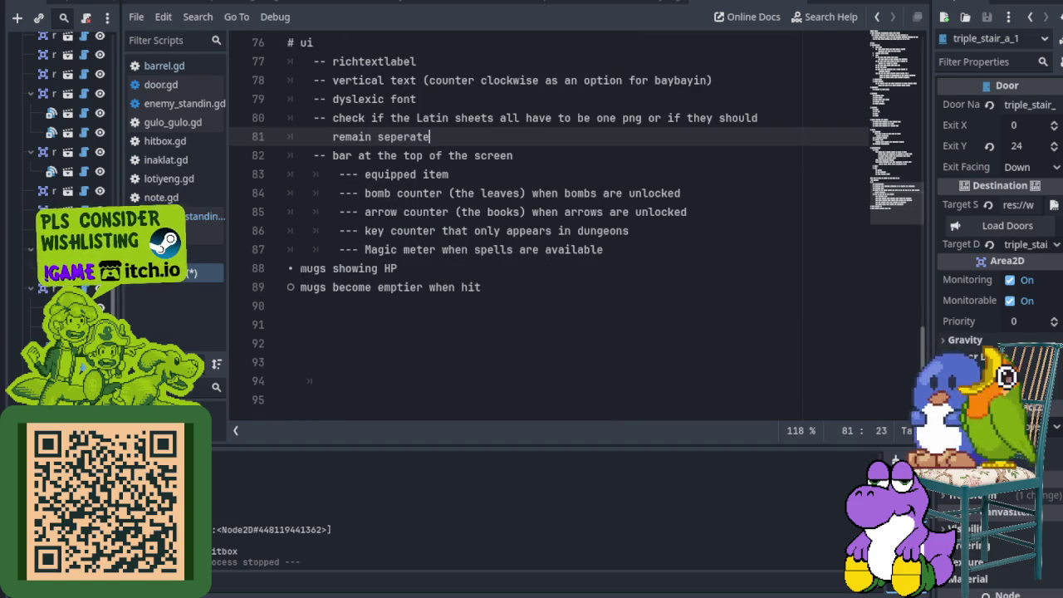
click(300, 268)
key(BackSpace)
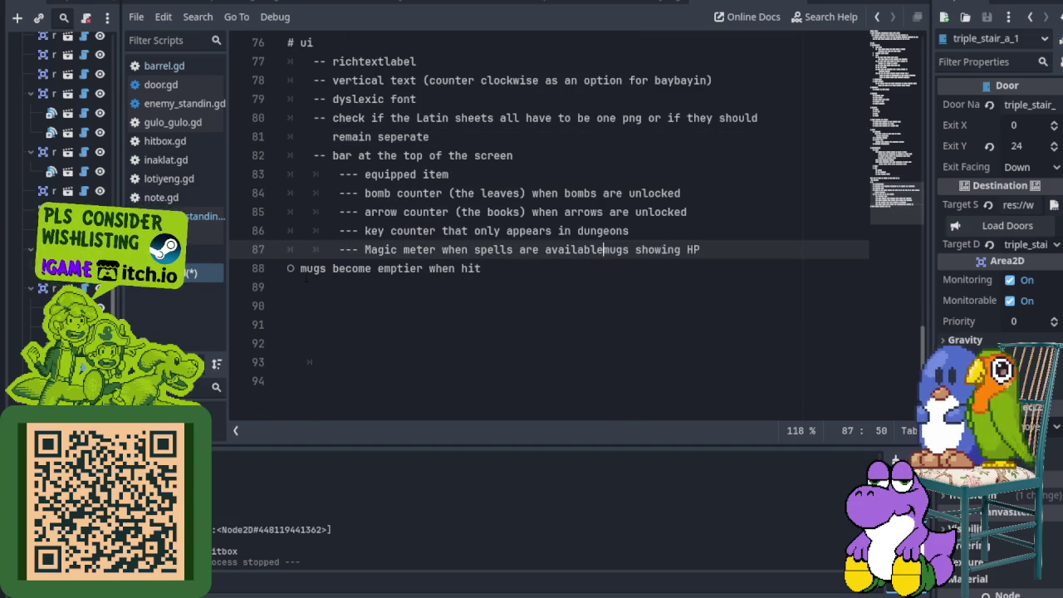
key(Return)
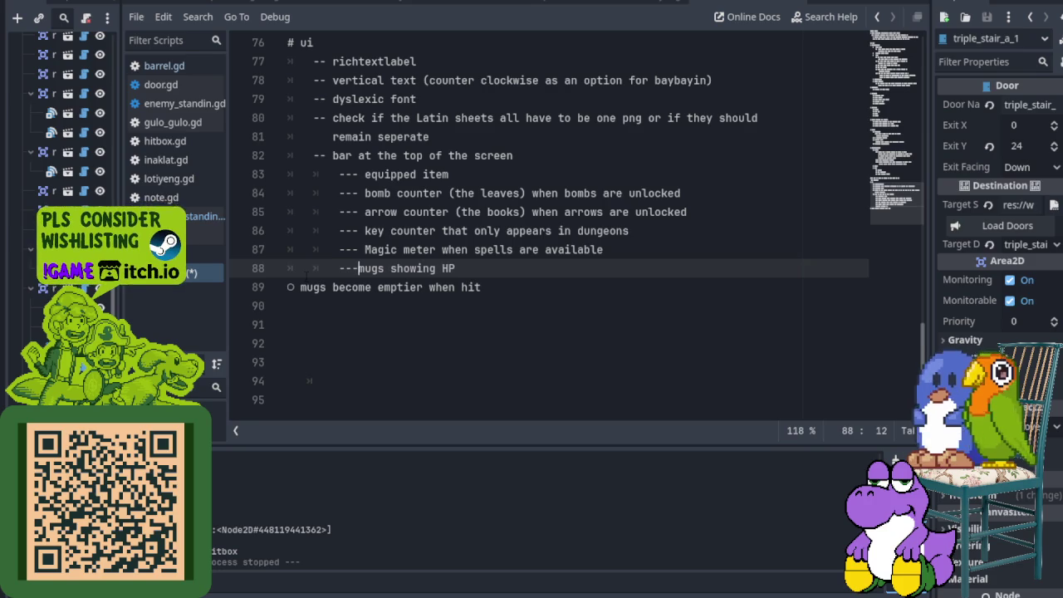
- Indent 'mugs become emptier when hit' with a '----' prefix and save the notes
click(289, 287)
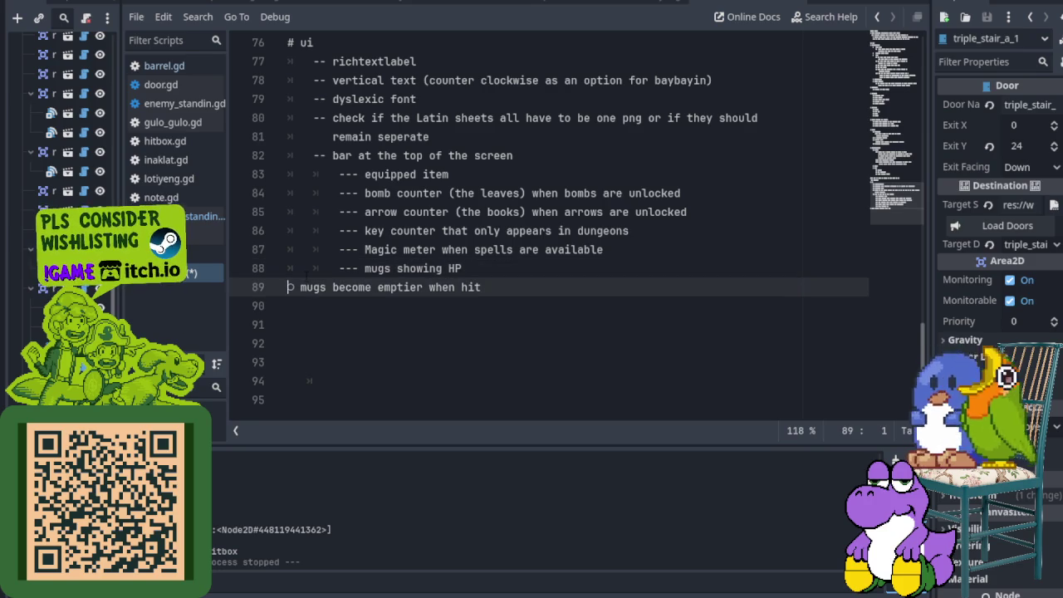
key(Tab)
key(Tab)
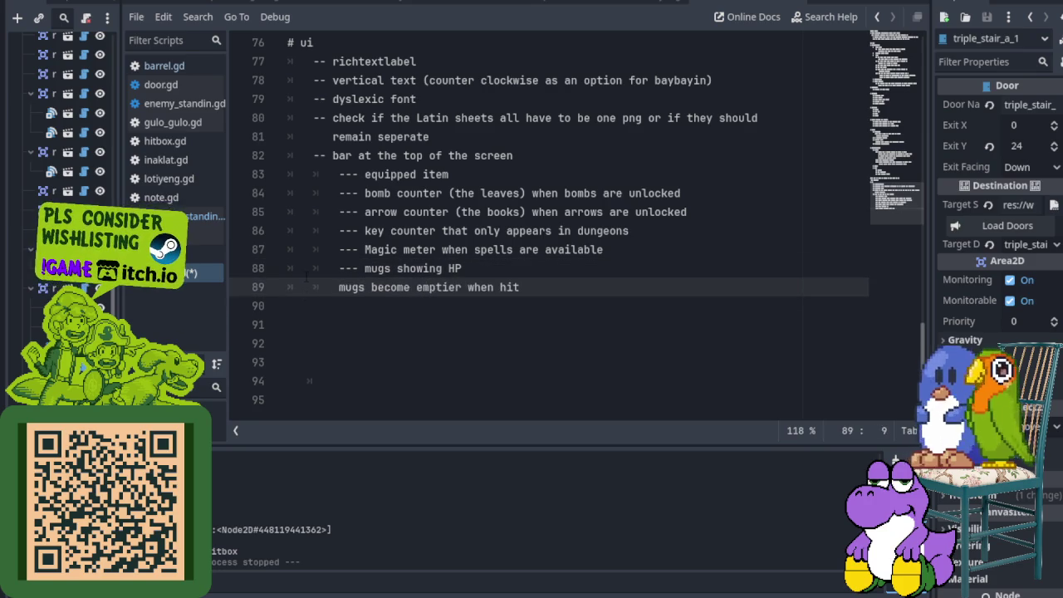
text(----)
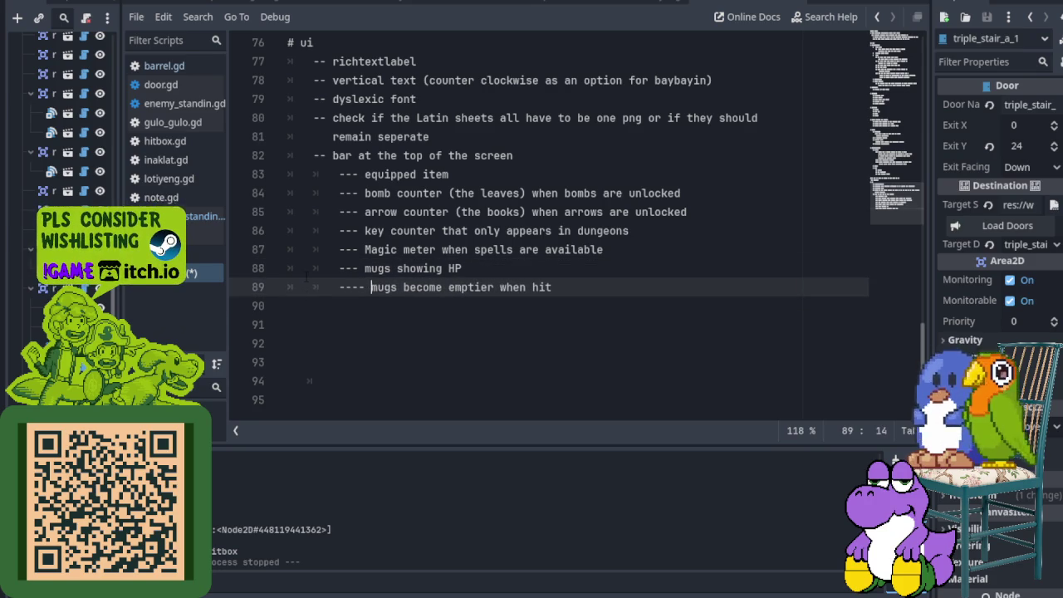
key(ctrl+s)
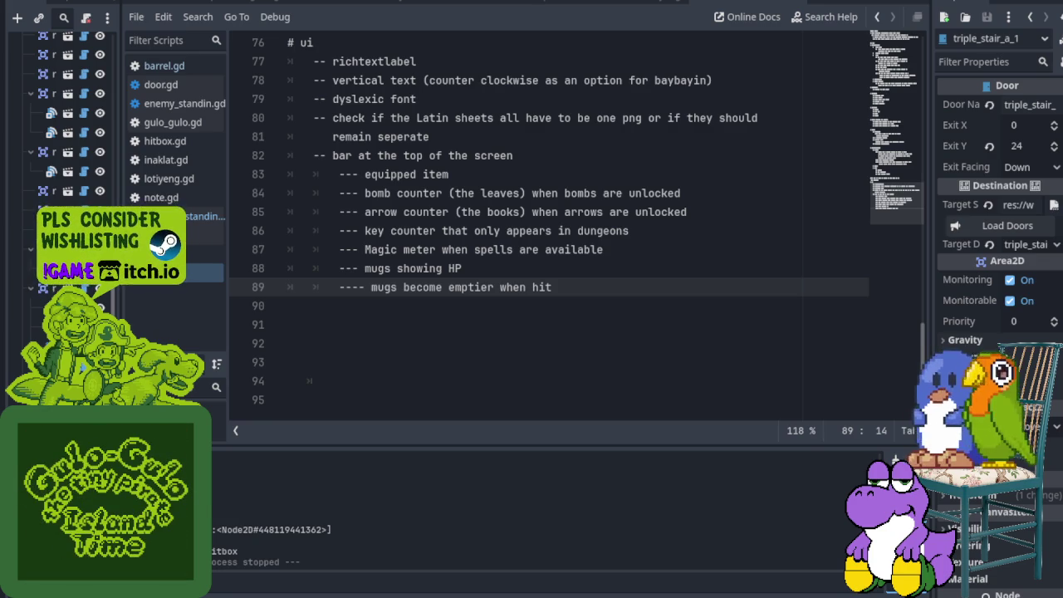
key(alt+Tab)
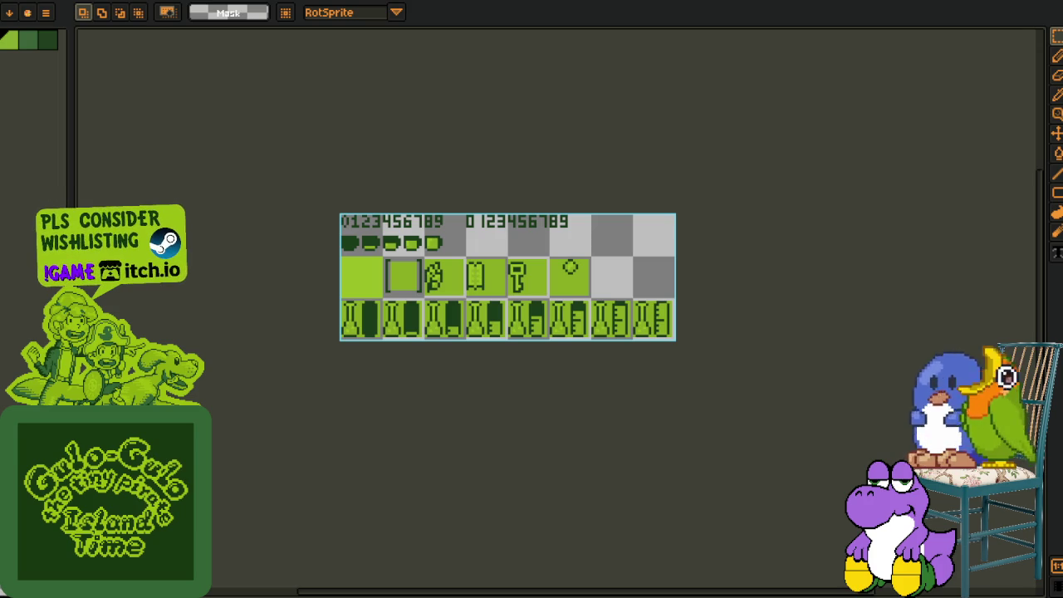
scroll(378, 345, up, 2)
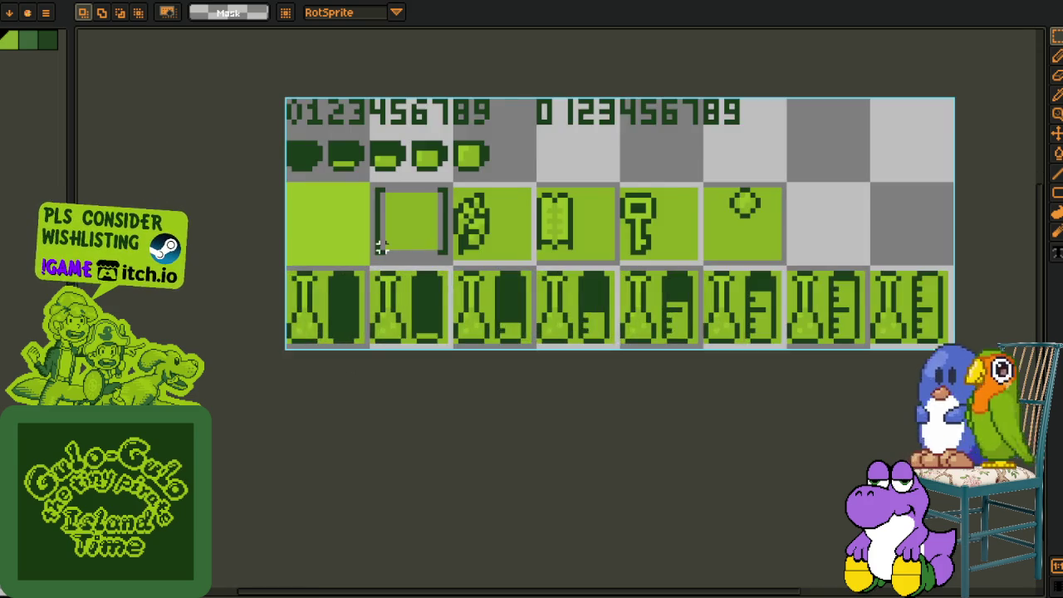
drag(375, 237, 302, 351)
scroll(264, 185, up, 1)
scroll(187, 202, up, 1)
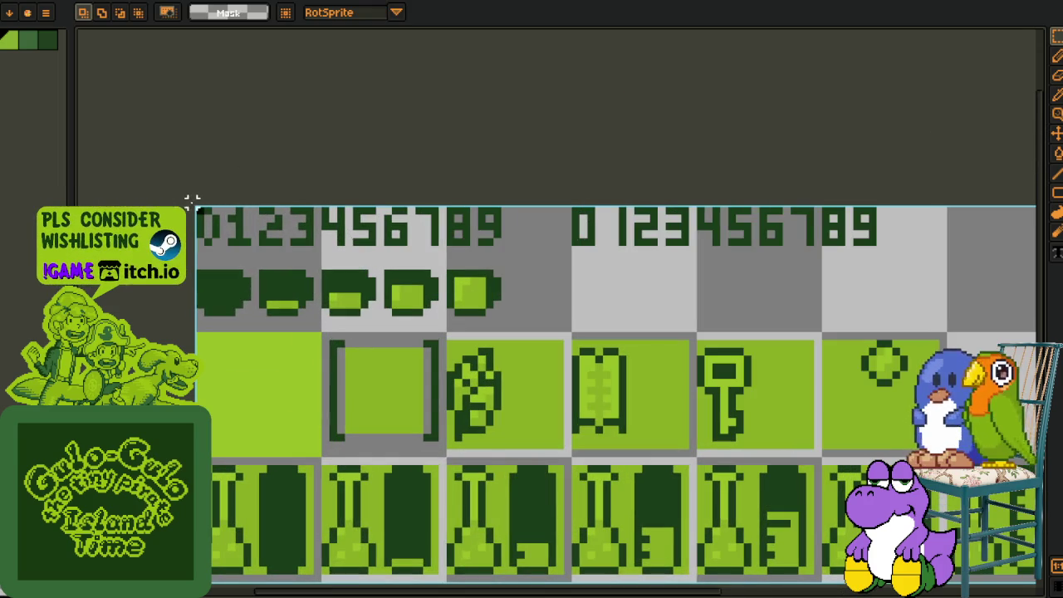
drag(190, 199, 496, 244)
scroll(285, 238, up, 1)
scroll(285, 237, up, 2)
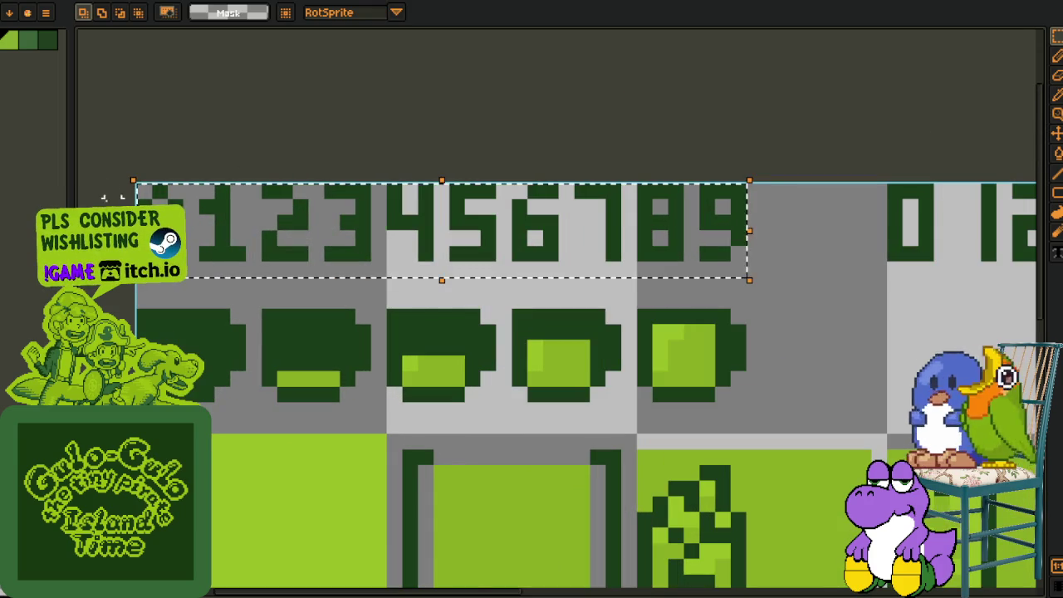
scroll(268, 247, down, 3)
scroll(649, 283, up, 1)
scroll(498, 241, up, 1)
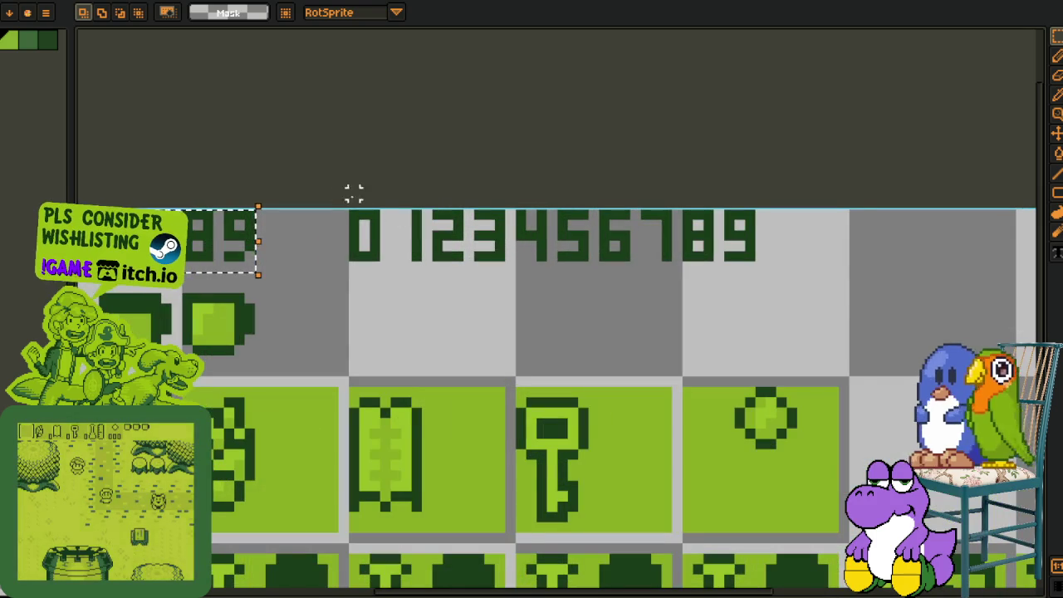
drag(338, 210, 751, 259)
scroll(535, 249, down, 1)
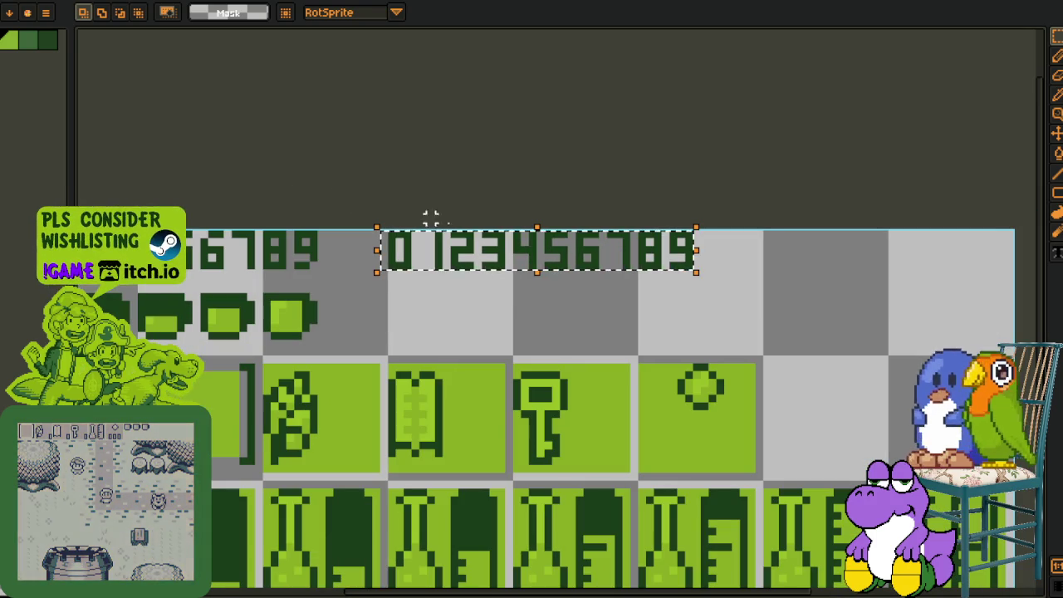
scroll(614, 264, up, 1)
key(ctrl+d)
scroll(249, 266, down, 2)
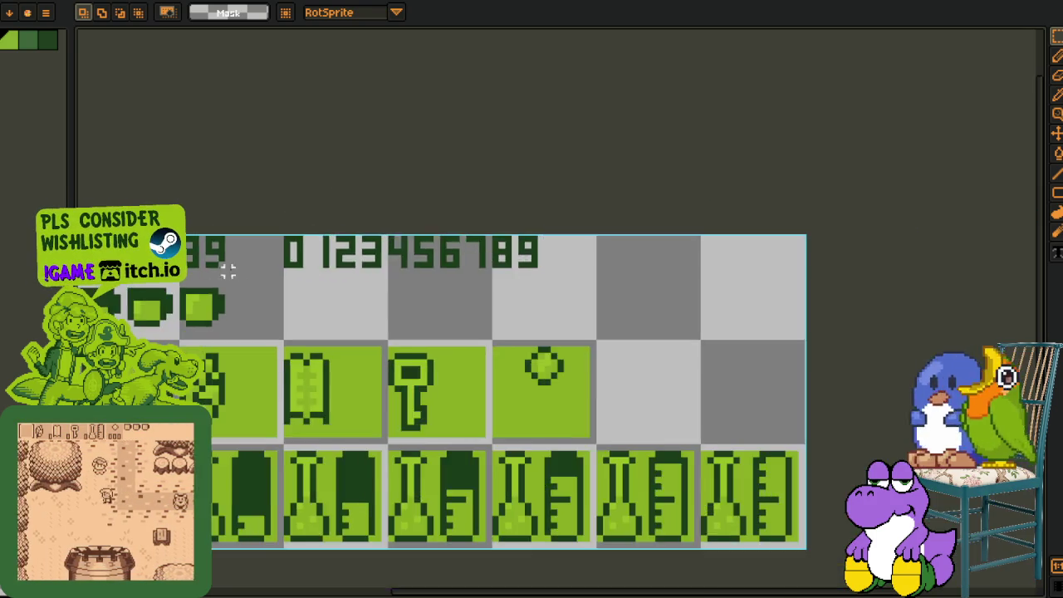
scroll(249, 266, left, 5)
scroll(282, 253, up, 1)
scroll(282, 253, up, 1)
drag(296, 241, 704, 312)
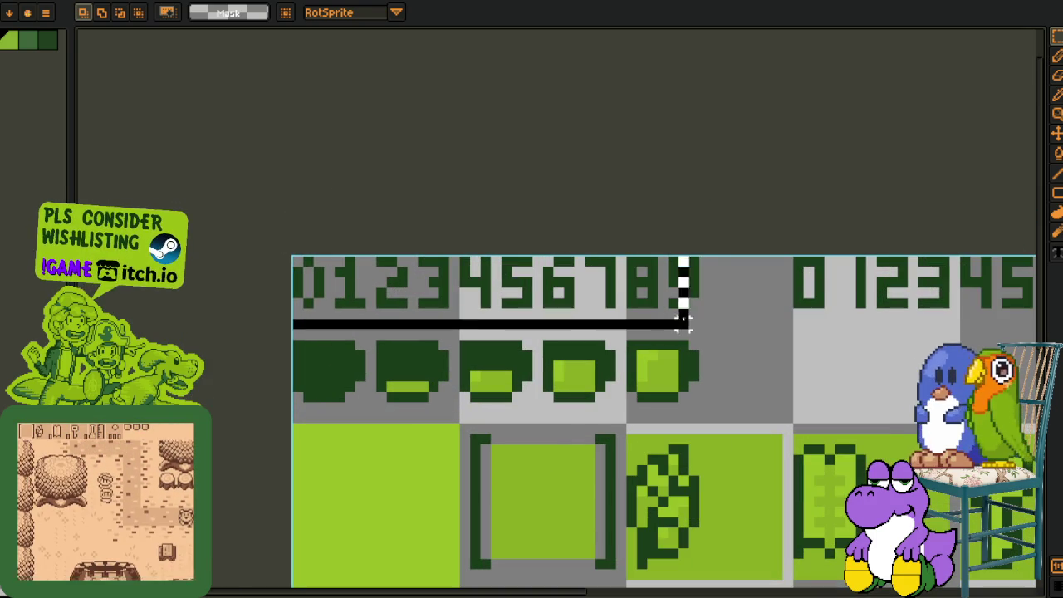
key(ctrl+d)
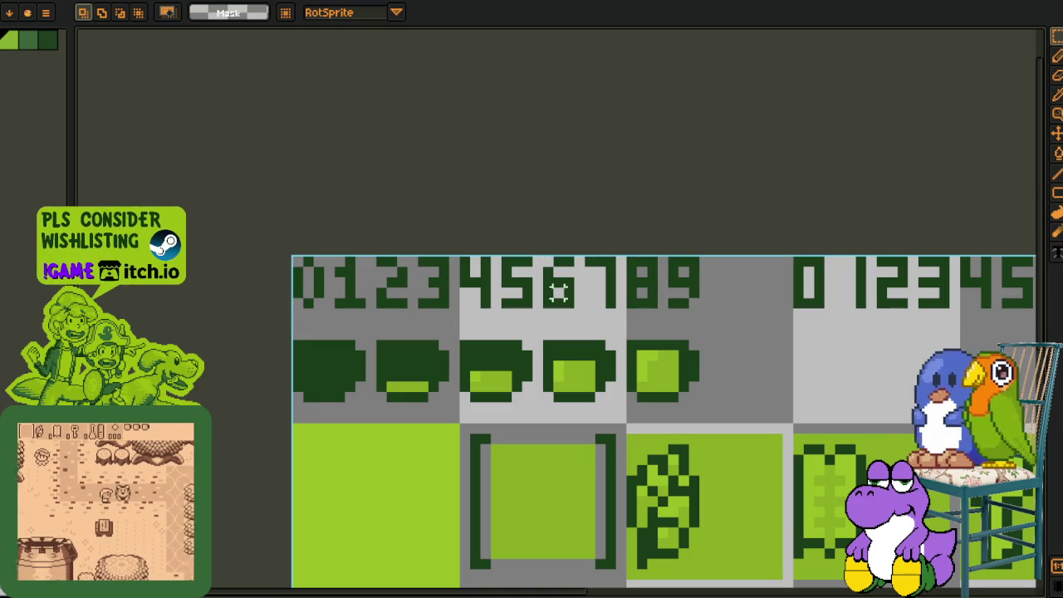
key(i)
scroll(453, 274, up, 1)
key(b)
key(Tab)
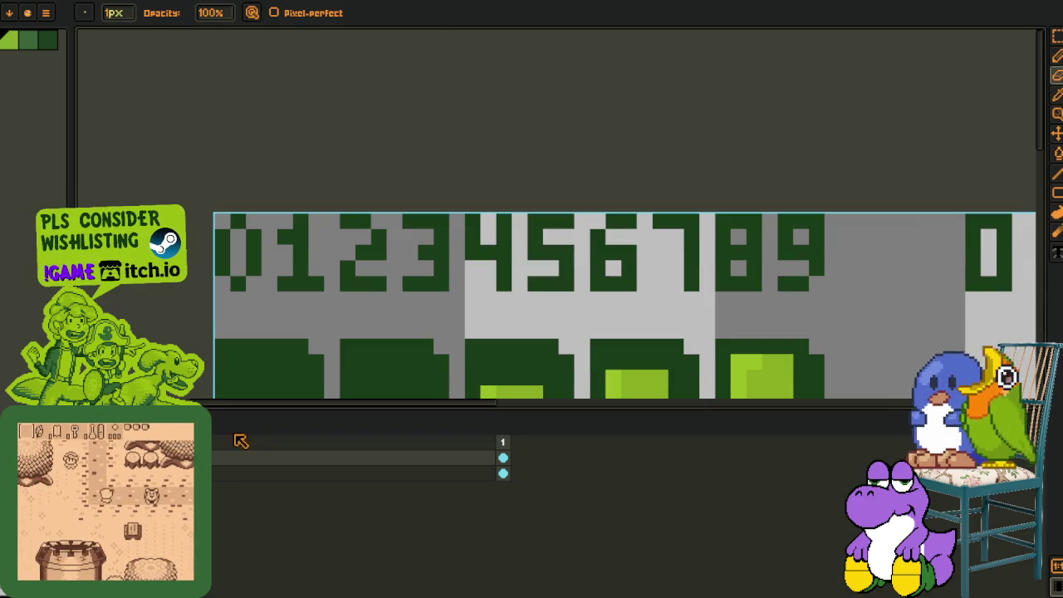
key(Tab)
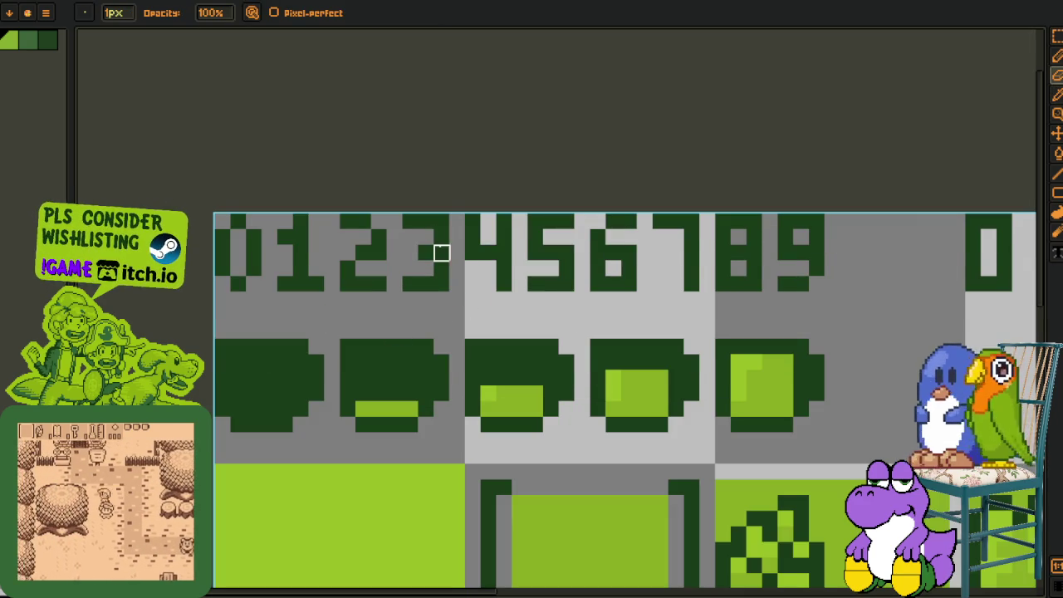
scroll(483, 303, down, 1)
drag(506, 296, 408, 279)
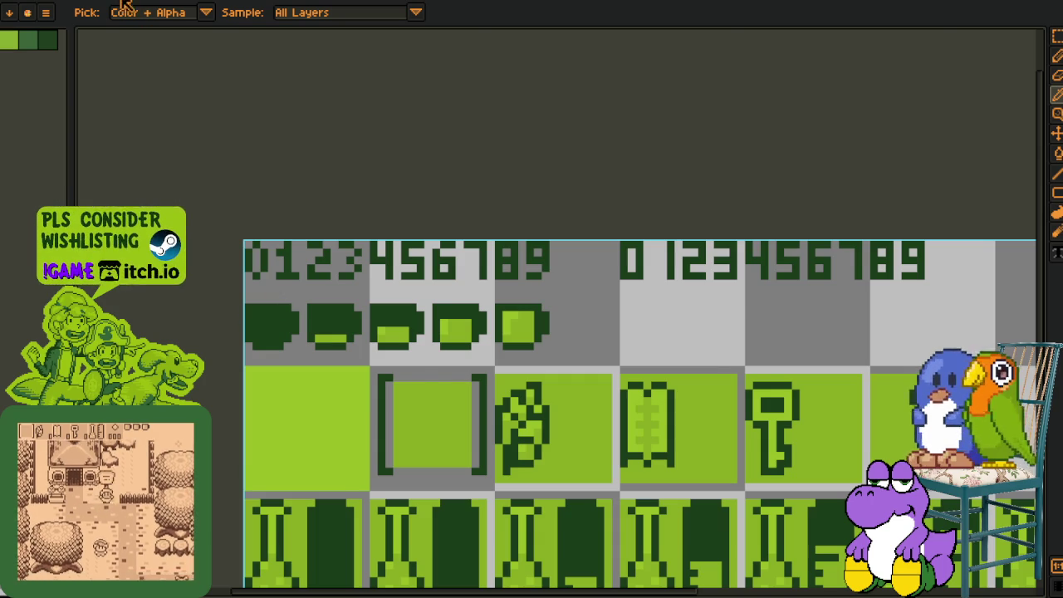
- Marquee the first 88 counter in the House Bamboo sprite
key(ctrl+Tab)
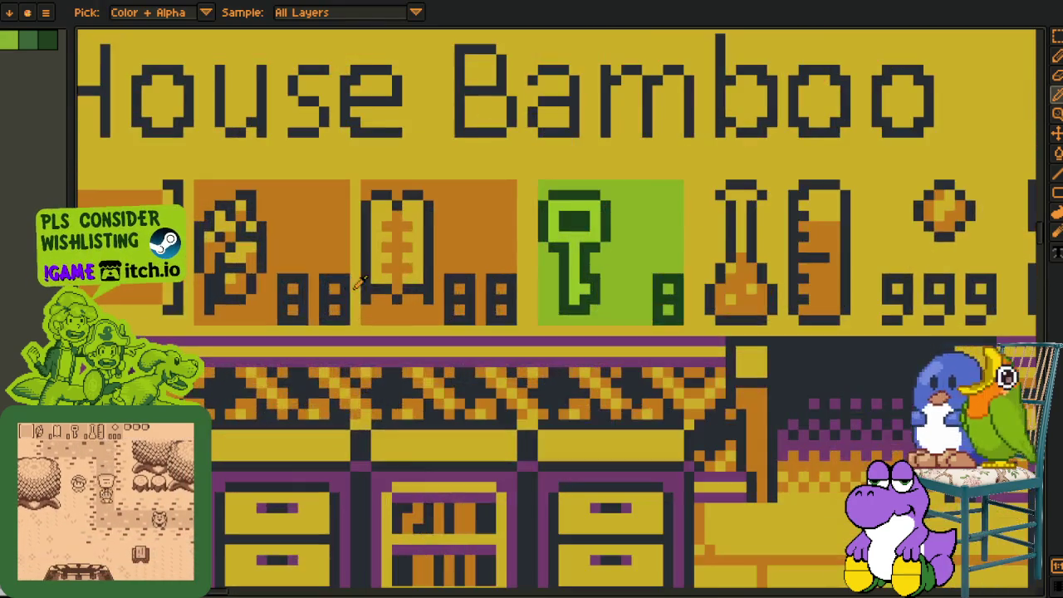
scroll(360, 282, up, 2)
key(m)
drag(246, 258, 396, 366)
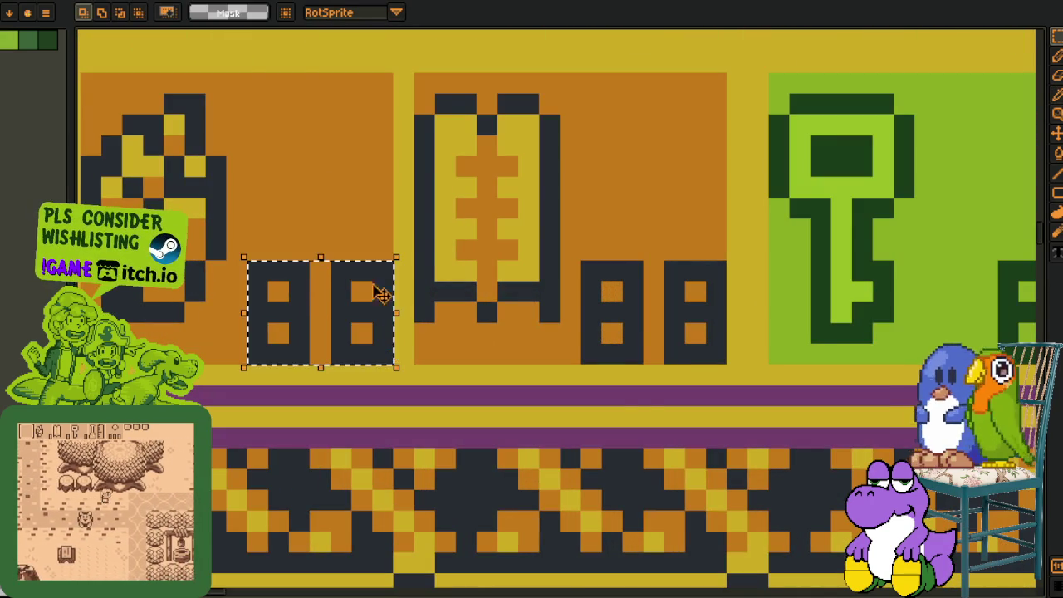
- Return to the green tileset and pan toward the 8 and 9 digits
key(ctrl+Tab)
scroll(379, 237, down, 2)
scroll(496, 263, up, 4)
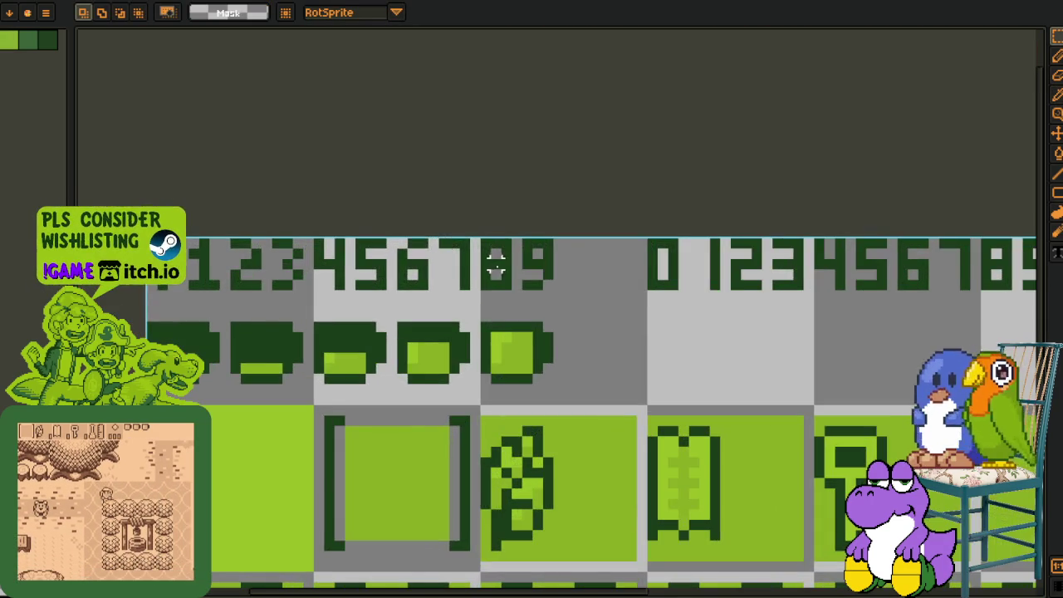
drag(495, 262, 552, 264)
scroll(554, 262, down, 1)
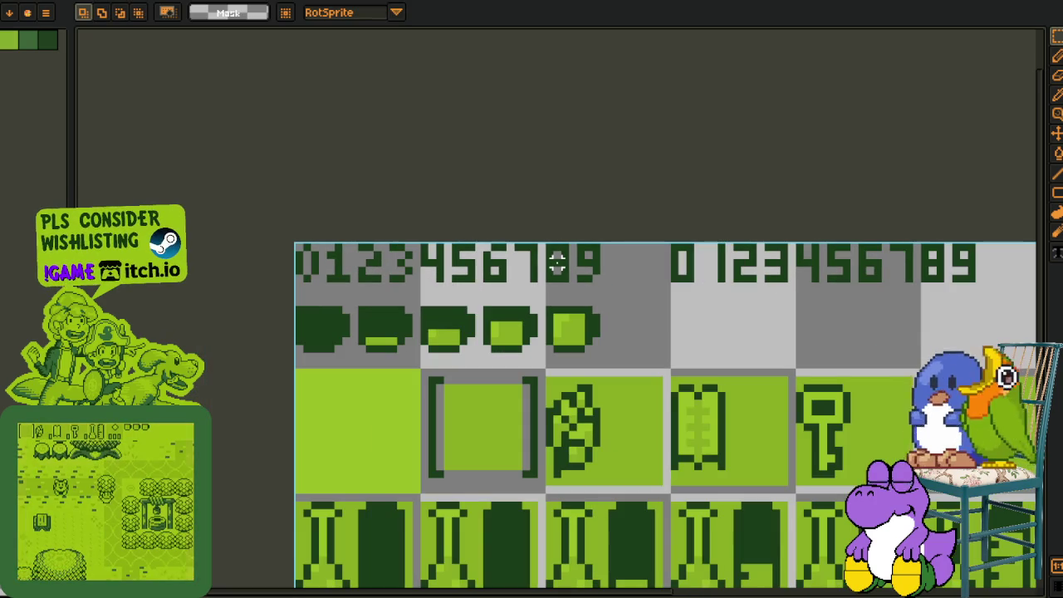
scroll(565, 262, up, 1)
- Marquee the 56 and 789 digits in turn, then clear the selections
key(b)
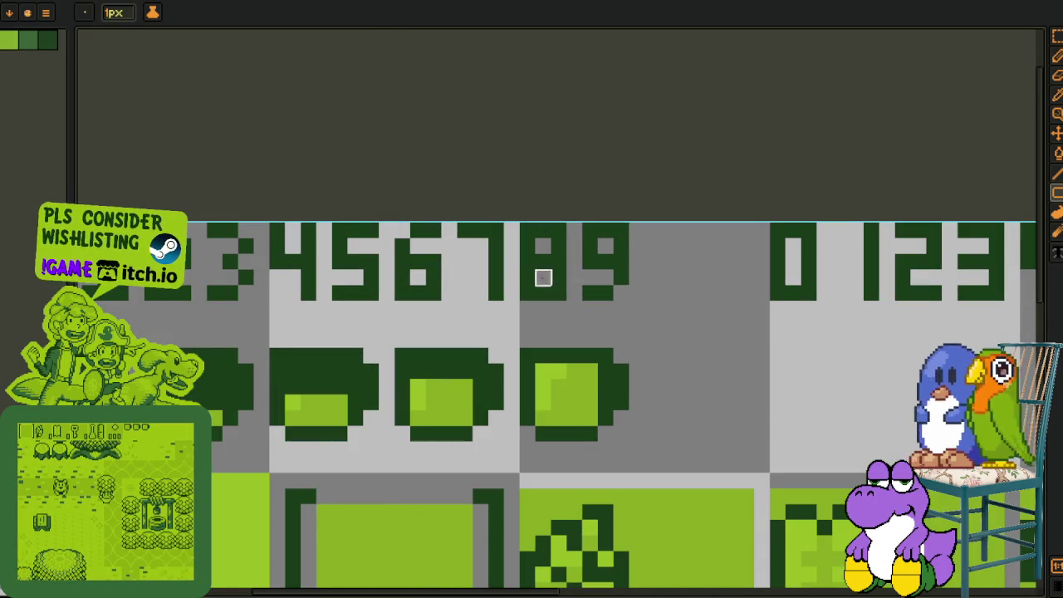
key(alt)
scroll(474, 280, down, 1)
scroll(470, 280, down, 1)
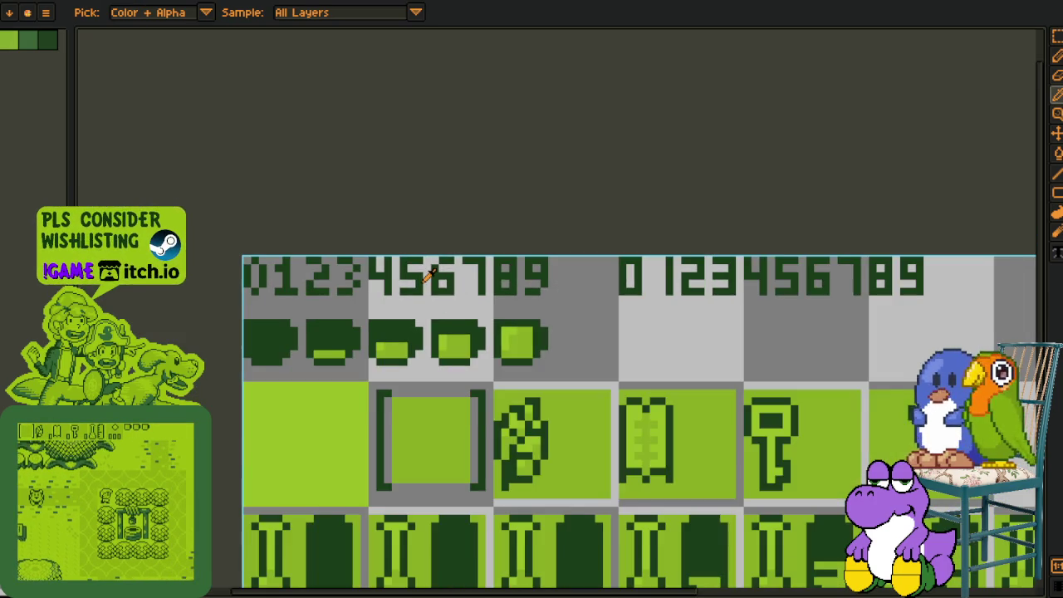
scroll(419, 272, up, 1)
key(m)
drag(388, 247, 488, 301)
drag(517, 247, 631, 292)
key(ctrl+d)
- Marquee the full top row of 0–9 digits on the green tileset
scroll(630, 292, down, 1)
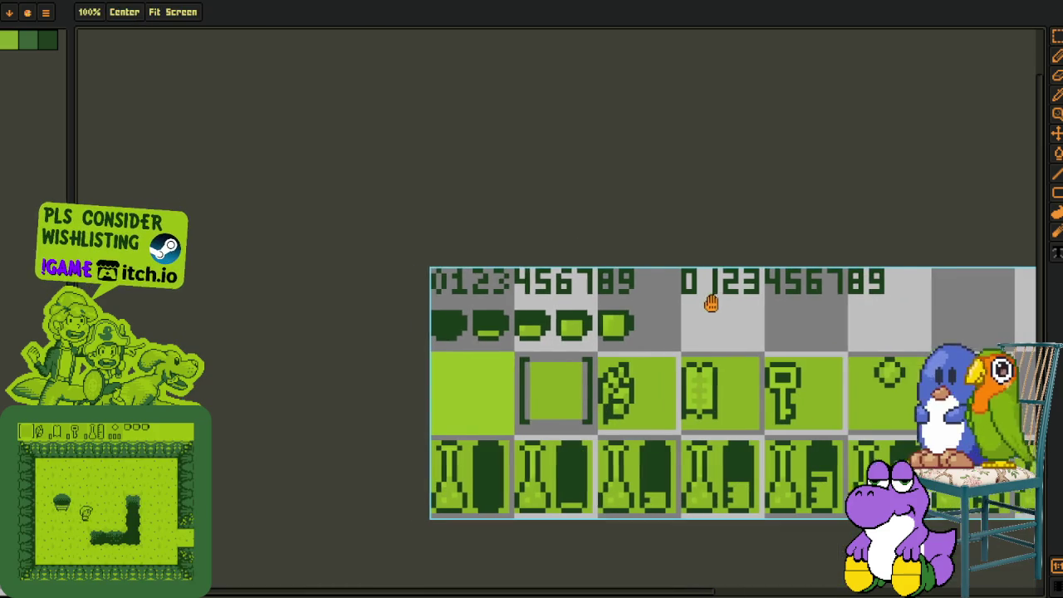
scroll(583, 291, up, 1)
scroll(582, 290, up, 1)
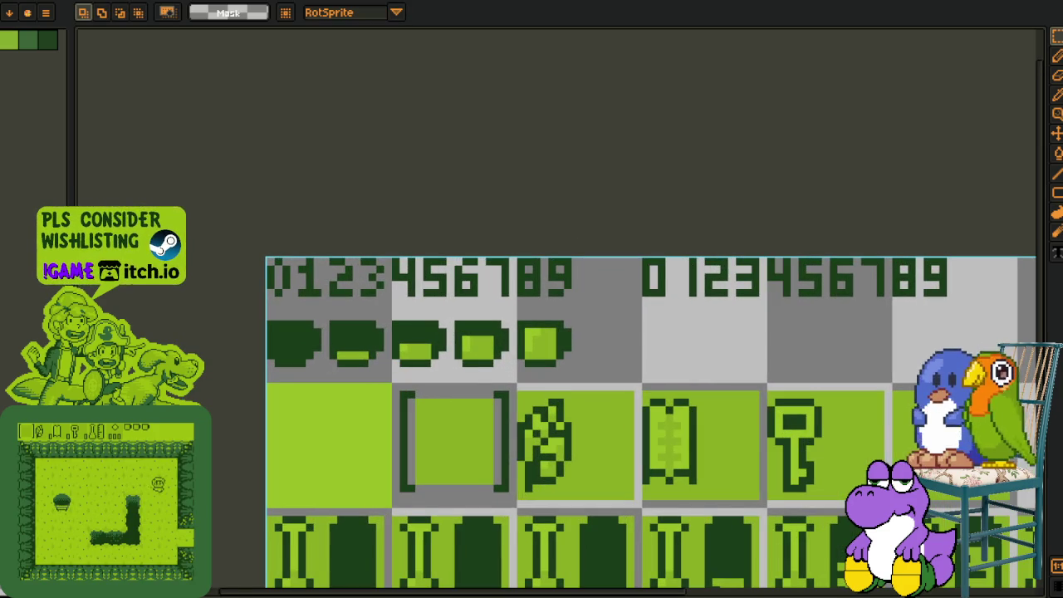
scroll(410, 249, up, 2)
key(b)
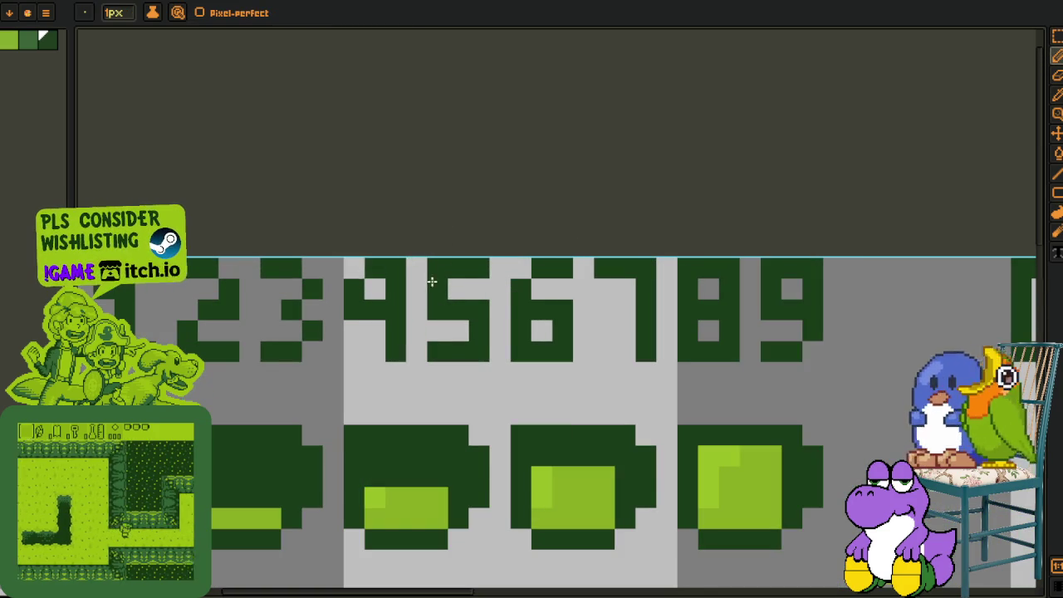
scroll(423, 275, down, 3)
scroll(436, 307, up, 1)
scroll(441, 316, up, 1)
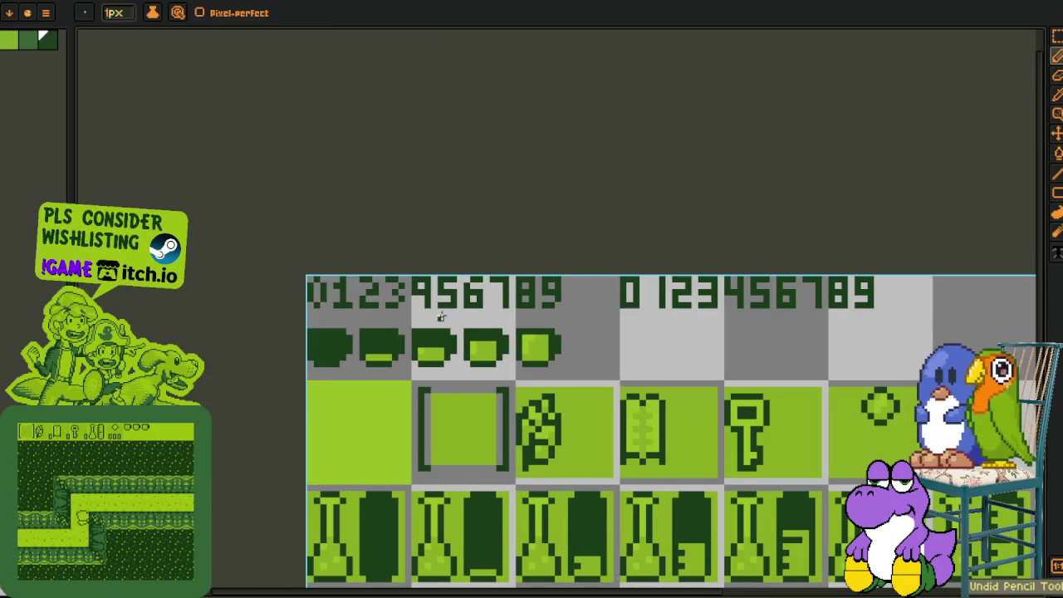
key(i)
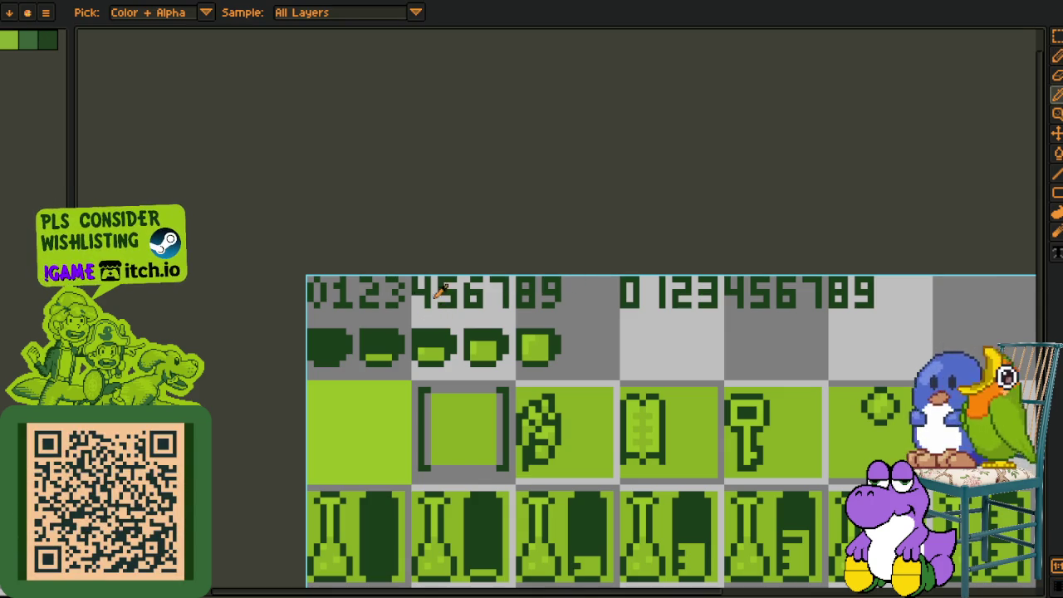
key(m)
scroll(358, 289, up, 1)
drag(294, 308, 700, 214)
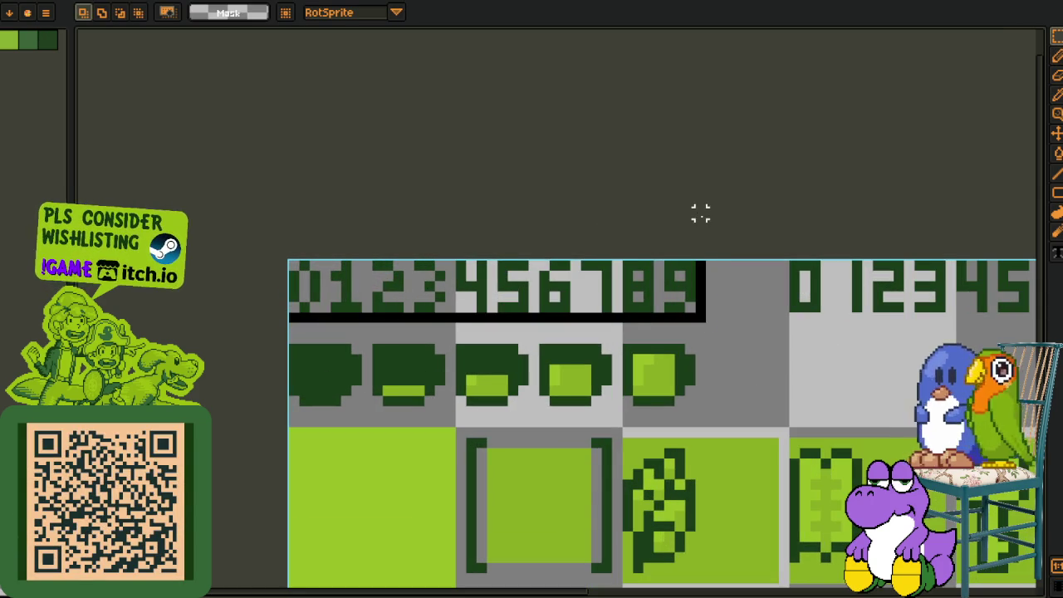
- Select the second 0–9 digit row, then reselect it more precisely
drag(762, 317, 697, 307)
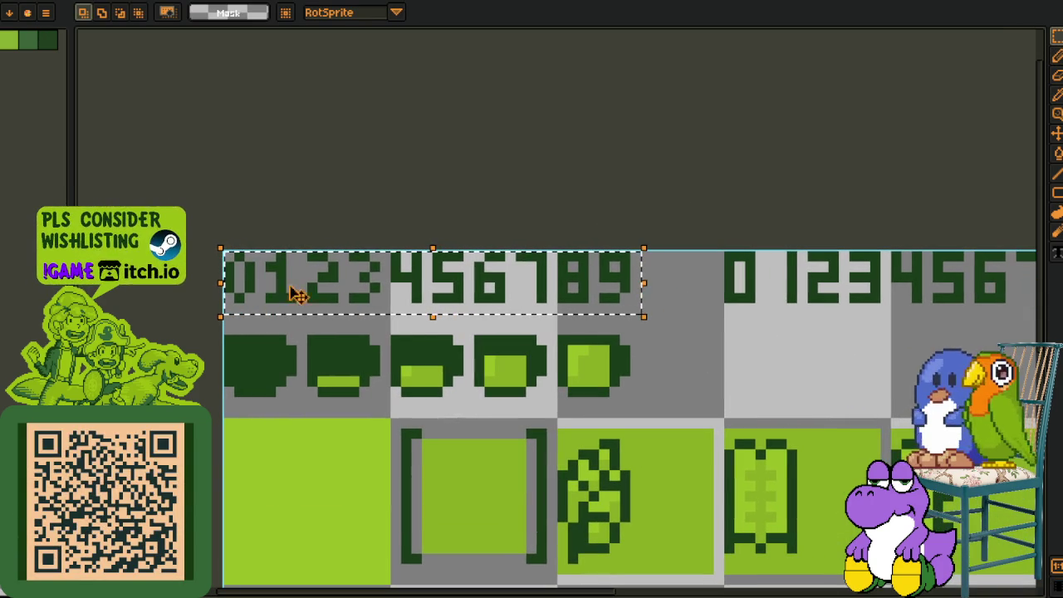
scroll(407, 339, right, 1)
scroll(393, 339, right, 3)
scroll(366, 307, right, 3)
drag(358, 299, 759, 206)
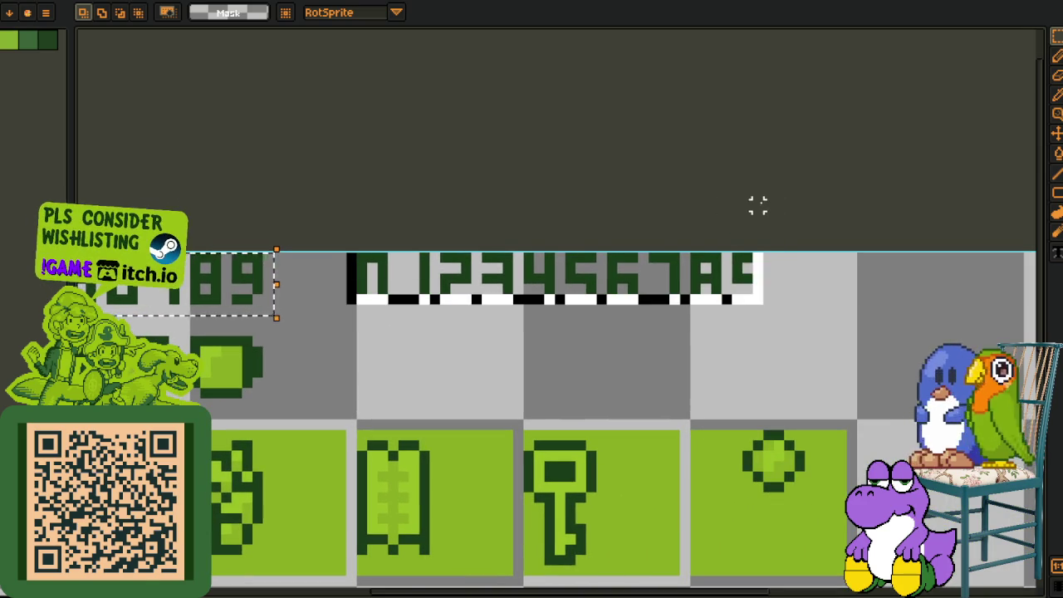
scroll(481, 309, down, 2)
scroll(465, 299, left, 2)
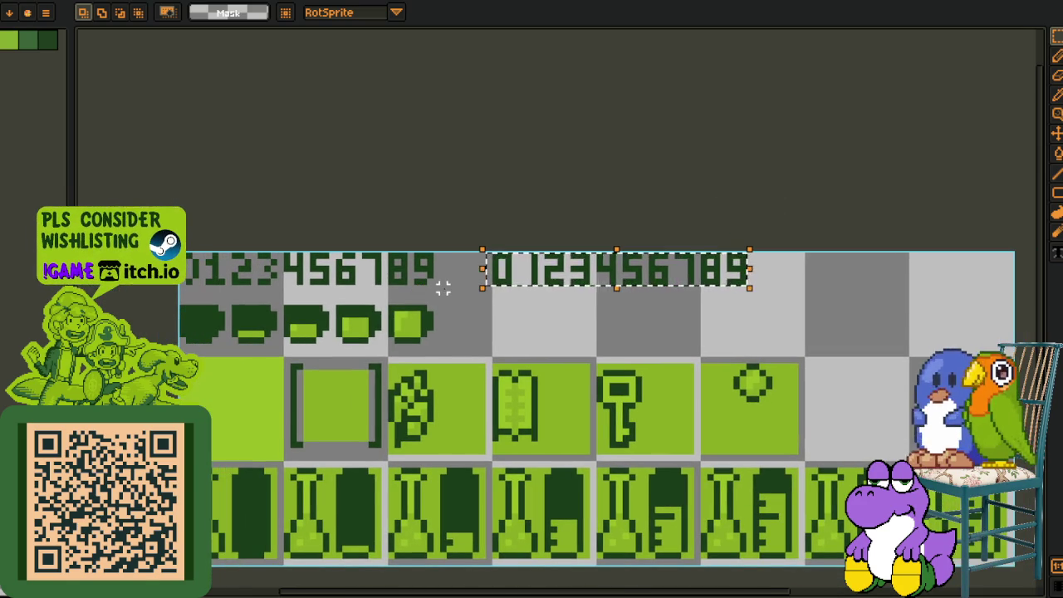
click(585, 279)
scroll(585, 279, up, 1)
drag(465, 253, 802, 294)
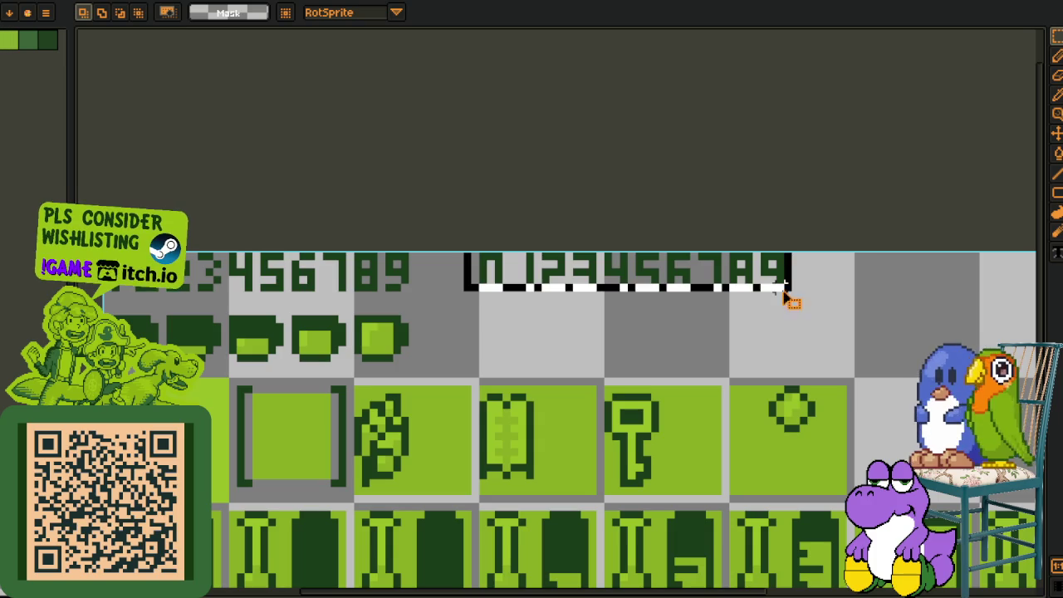
- Pan across the digits and fit the whole sprite sheet in view
drag(410, 303, 689, 282)
scroll(392, 270, up, 1)
scroll(392, 271, up, 1)
scroll(392, 271, down, 2)
key(ctrl+0)
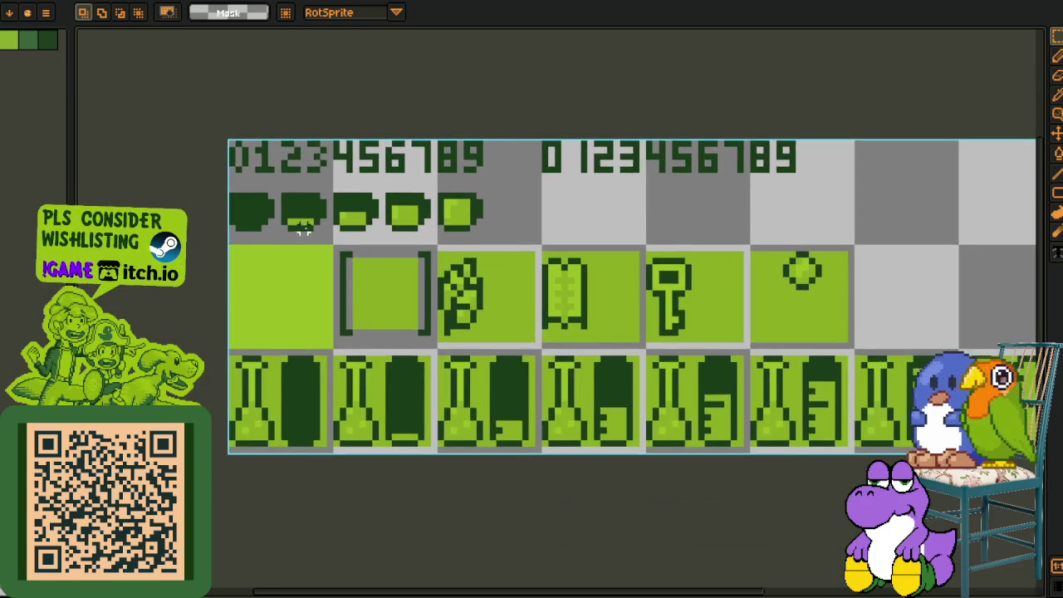
scroll(213, 273, up, 1)
scroll(140, 149, up, 1)
- Select the battery tile row, each battery stage, and the large light-green tile
drag(140, 150, 780, 236)
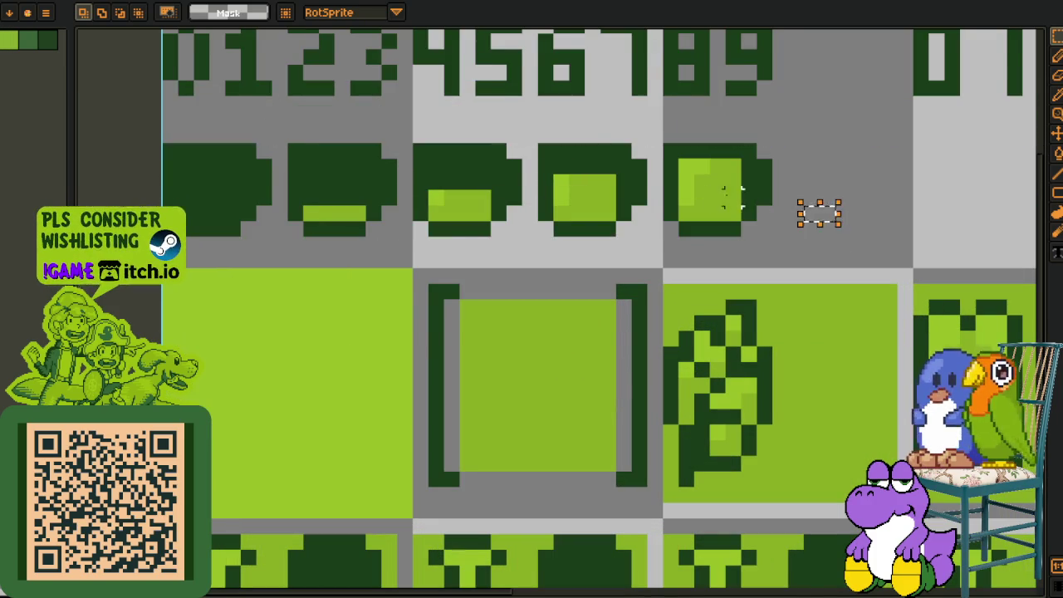
scroll(818, 214, up, 1)
scroll(904, 240, up, 1)
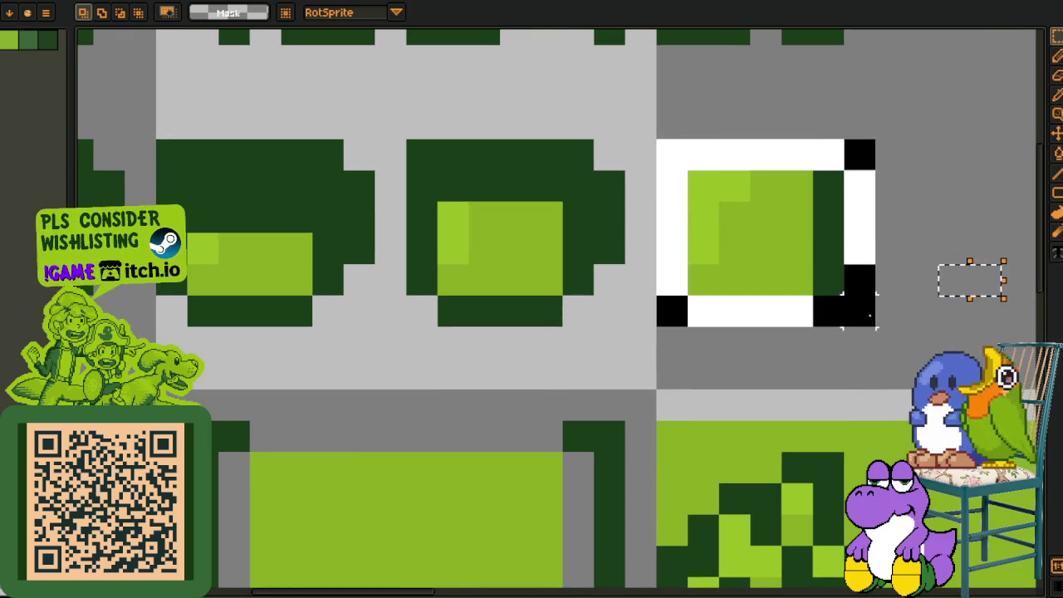
drag(406, 140, 625, 326)
scroll(656, 290, down, 2)
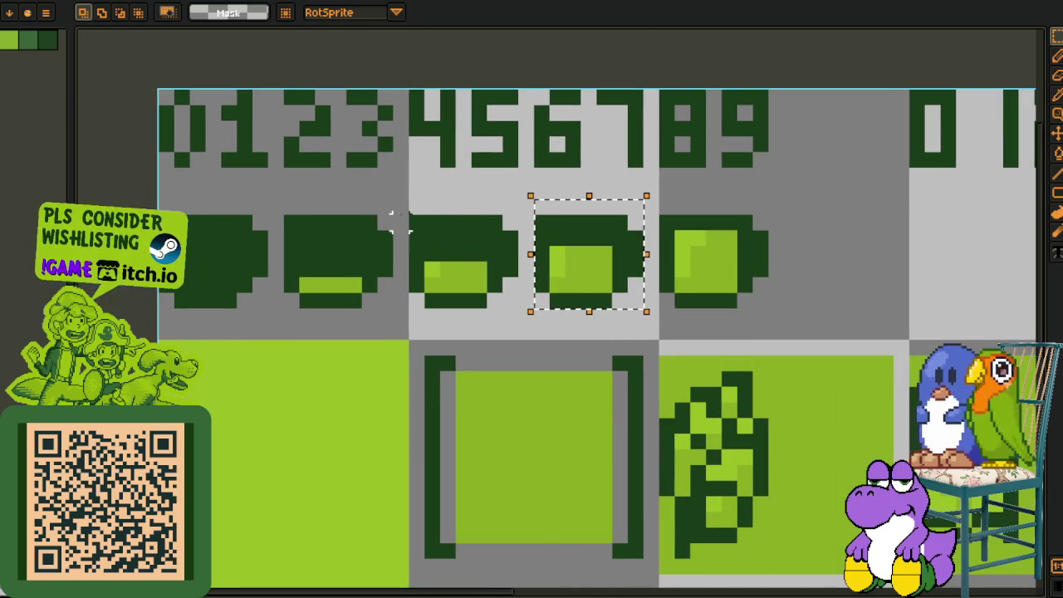
click(467, 299)
click(383, 295)
click(248, 304)
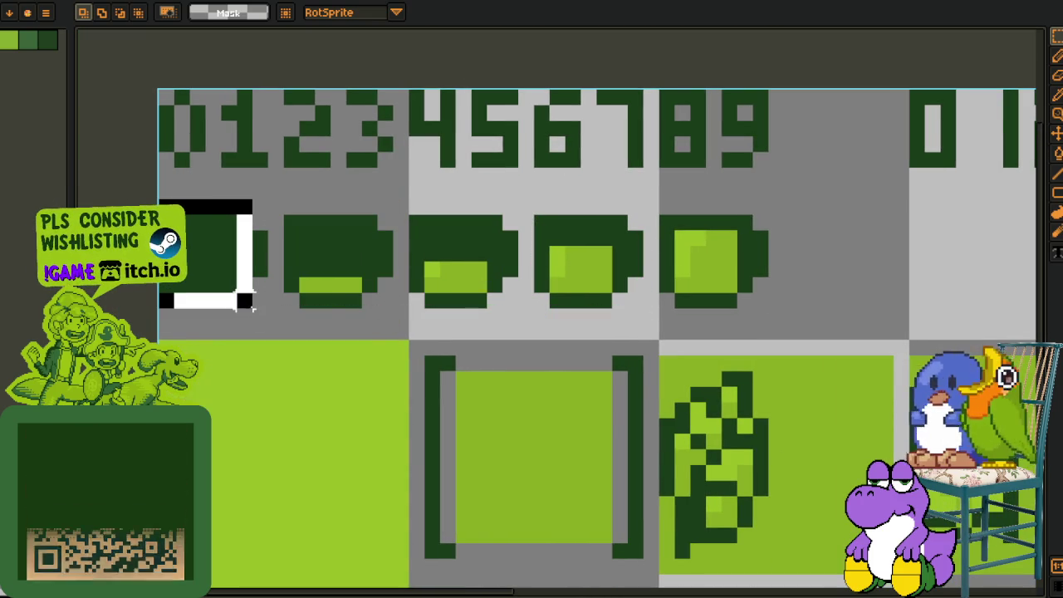
scroll(404, 302, down, 2)
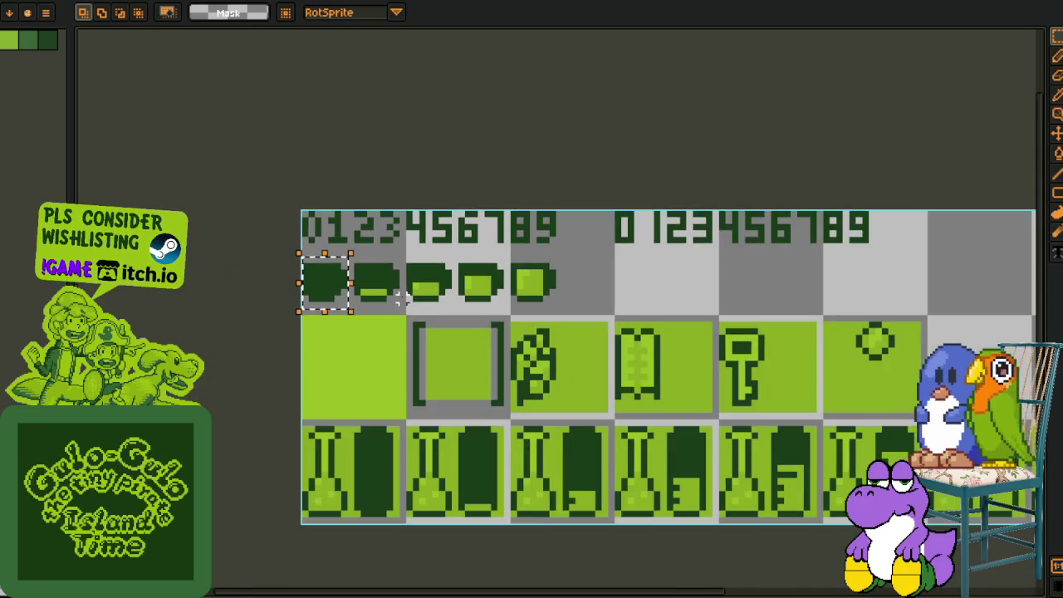
scroll(399, 299, up, 2)
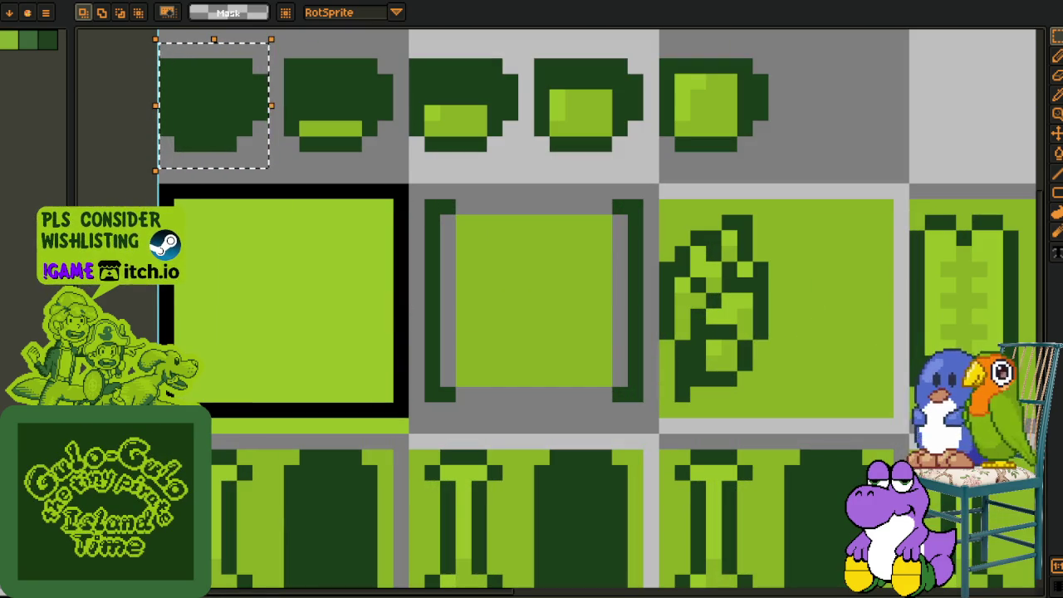
click(189, 342)
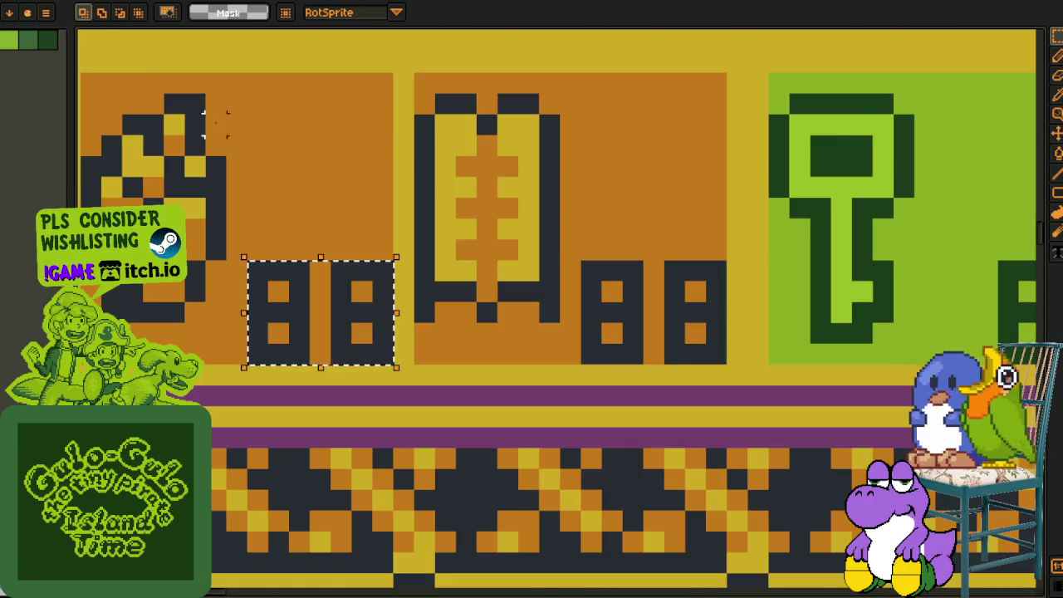
- Select the whole House Bamboo counter row
scroll(375, 212, down, 2)
mouse_move(186, 279)
mouse_down()
mouse_move(1026, 214)
mouse_move(1020, 169)
mouse_up()
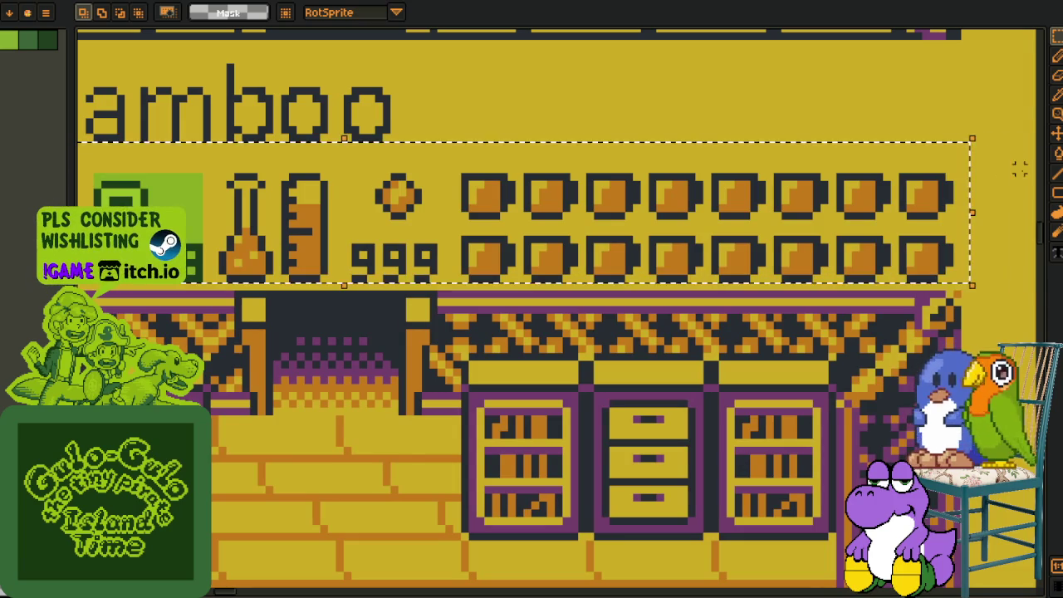
scroll(351, 315, down, 2)
scroll(415, 239, down, 3)
scroll(689, 287, up, 2)
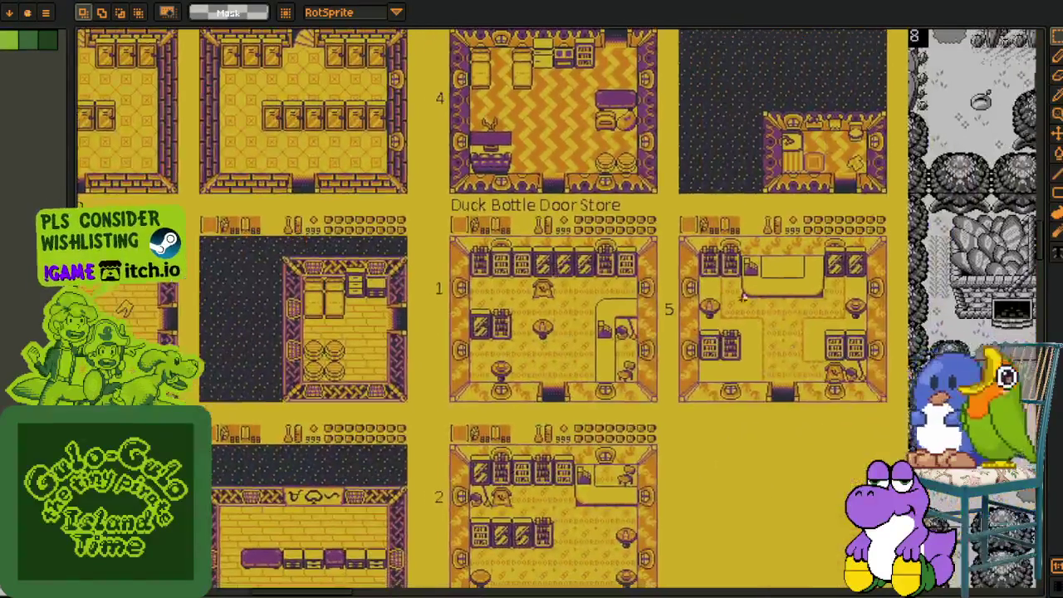
scroll(689, 286, right, 5)
scroll(426, 265, up, 3)
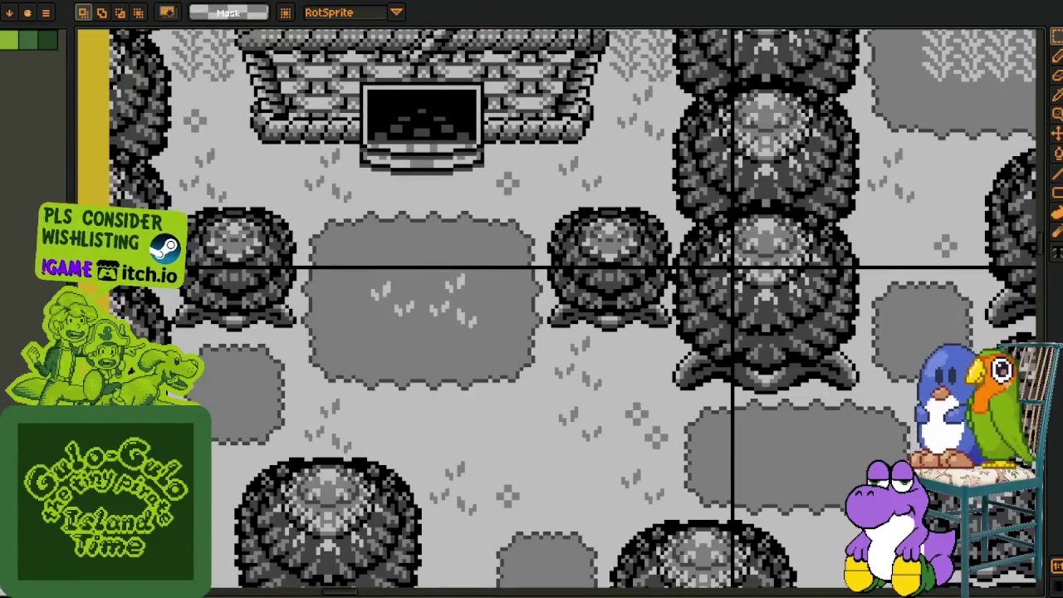
- Marquee the map's house and tree area, deselect, and move to the HUD tileset
mouse_move(98, 280)
mouse_down()
mouse_move(640, 190)
mouse_move(738, 150)
mouse_up()
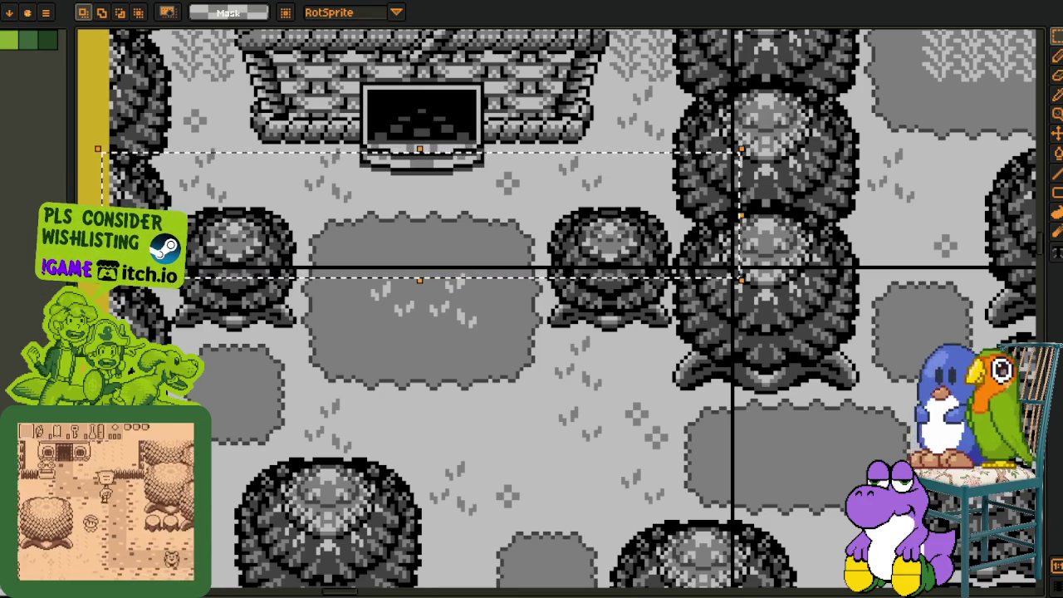
key(ctrl+d)
key(ctrl+Tab)
scroll(332, 190, down, 3)
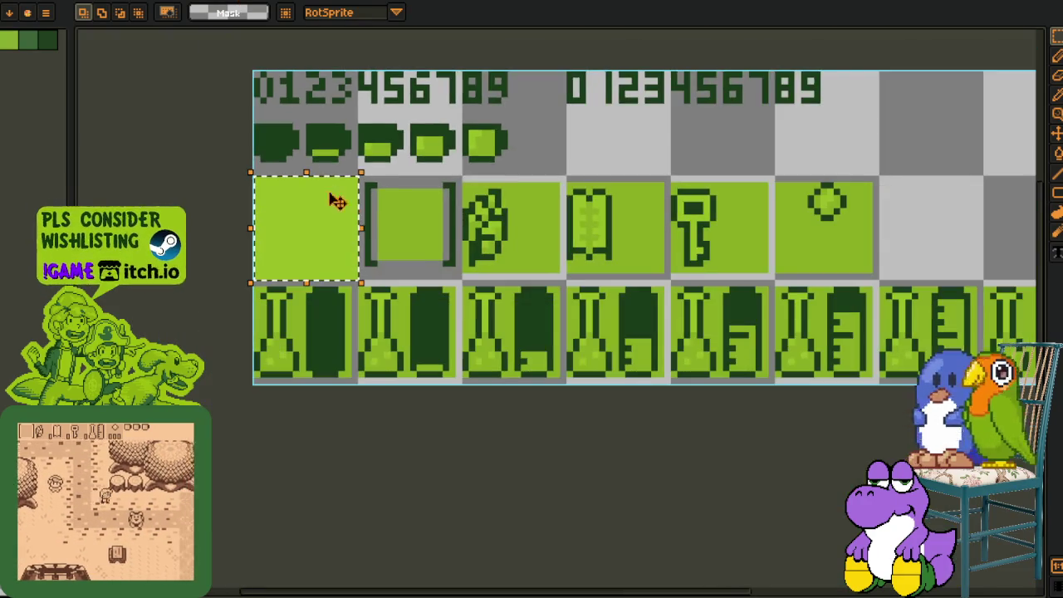
scroll(467, 244, up, 1)
scroll(491, 211, up, 1)
drag(470, 208, 158, 272)
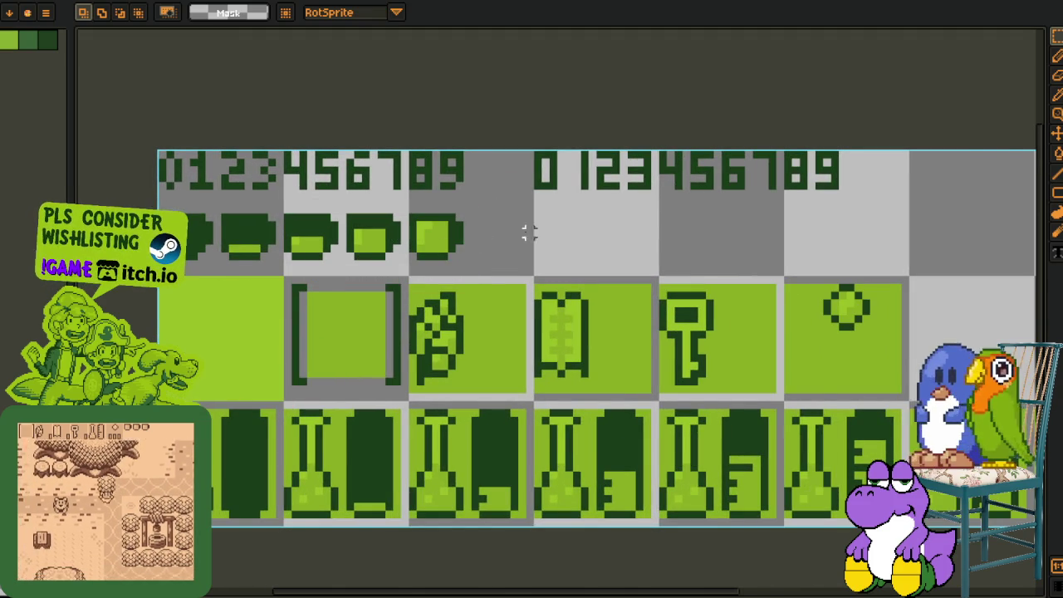
scroll(367, 211, up, 1)
drag(360, 202, 428, 266)
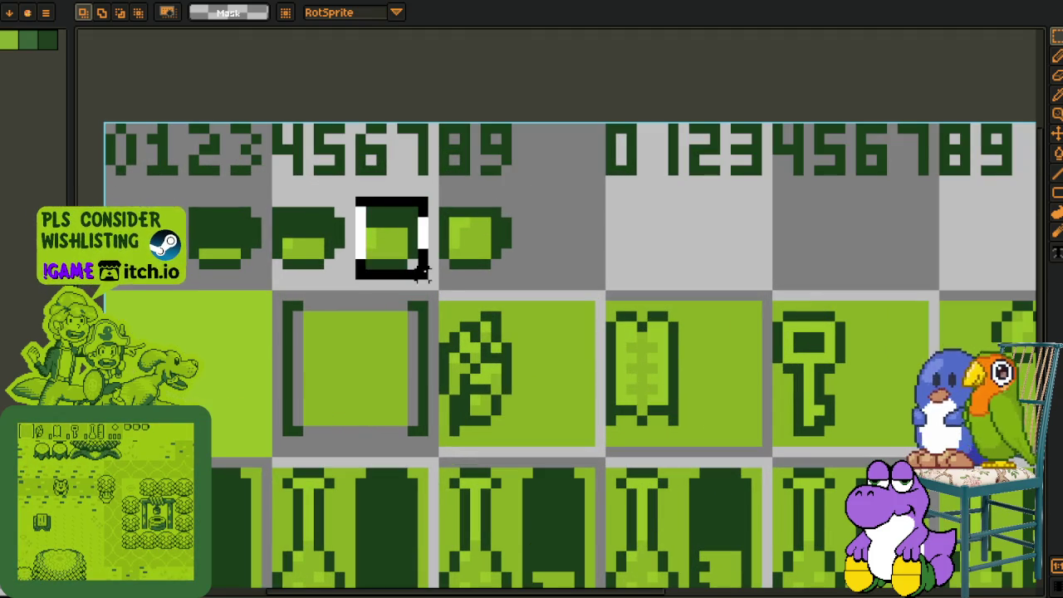
key(Delete)
drag(182, 201, 262, 271)
key(Delete)
mouse_move(426, 194)
mouse_down()
mouse_move(522, 275)
mouse_move(376, 260)
mouse_move(395, 253)
mouse_up()
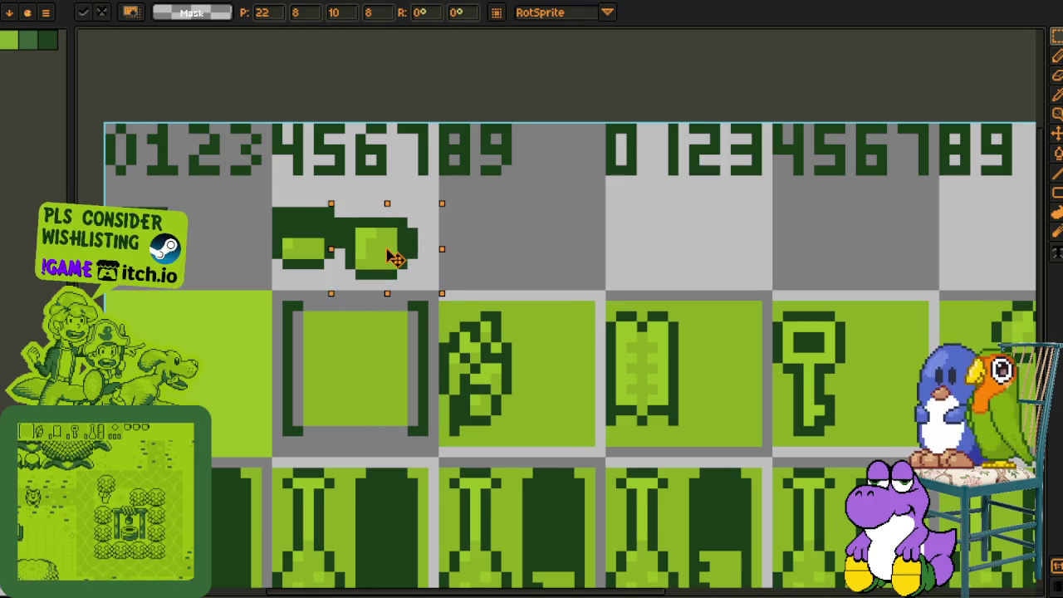
click(568, 221)
key(ctrl+z)
key(ctrl+z)
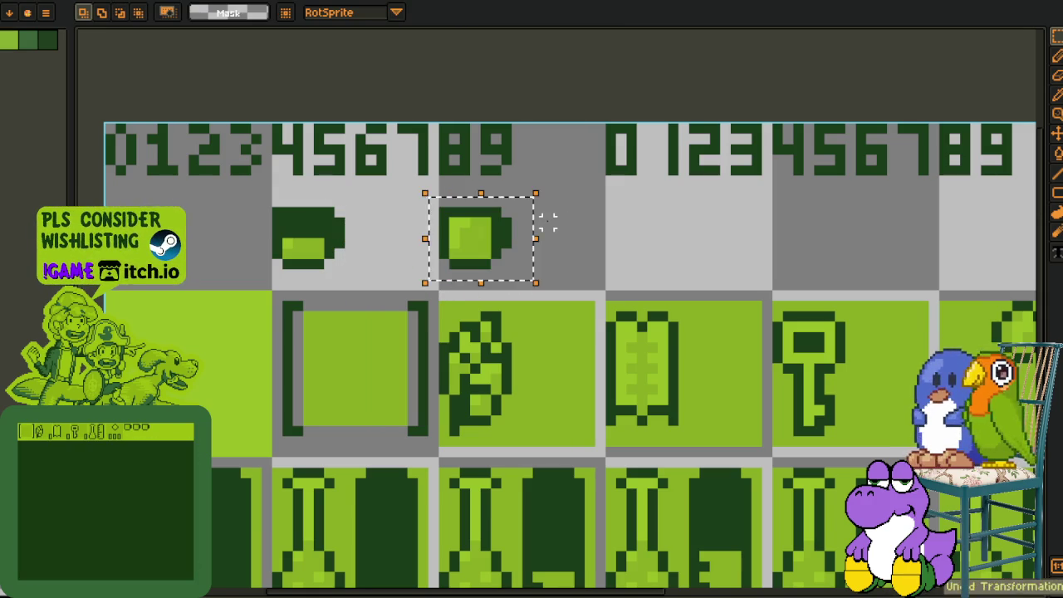
key(ctrl+z)
key(ctrl+z)
key(ctrl+y)
key(ctrl+y)
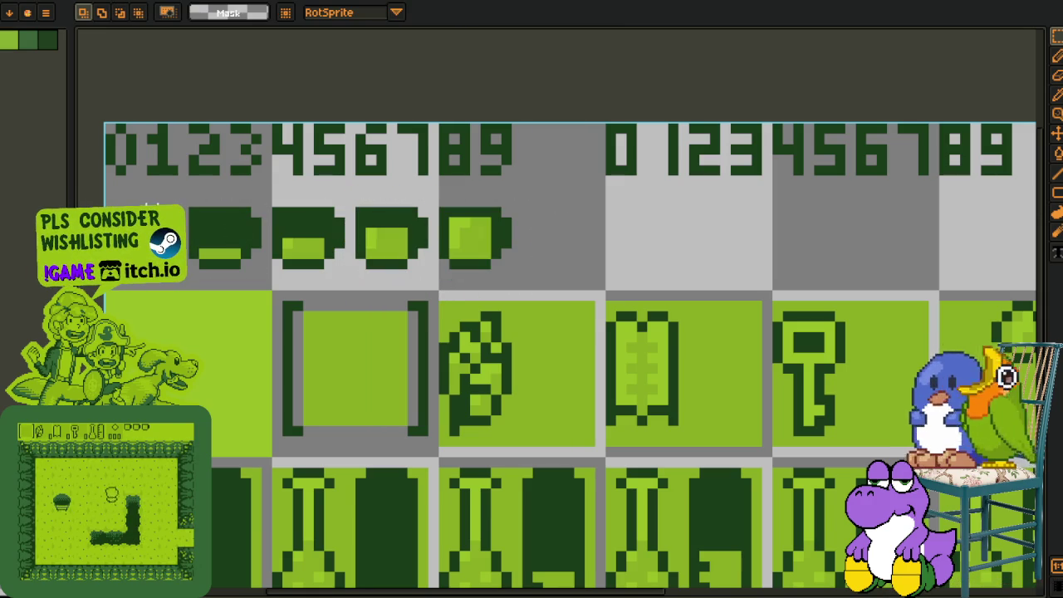
drag(101, 203, 535, 272)
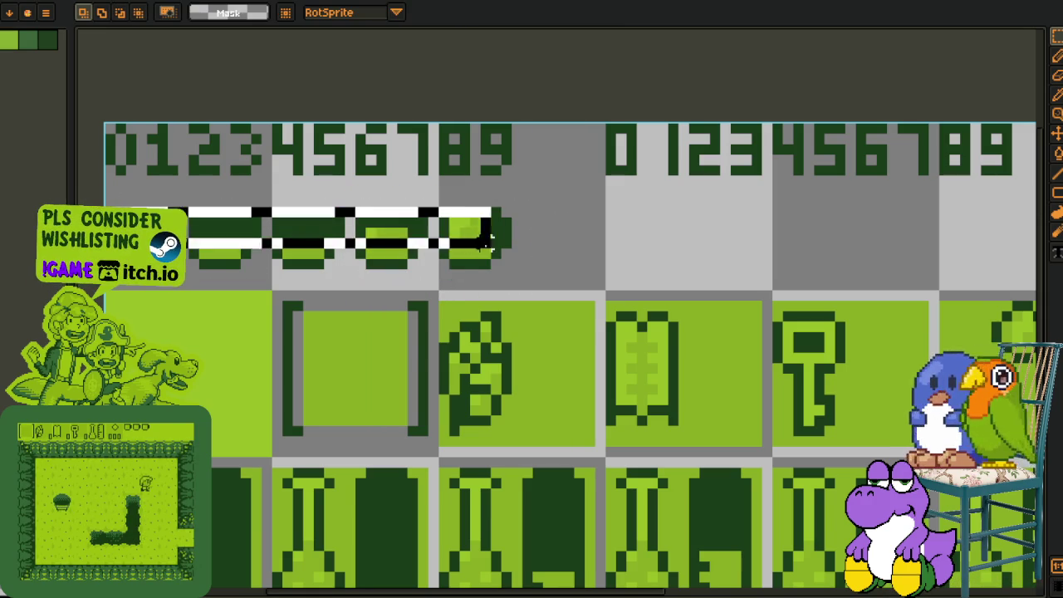
click(609, 249)
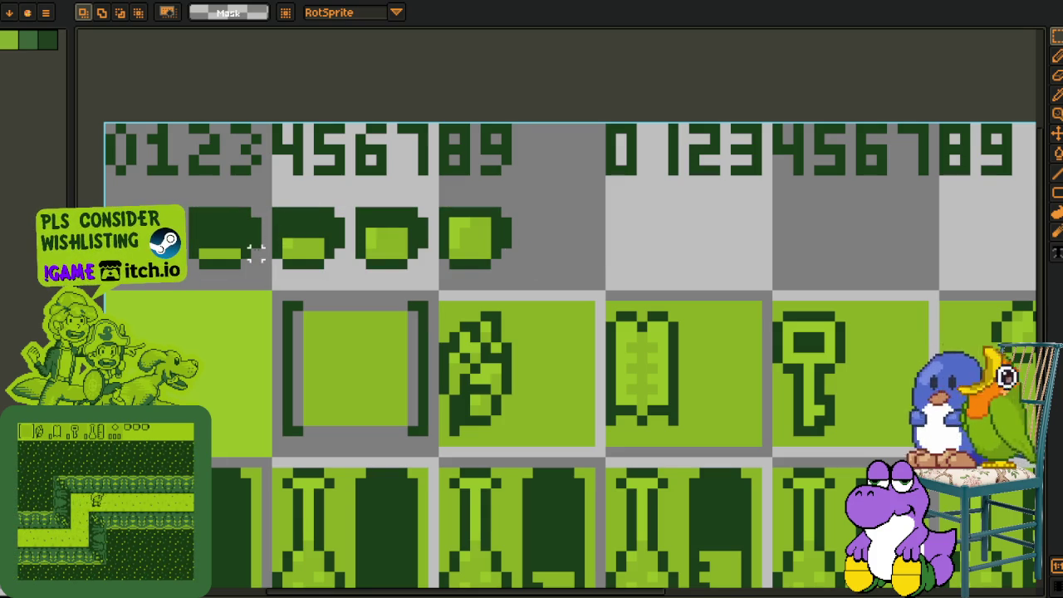
drag(620, 285, 518, 240)
scroll(517, 240, down, 2)
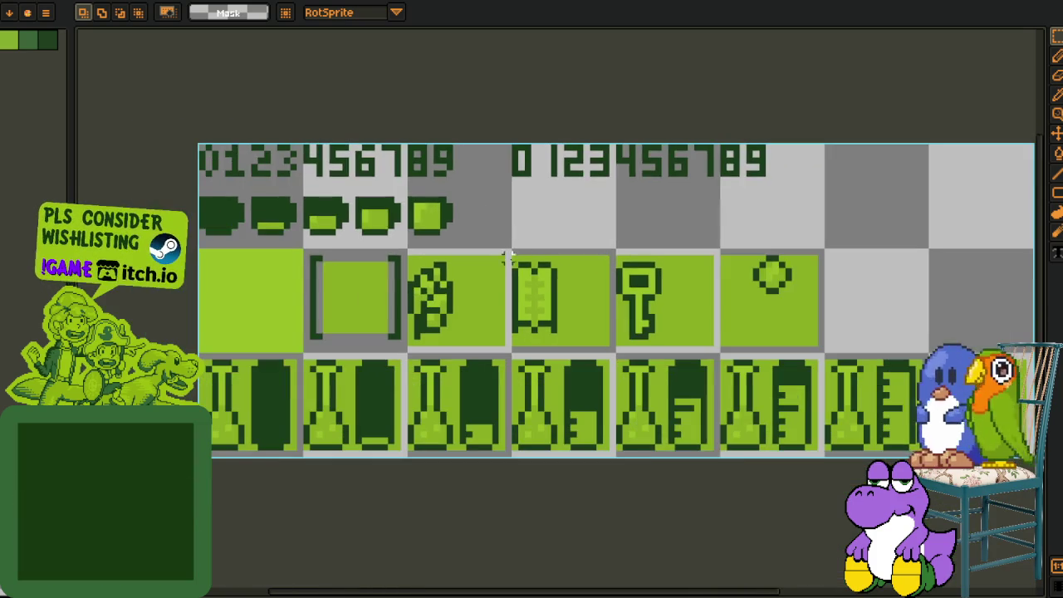
drag(617, 432, 590, 364)
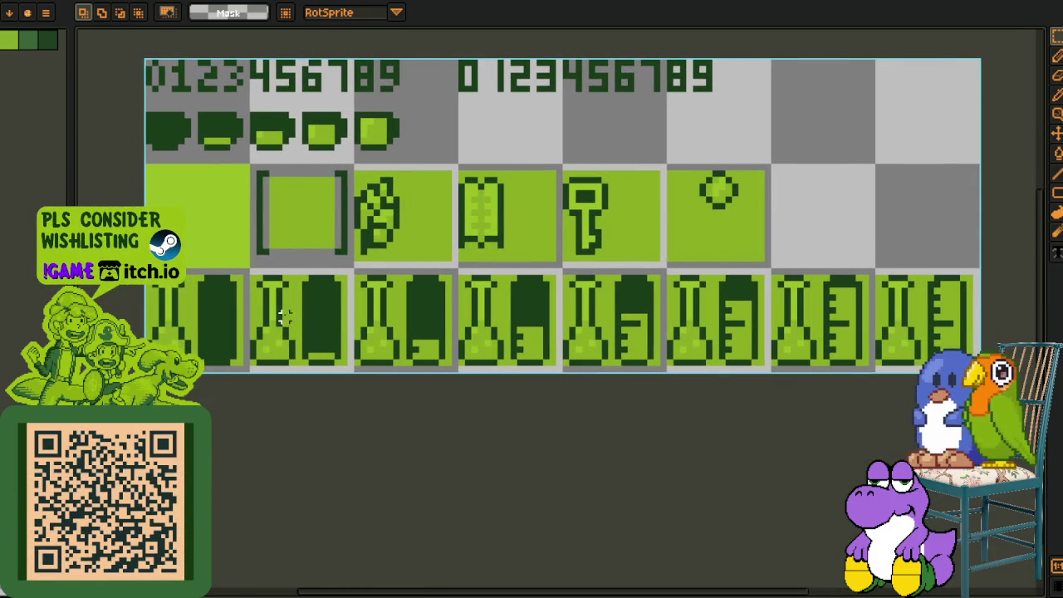
drag(190, 273, 331, 372)
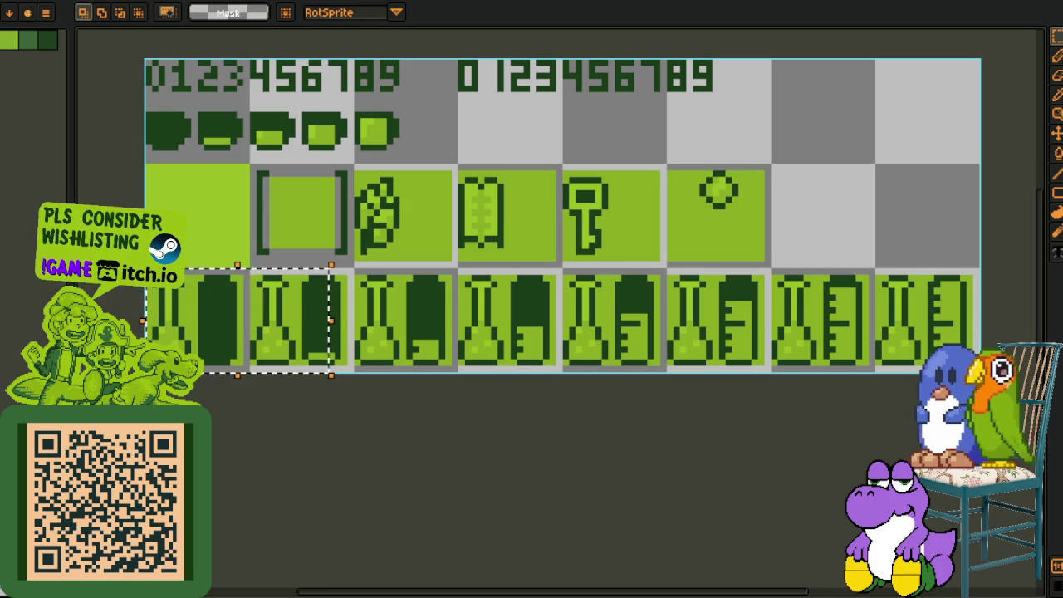
click(905, 294)
drag(973, 267, 146, 372)
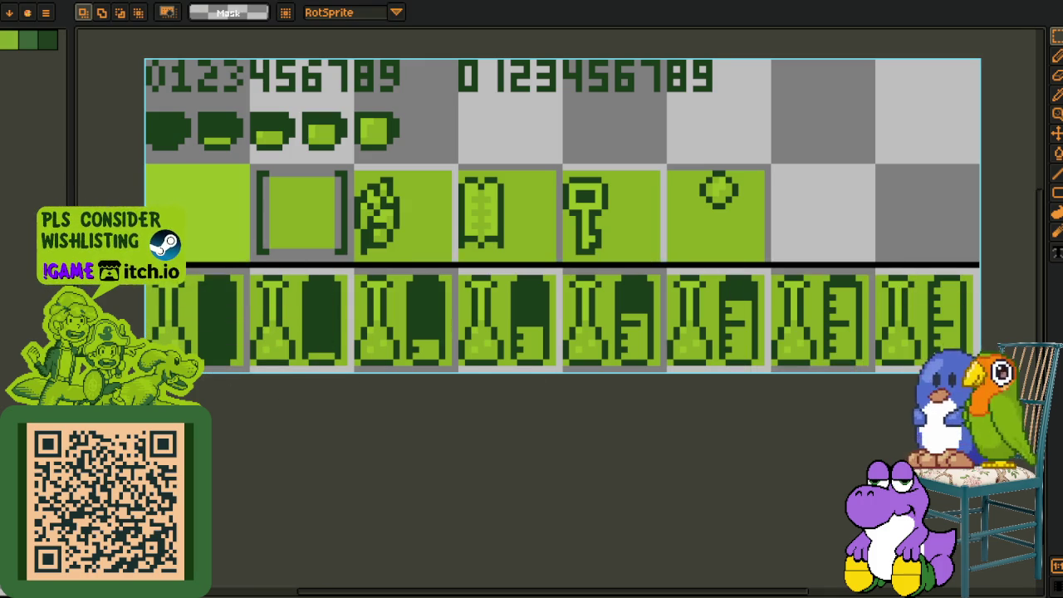
scroll(671, 289, up, 1)
scroll(701, 213, up, 1)
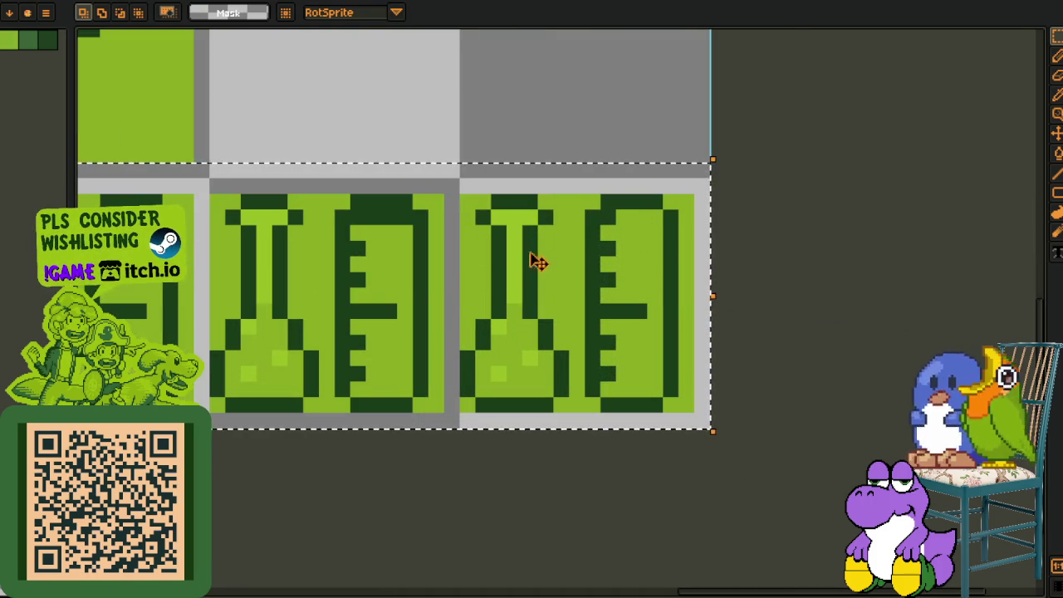
scroll(441, 289, left, 5)
scroll(535, 280, down, 1)
scroll(536, 280, up, 1)
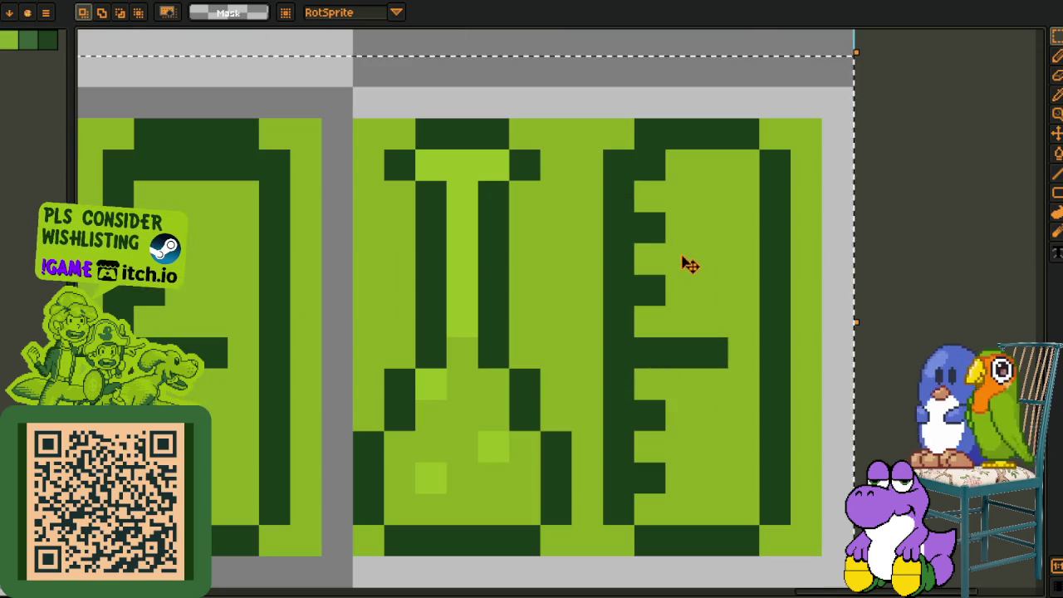
scroll(657, 252, down, 1)
scroll(318, 263, left, 4)
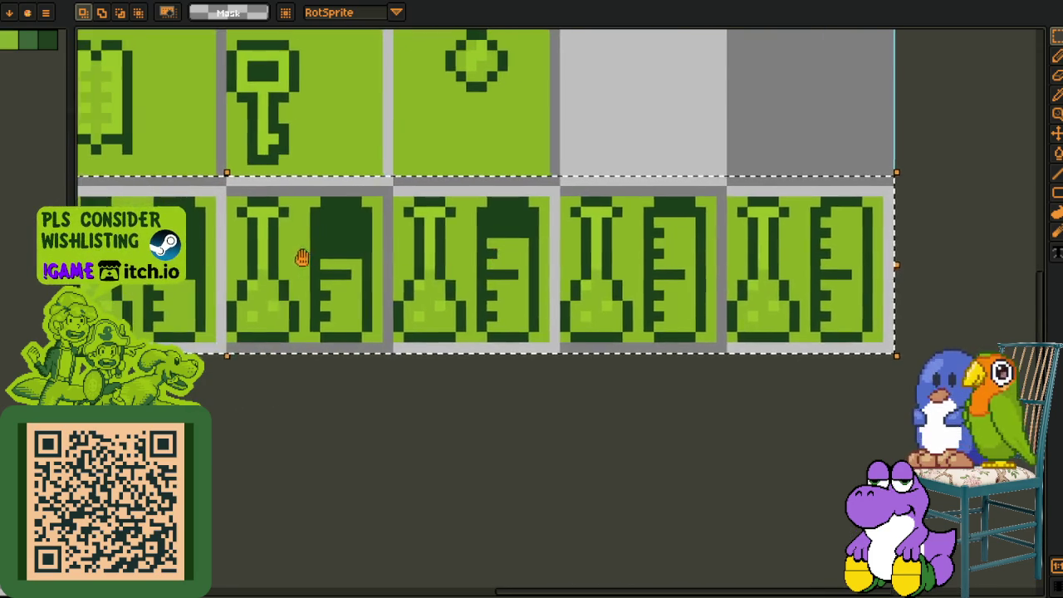
scroll(308, 265, left, 5)
scroll(417, 271, left, 5)
scroll(368, 273, left, 7)
scroll(451, 294, right, 2)
scroll(400, 417, right, 3)
scroll(401, 418, down, 2)
scroll(401, 412, right, 1)
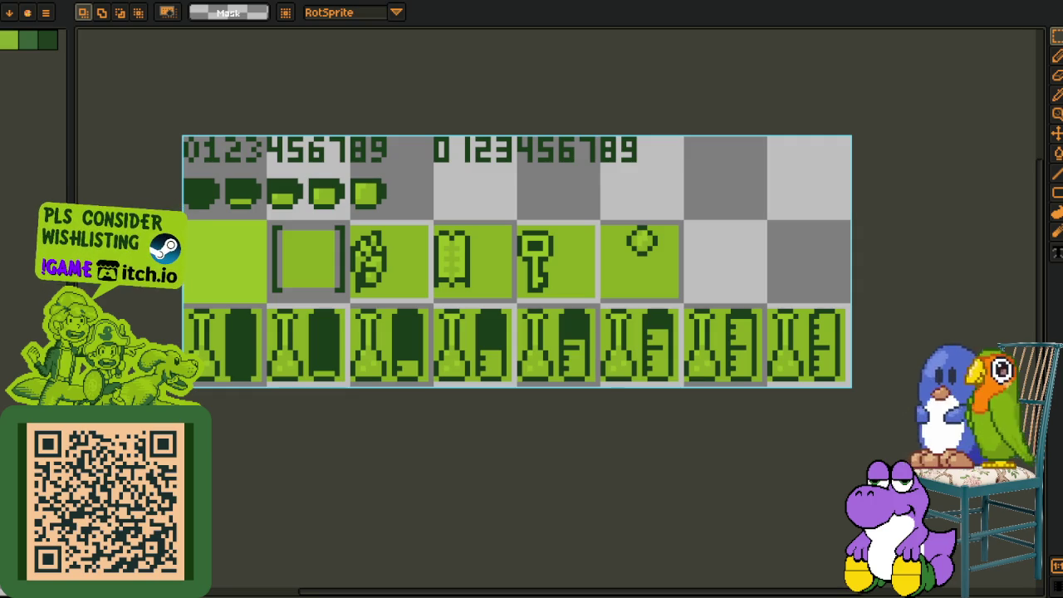
key(alt+f)
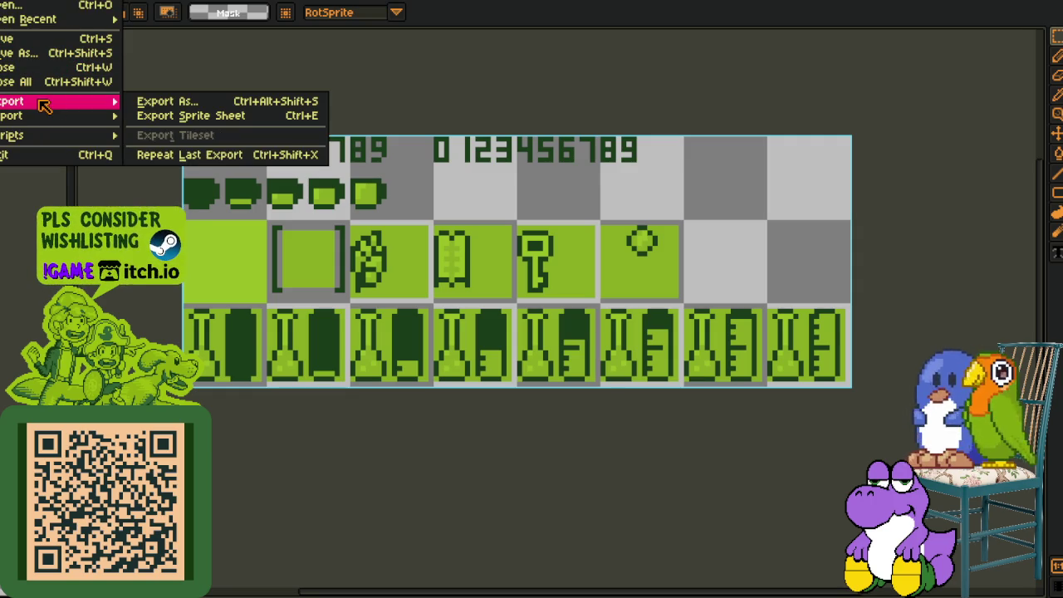
- Export the HUD tileset sheet as top_screen_.png as a flat PNG without layers
click(285, 142)
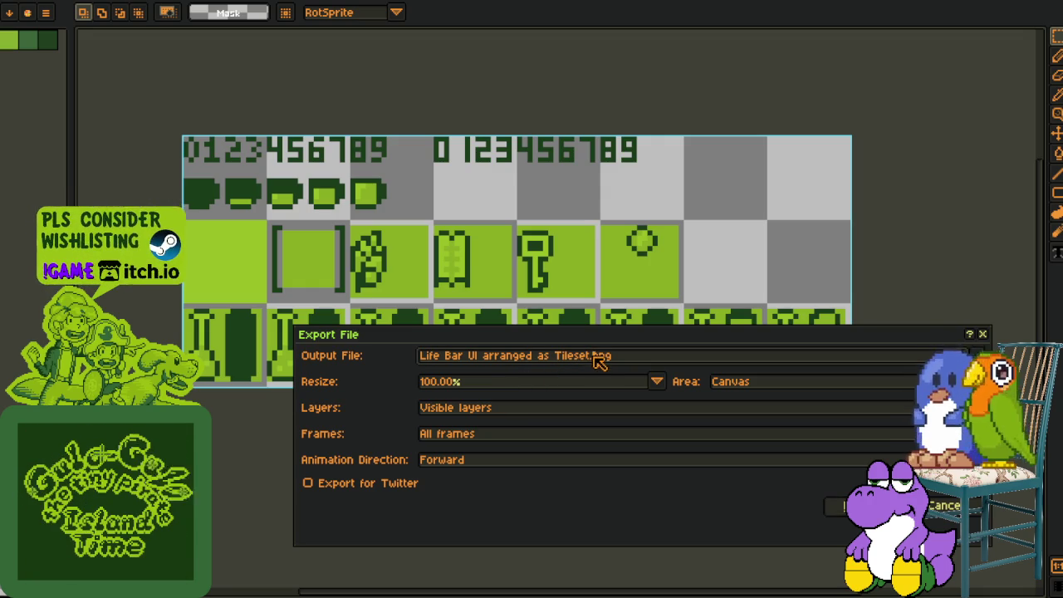
key(shift+Home)
key(BackSpace)
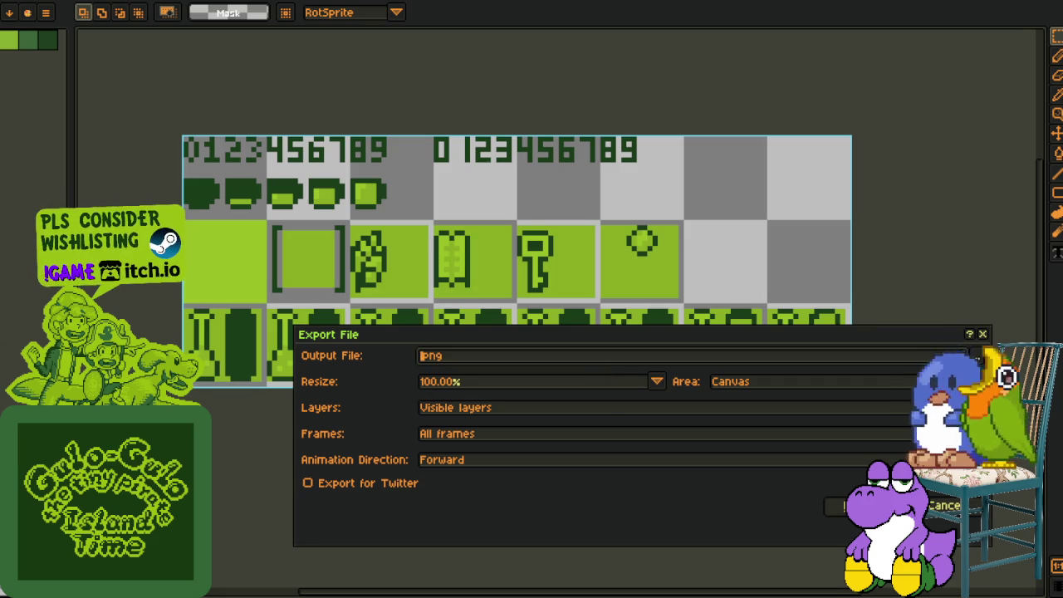
text(top_screen_)
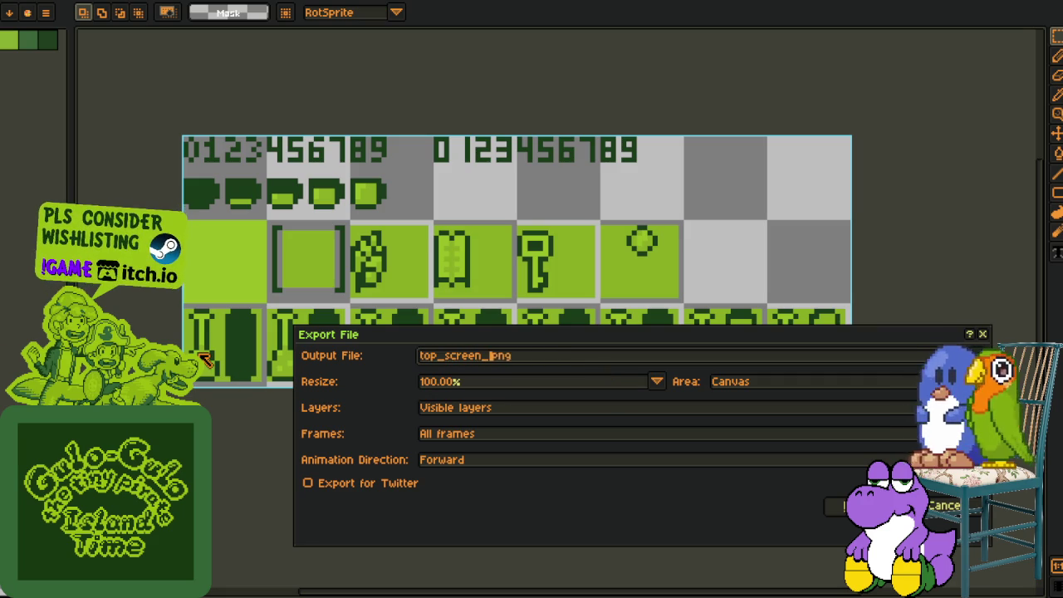
key(Return)
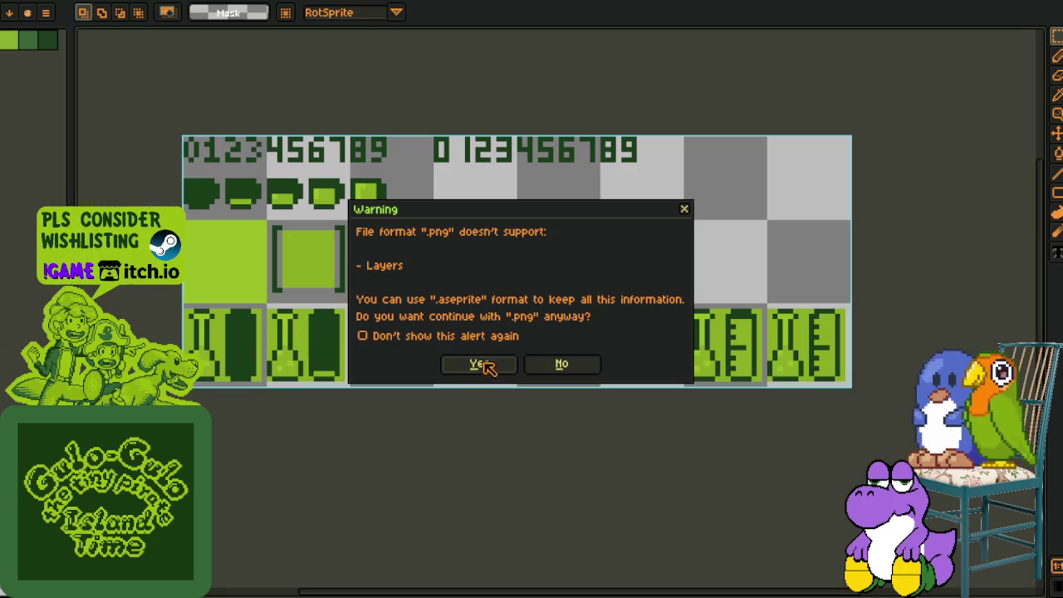
click(482, 364)
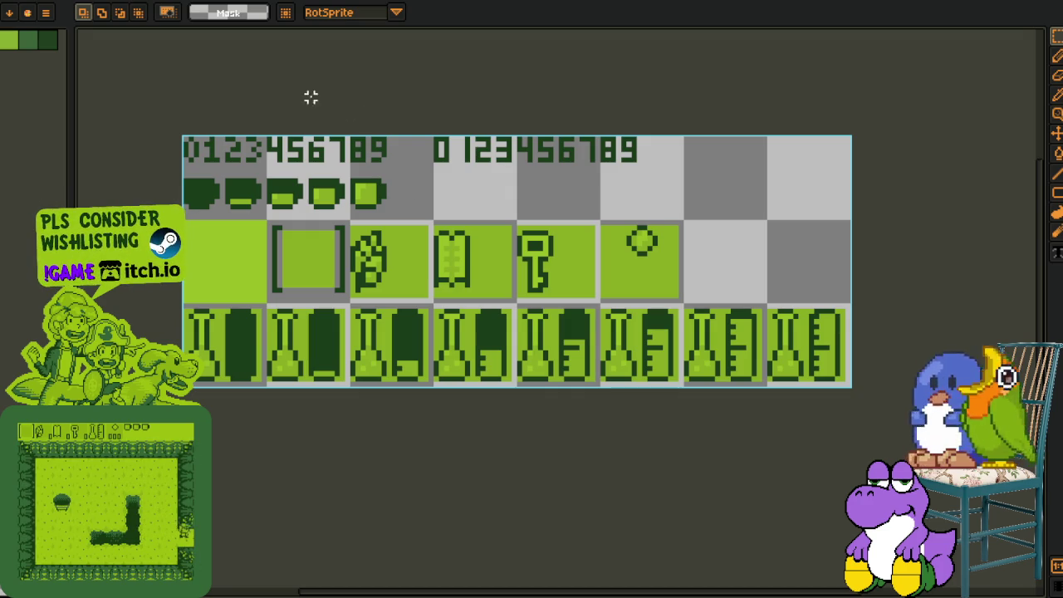
- Close the HUD tileset sprite without saving changes and return to the notes
key(ctrl+w)
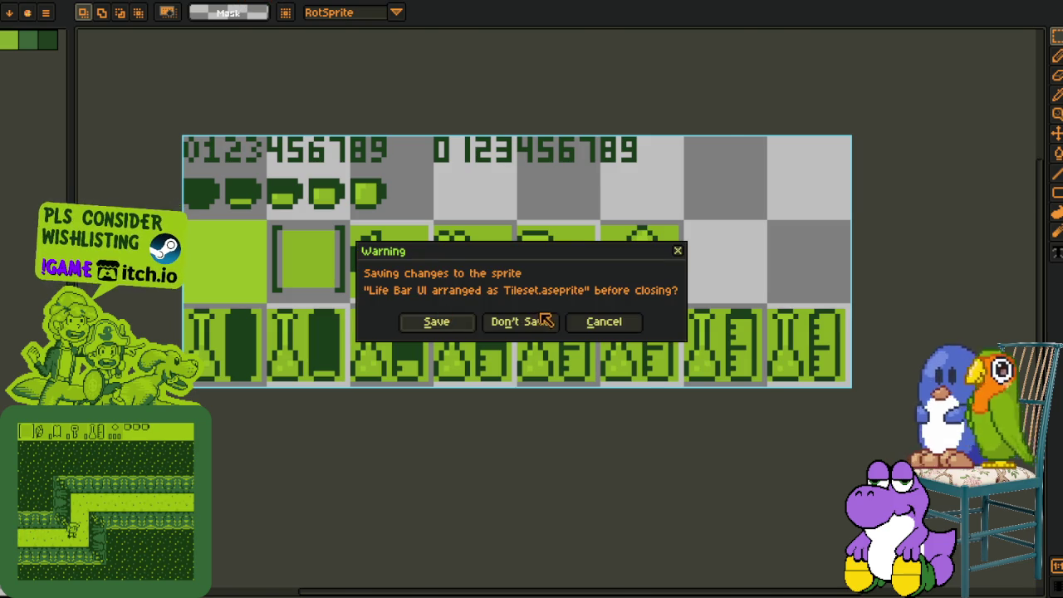
click(520, 322)
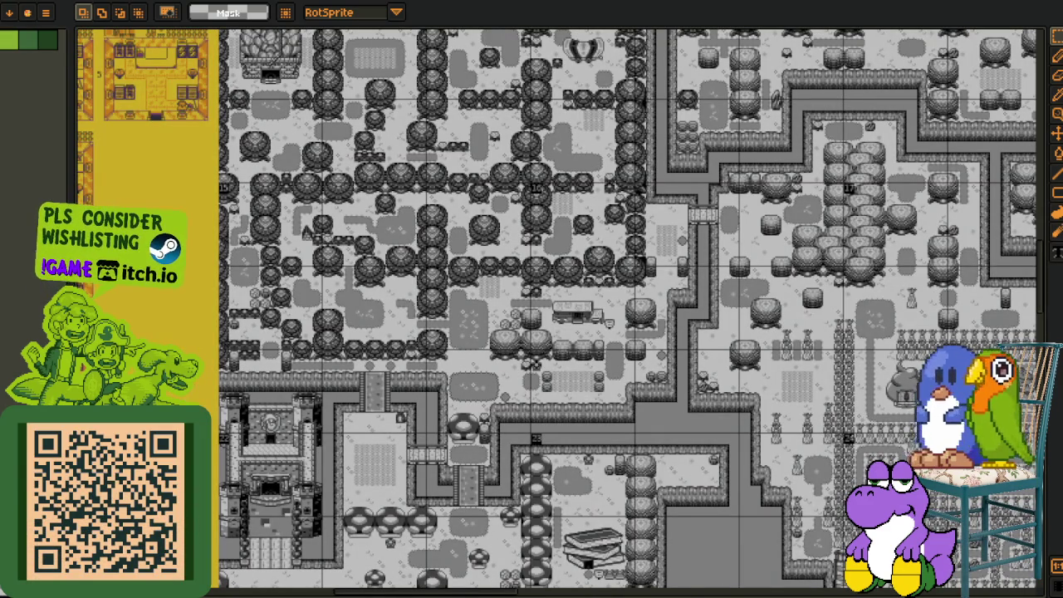
key(alt+Tab)
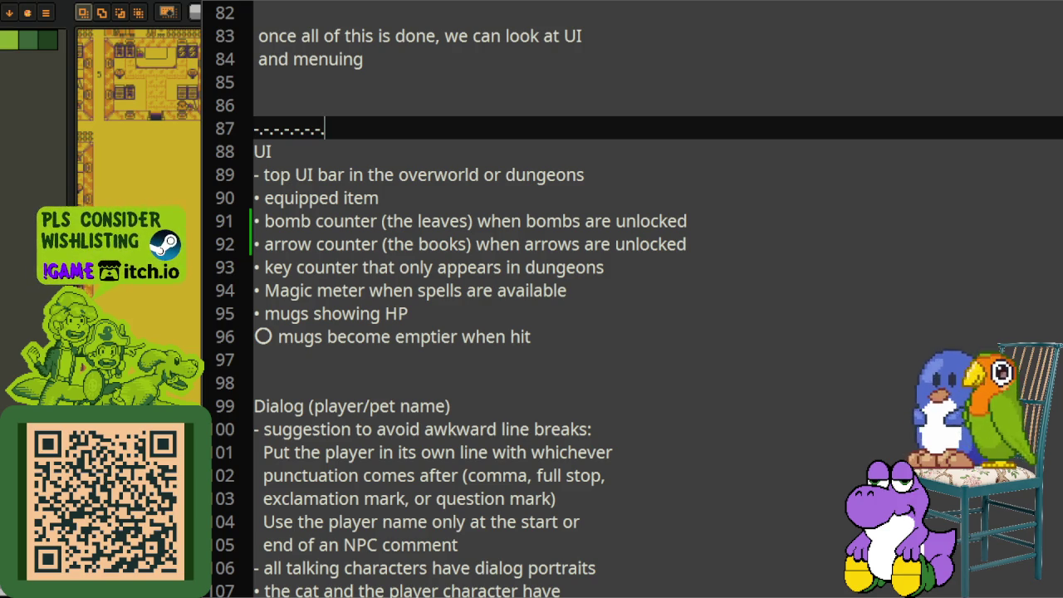
- Type an x-x-x- separator line on empty line 97 of the notes
scroll(582, 296, down, 2)
scroll(357, 264, up, 1)
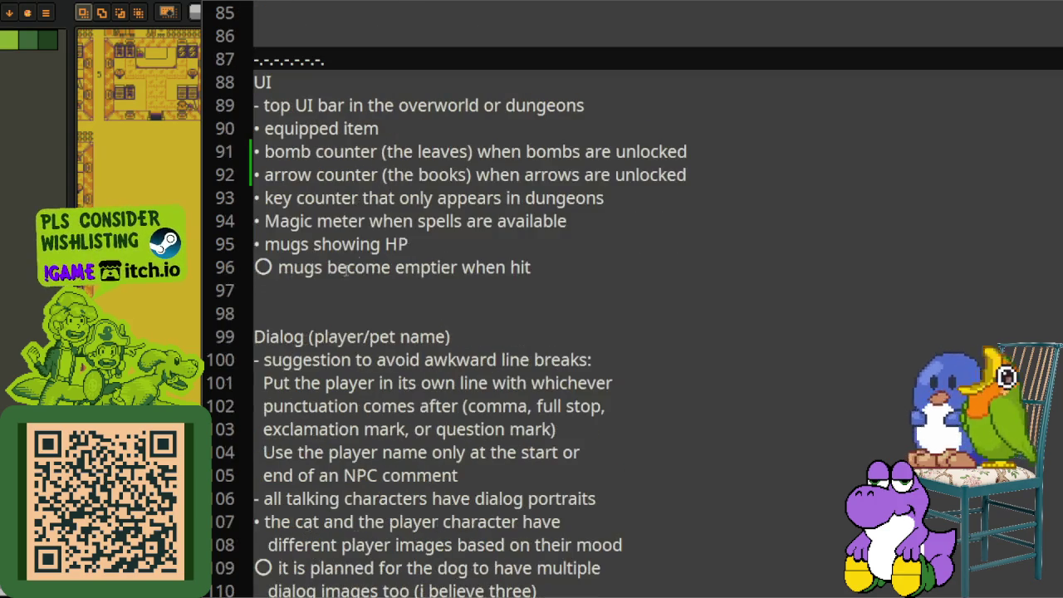
click(351, 294)
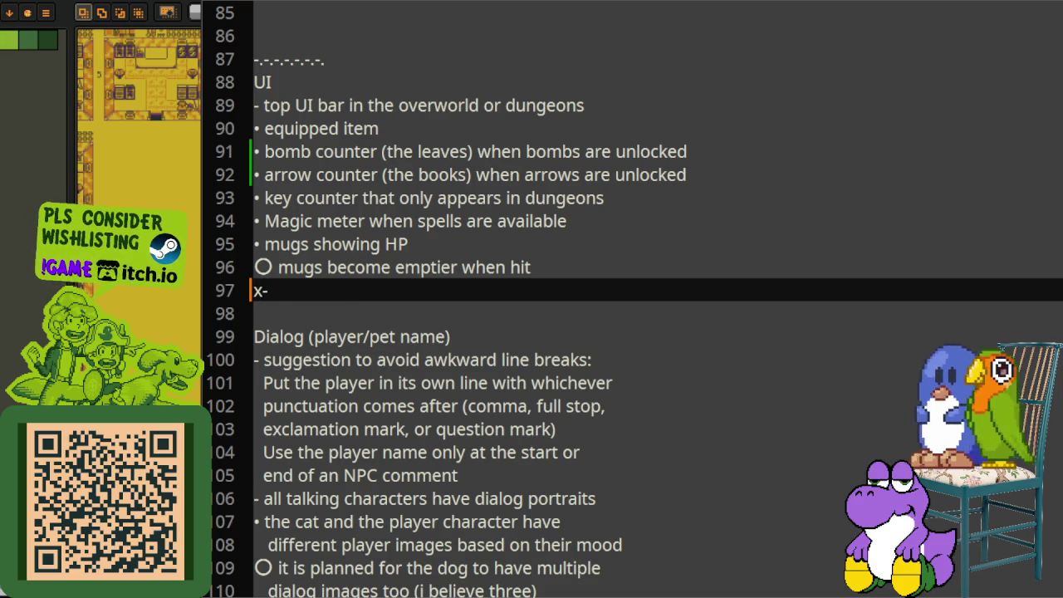
text(x-x-x-x-x-x-x-x-x-x-x-x-x-x-x-x-x-x-x-x-x-x-x-x-x-x-x-x-x-)
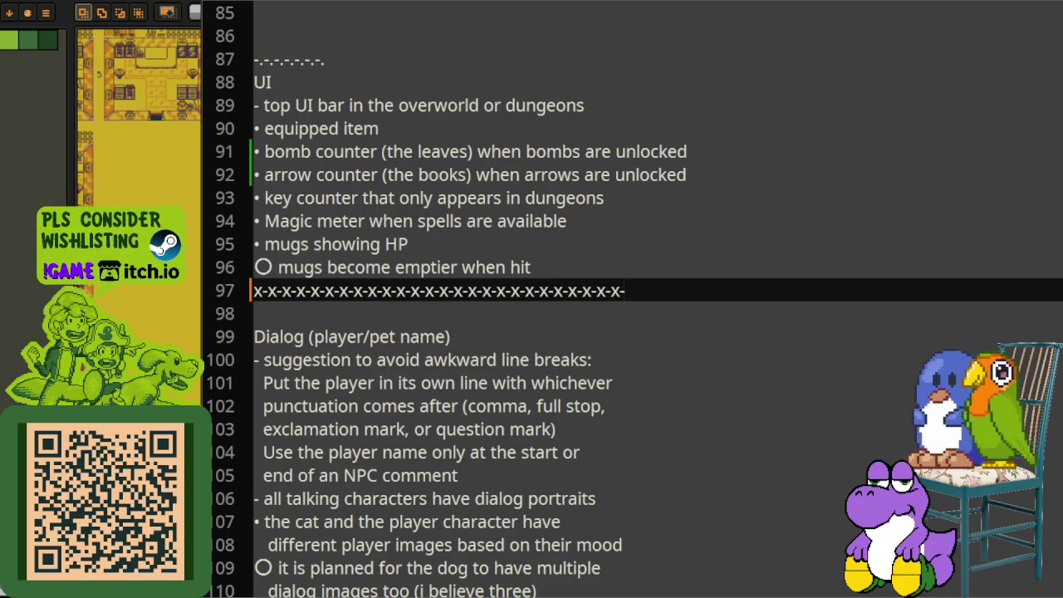
- Lengthen the dash-dot divider line by pasting, and save the notes
key(Up)
key(Up)
key(Up)
key(Up)
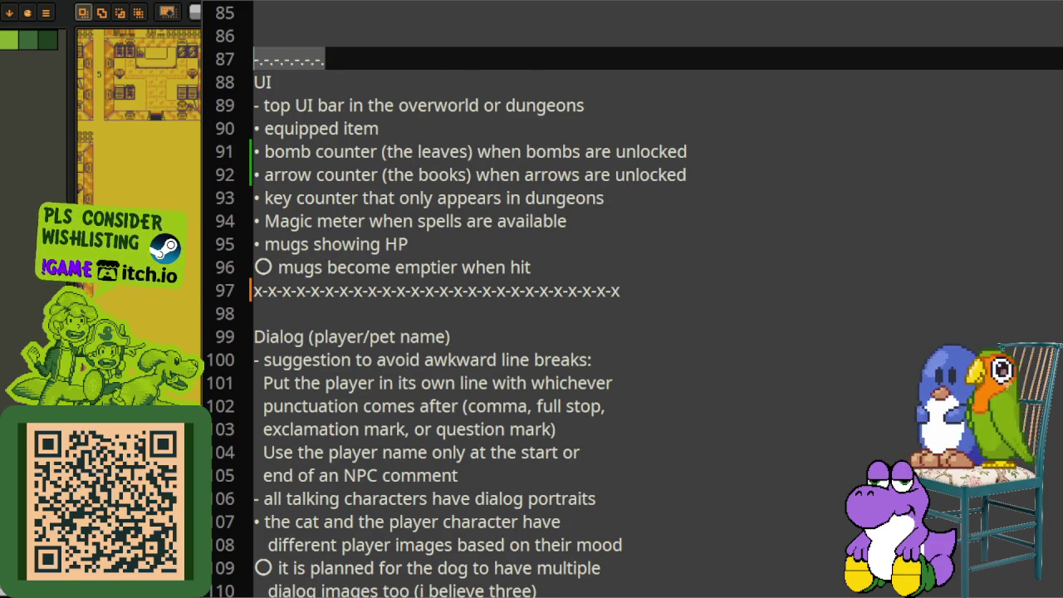
key(ctrl+End)
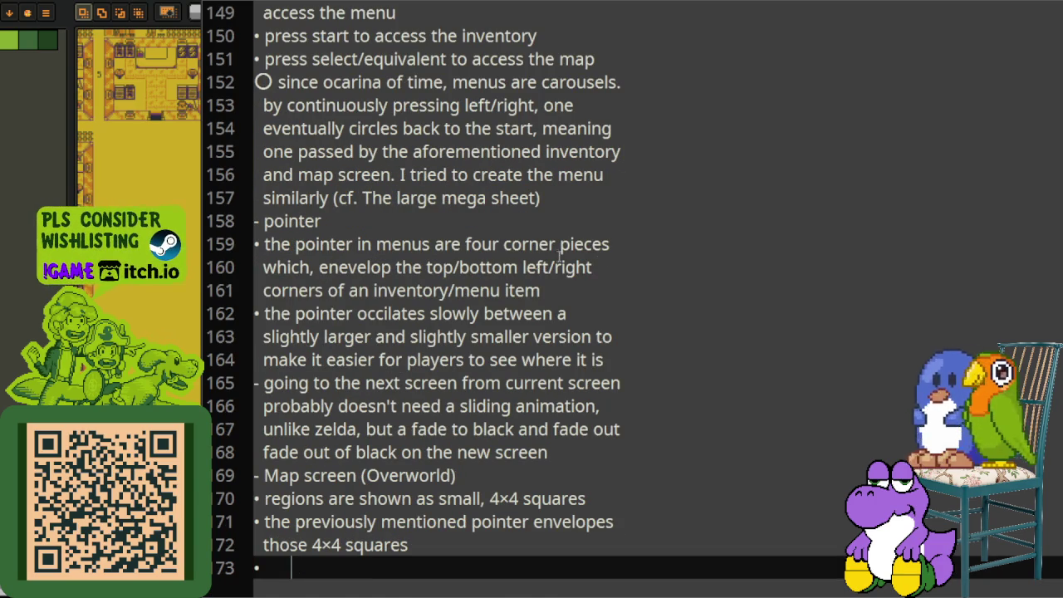
key(alt+Left)
scroll(382, 249, up, 6)
click(361, 196)
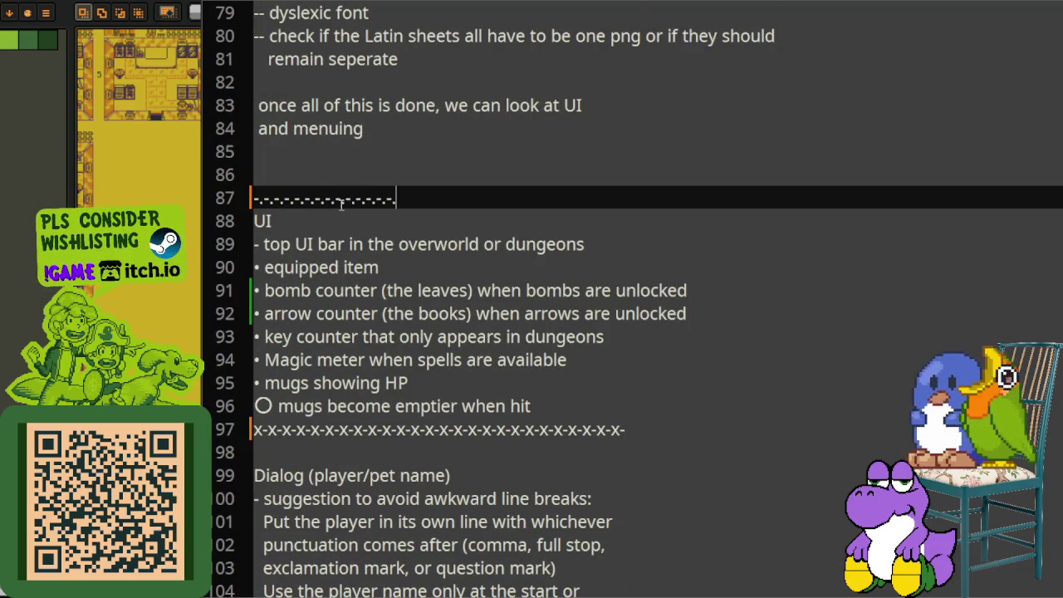
key(ctrl+v)
key(ctrl+s)
- Insert a blank line after the mugs line, save, and select 'player' in the Dialog heading
scroll(462, 264, down, 3)
click(544, 199)
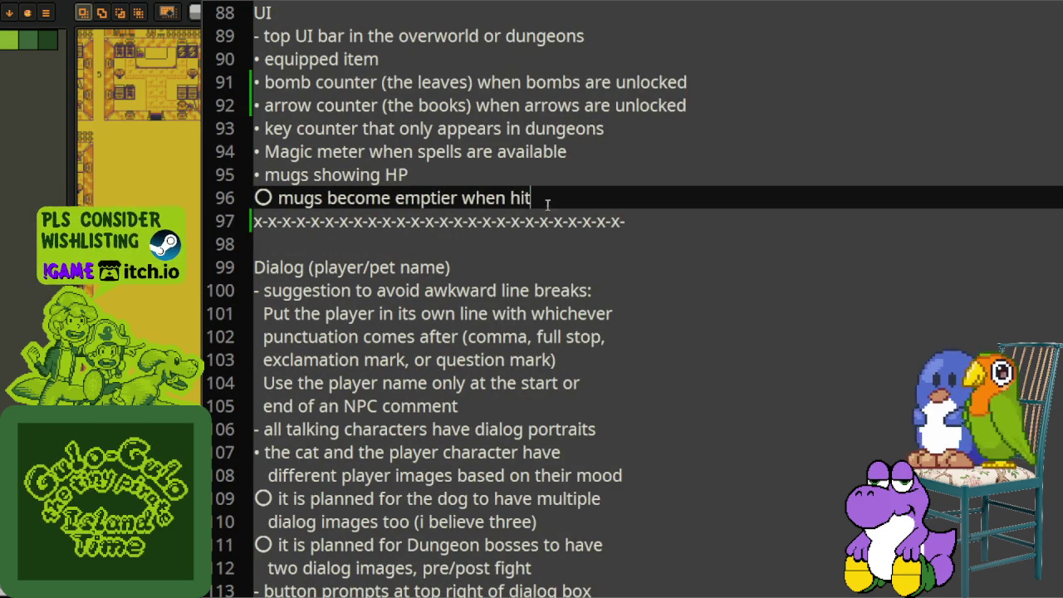
key(Return)
key(ctrl+s)
scroll(551, 215, down, 1)
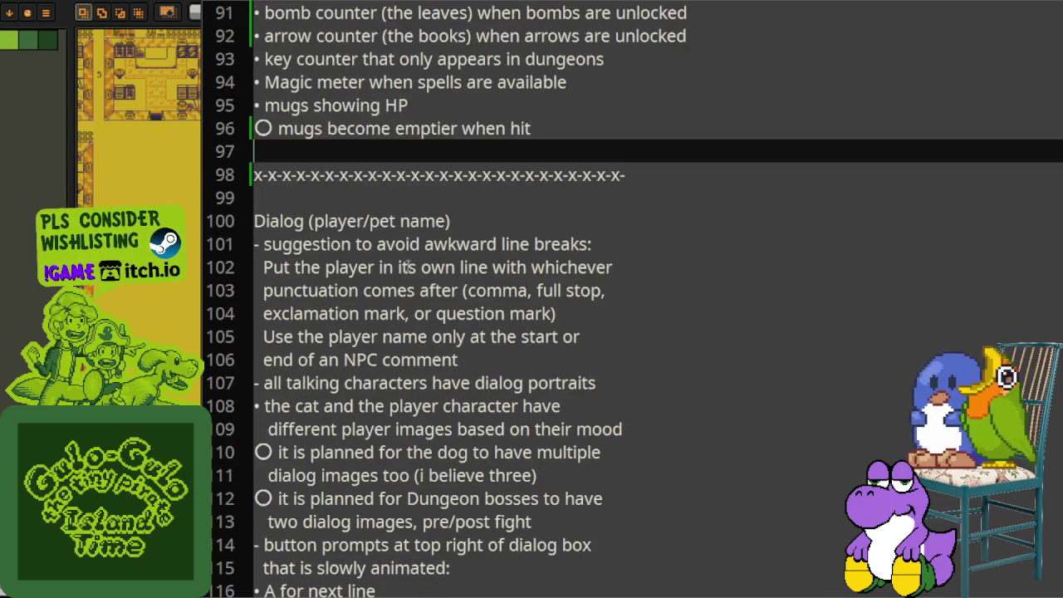
scroll(362, 240, down, 1)
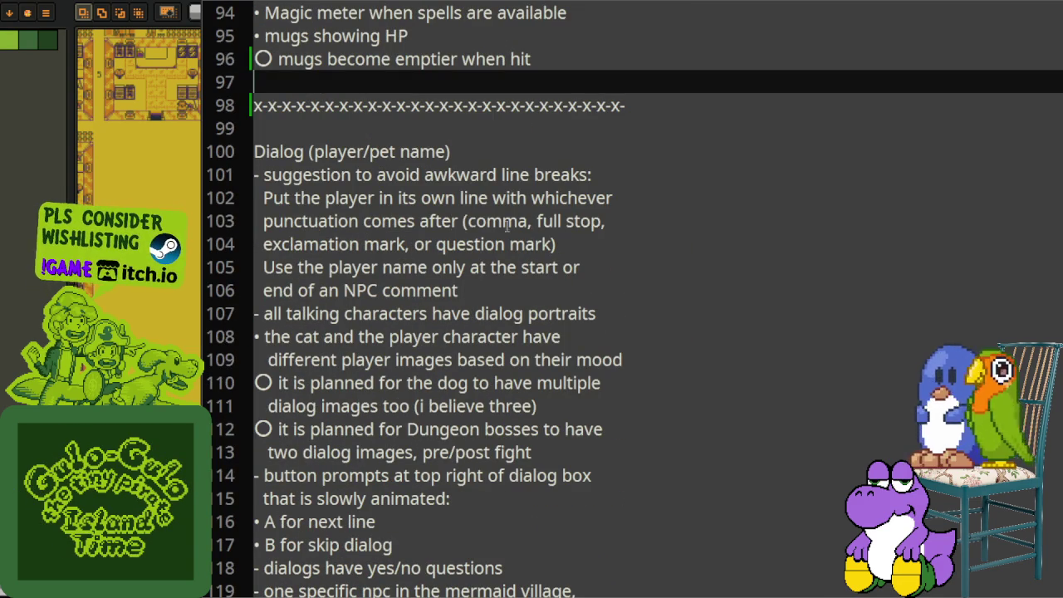
click(282, 152)
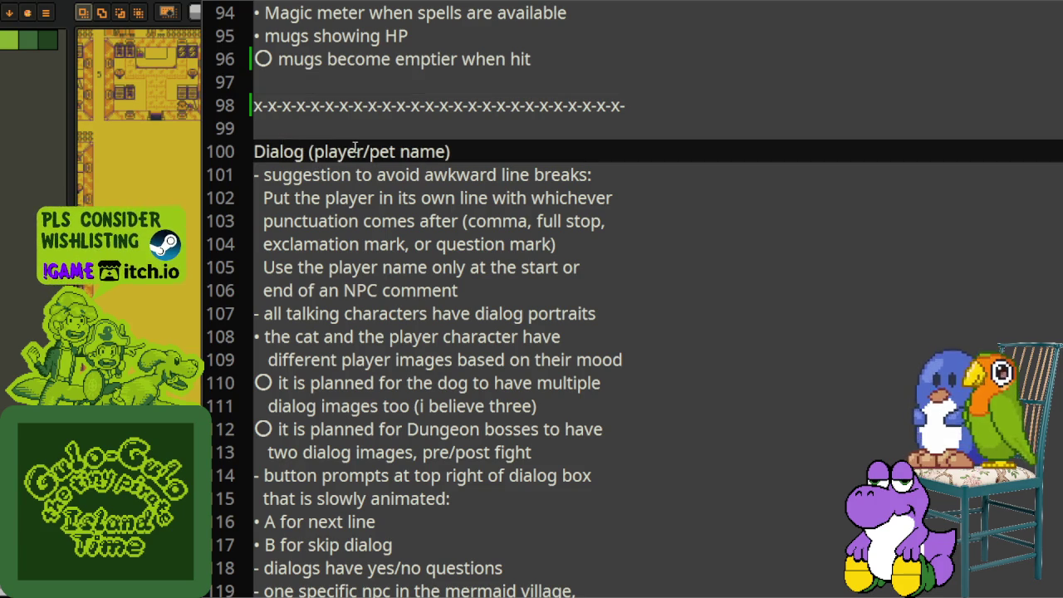
double_click(329, 152)
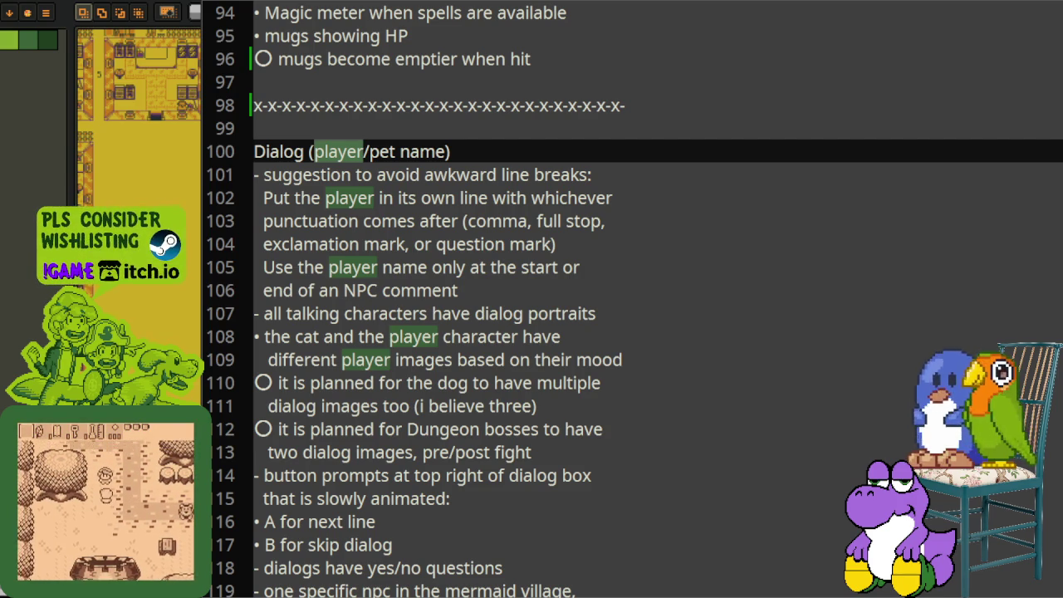
key(alt+Tab)
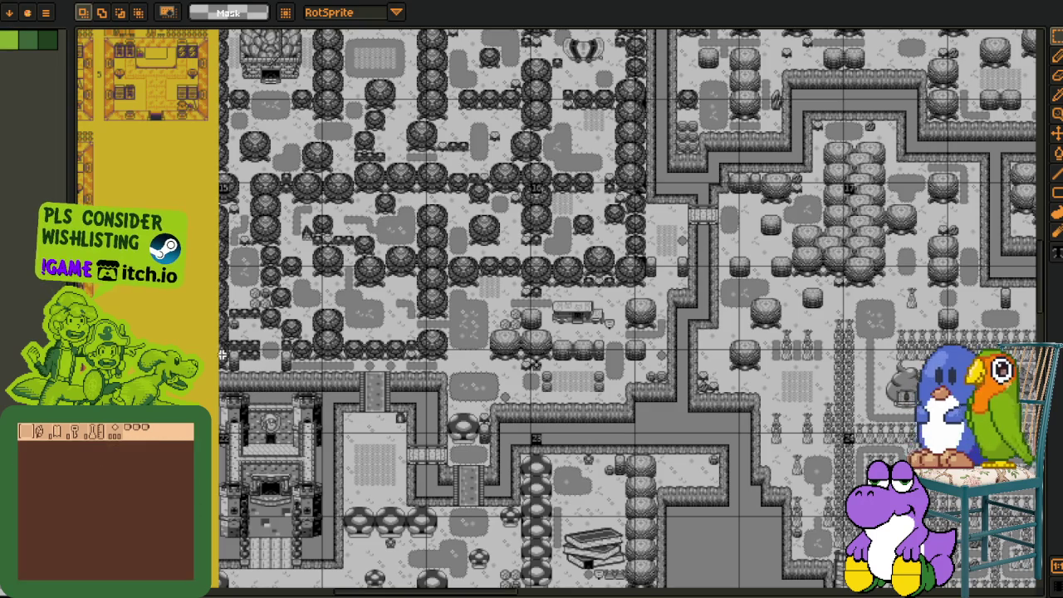
- Zoom out to the menu-screen mockup area with rectangle selection ready
key(i)
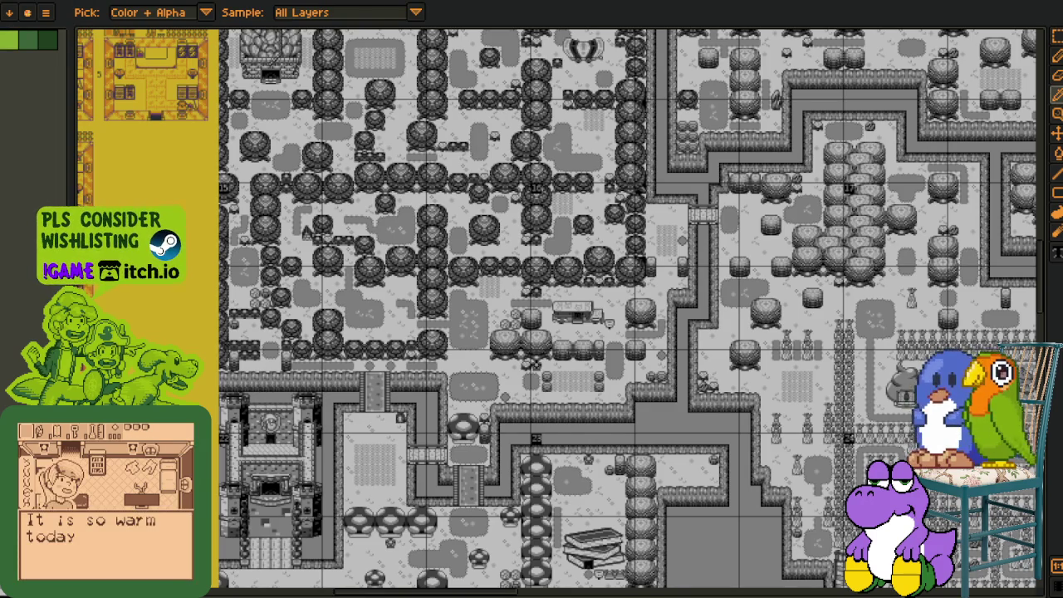
key(m)
scroll(528, 378, down, 2)
scroll(528, 379, down, 2)
scroll(528, 379, down, 2)
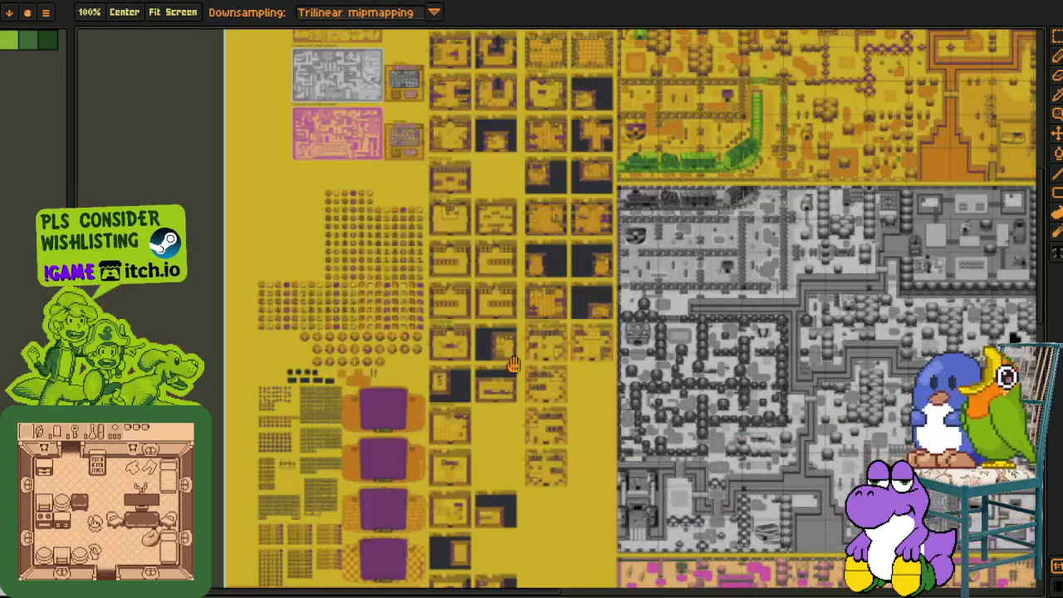
scroll(528, 378, up, 5)
key(r)
scroll(390, 223, up, 4)
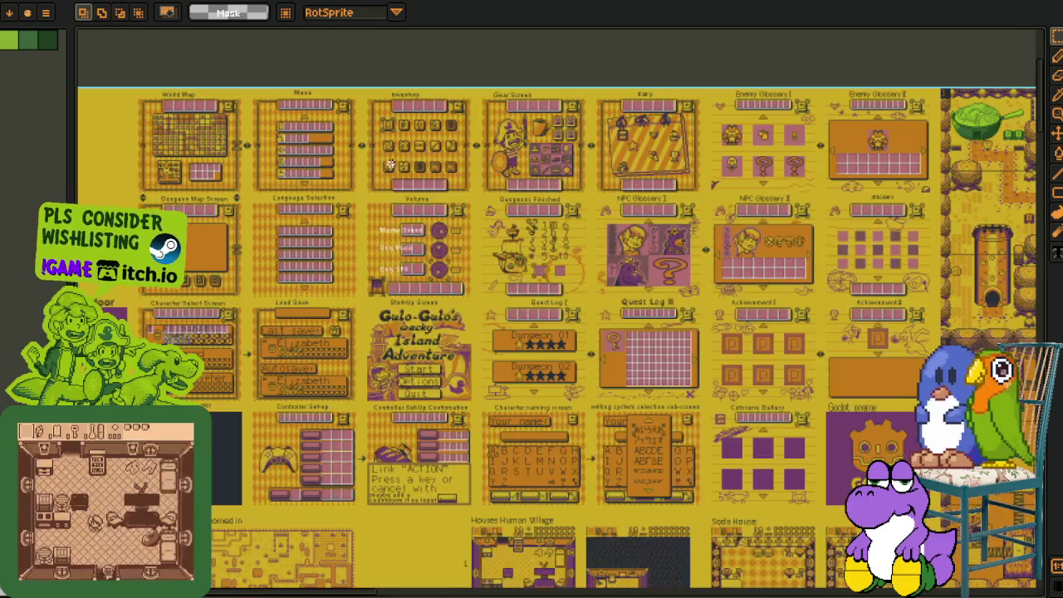
scroll(390, 223, up, 4)
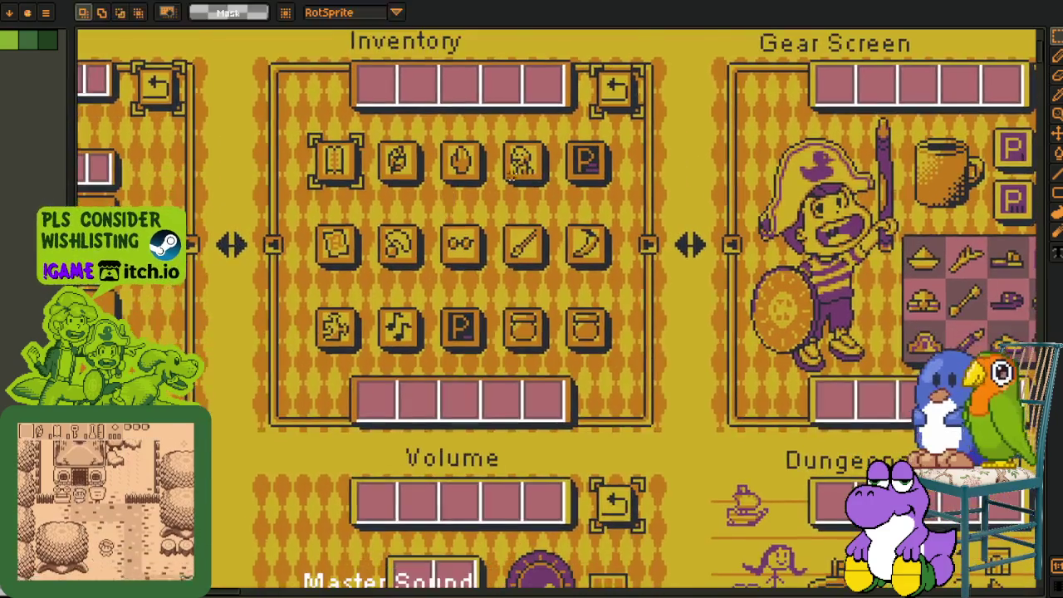
scroll(490, 138, up, 1)
- Marquee the Inventory title bar and label, then the Diary label
drag(489, 138, 468, 325)
drag(221, 172, 668, 292)
scroll(668, 292, up, 1)
scroll(498, 249, down, 1)
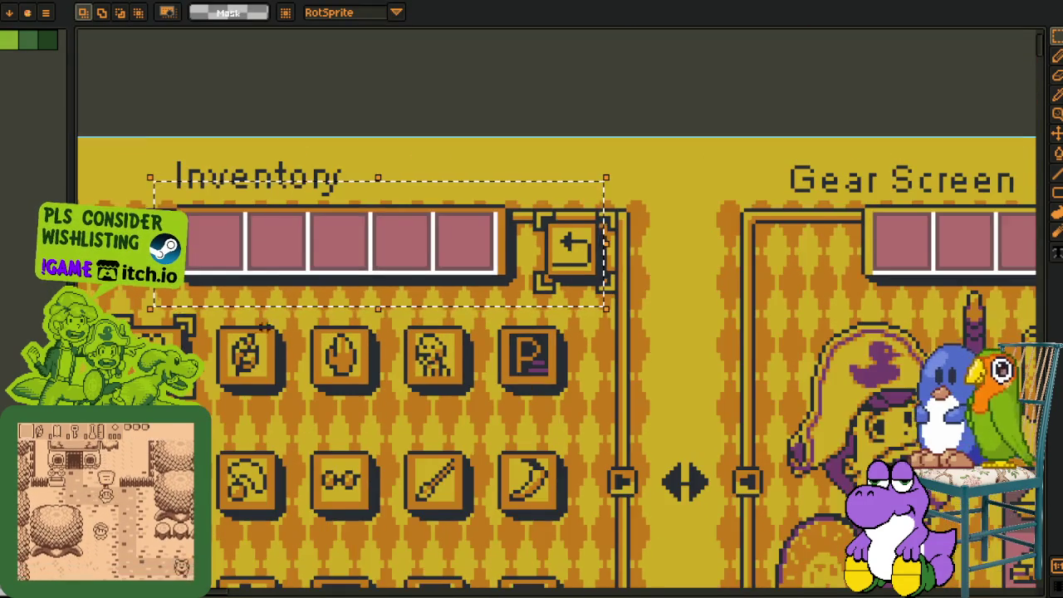
drag(190, 214, 443, 261)
mouse_move(724, 187)
mouse_down()
mouse_move(198, 131)
mouse_move(600, 233)
mouse_move(322, 171)
mouse_up()
drag(322, 126, 536, 209)
- Select the whole Diary screen and the Enemy Glossary I, NPC Glossary I and Achievement II title bars
drag(708, 442, 529, 407)
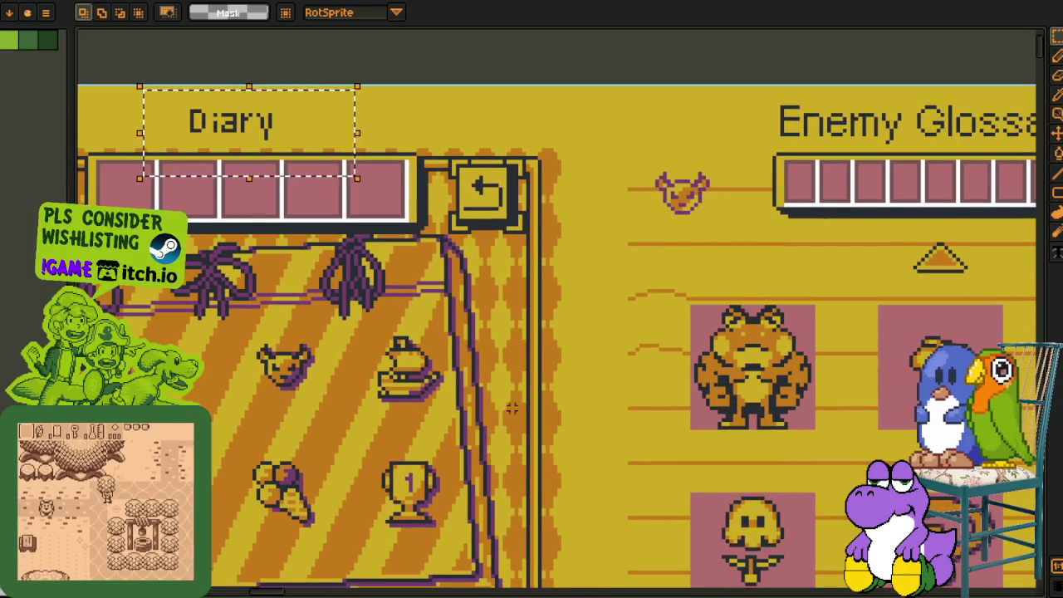
drag(640, 408, 642, 405)
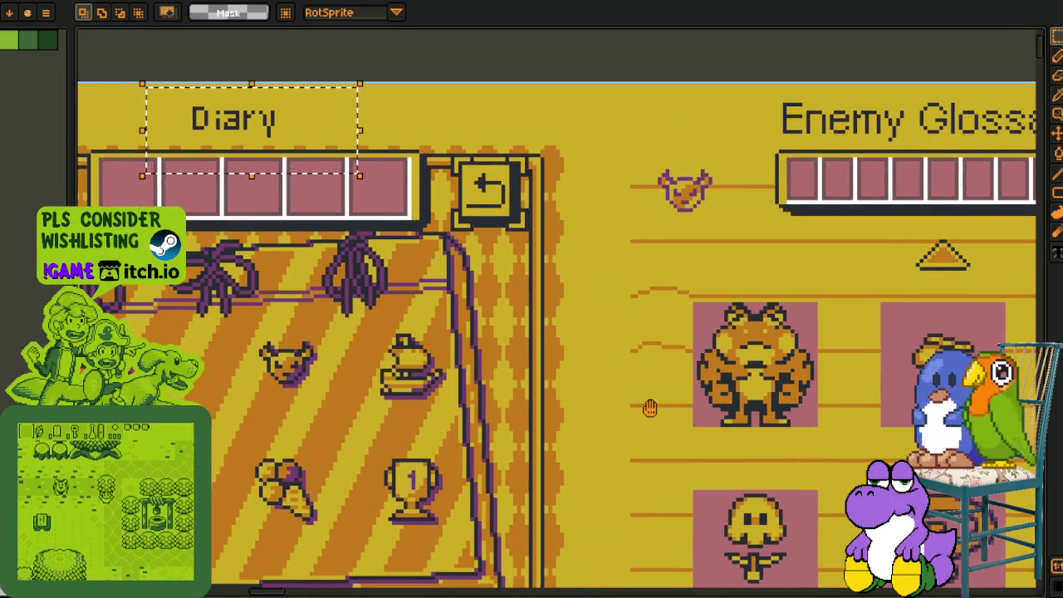
scroll(650, 407, down, 1)
drag(562, 196, 692, 290)
drag(676, 161, 237, 542)
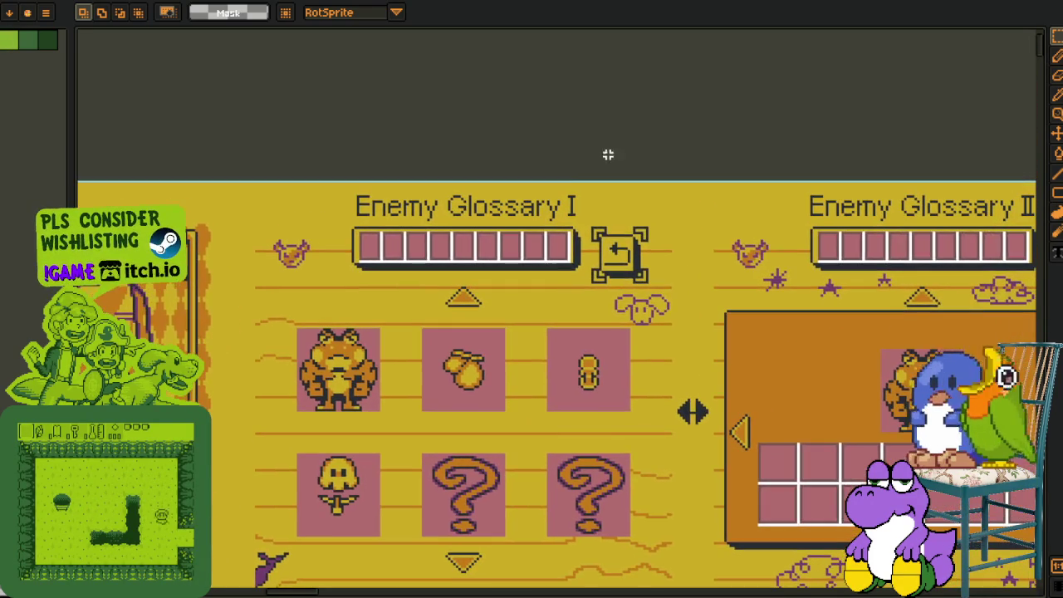
drag(589, 180, 315, 280)
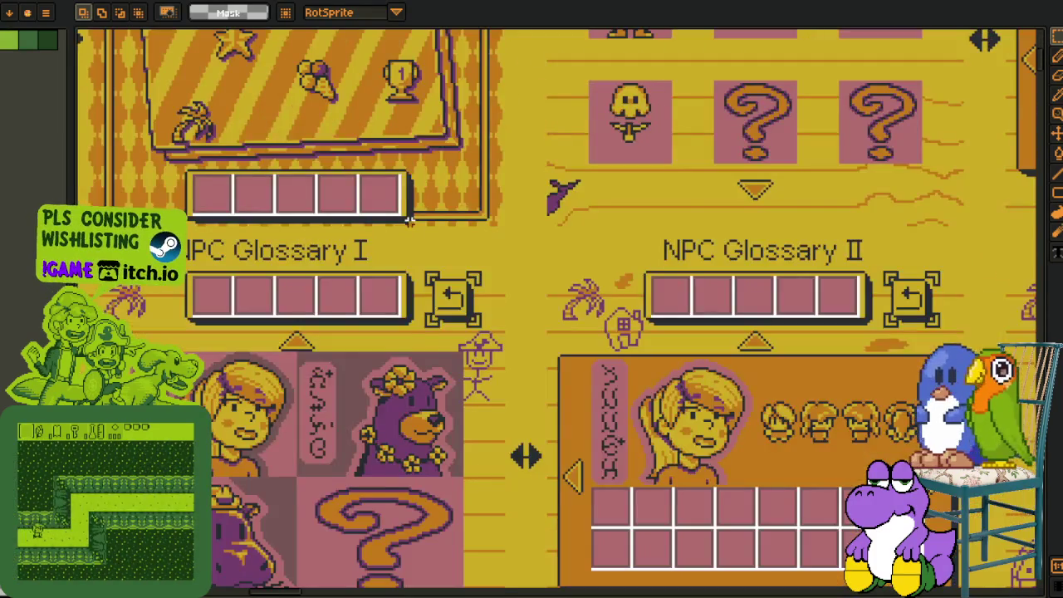
drag(191, 218, 415, 357)
scroll(478, 388, down, 2)
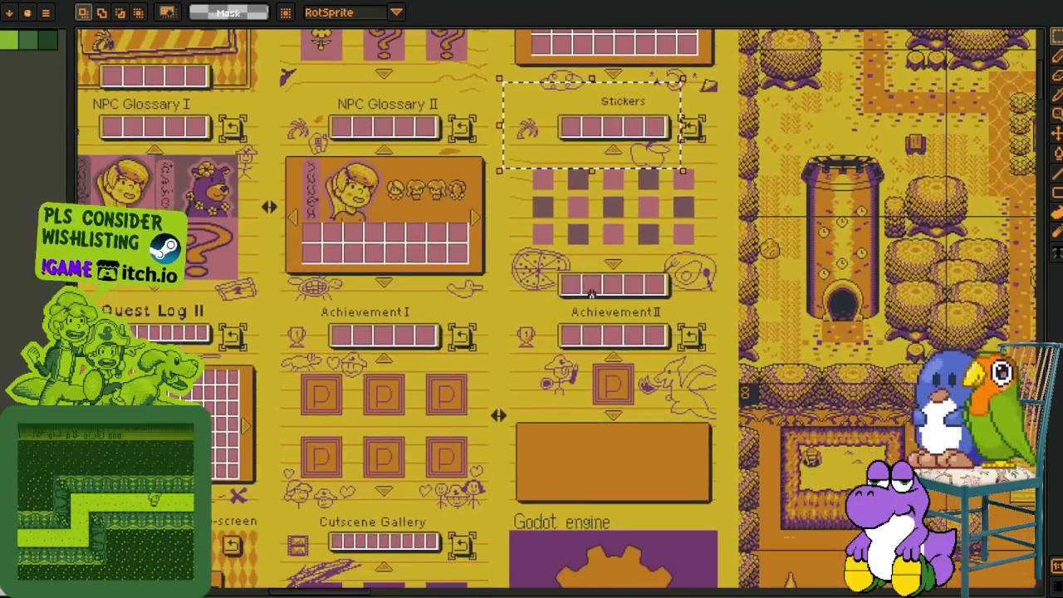
mouse_move(627, 376)
mouse_down()
mouse_move(338, 307)
mouse_move(493, 426)
mouse_move(519, 311)
mouse_up()
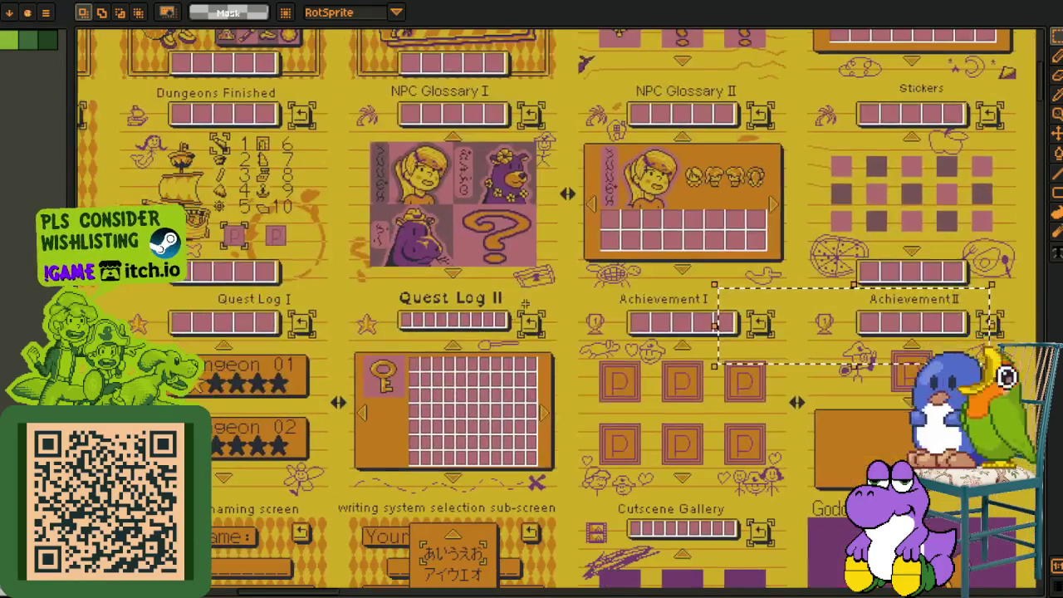
- Zoom and pan so the full set of menu screens is in view
scroll(211, 145, up, 1)
scroll(212, 145, up, 2)
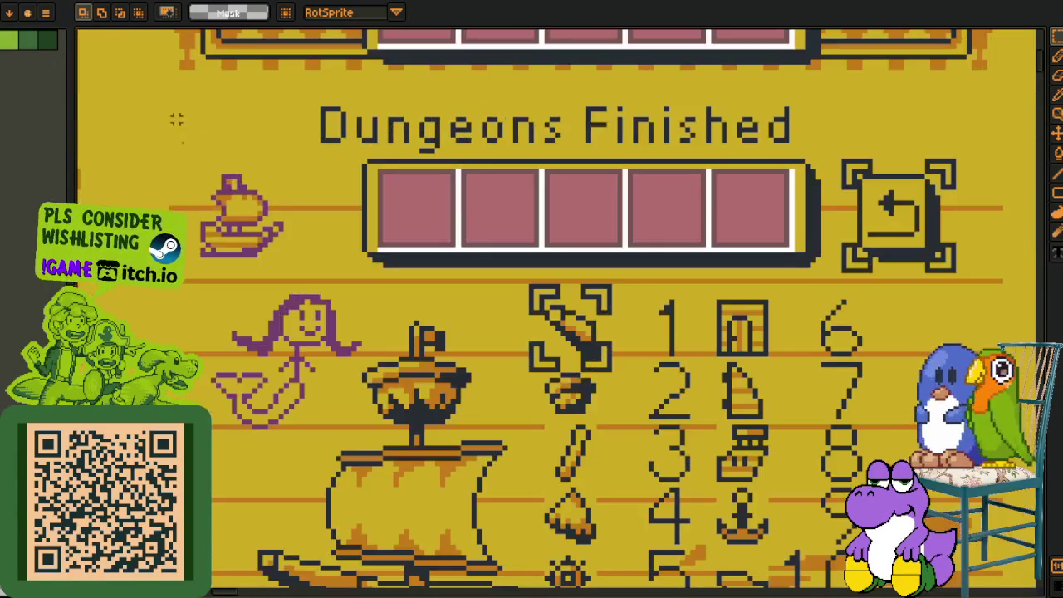
scroll(211, 145, up, 1)
scroll(635, 391, down, 1)
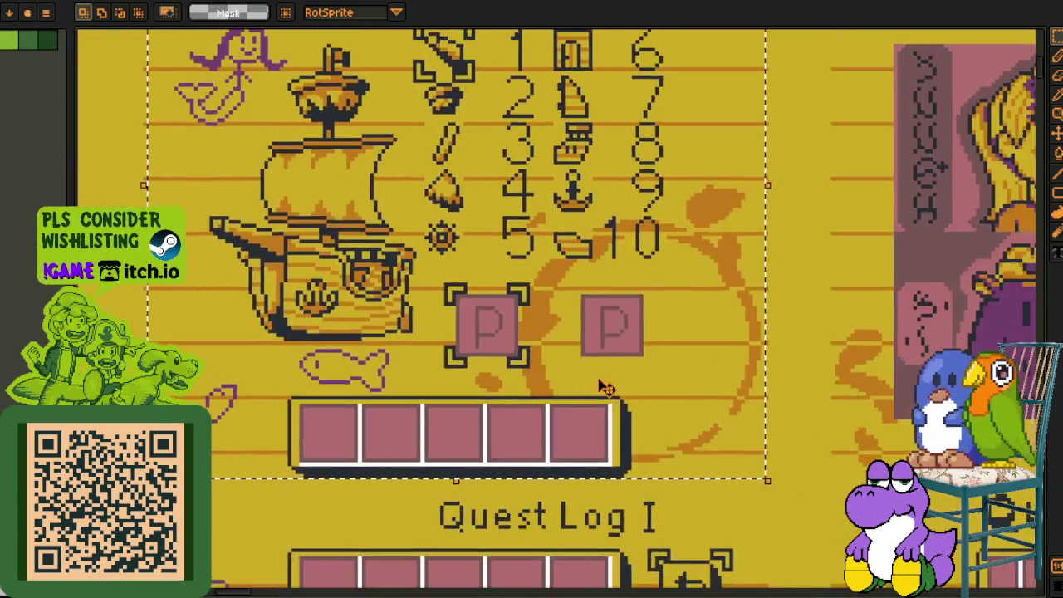
scroll(635, 392, down, 2)
scroll(781, 425, down, 1)
scroll(780, 425, down, 2)
mouse_move(699, 247)
mouse_down()
mouse_move(576, 248)
mouse_move(546, 290)
mouse_move(567, 314)
mouse_move(567, 335)
mouse_move(813, 343)
mouse_up()
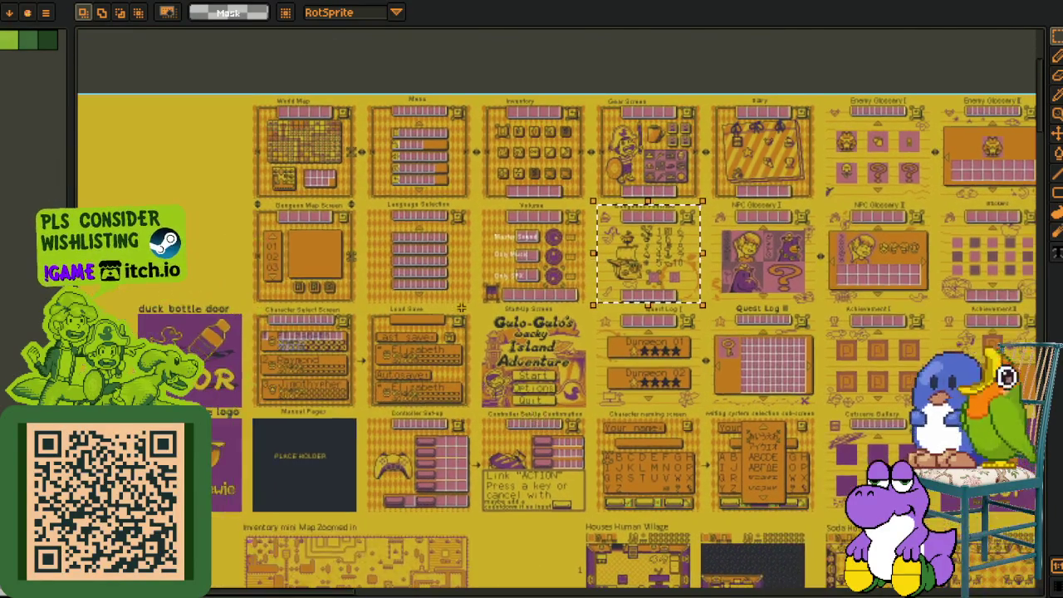
scroll(513, 214, up, 2)
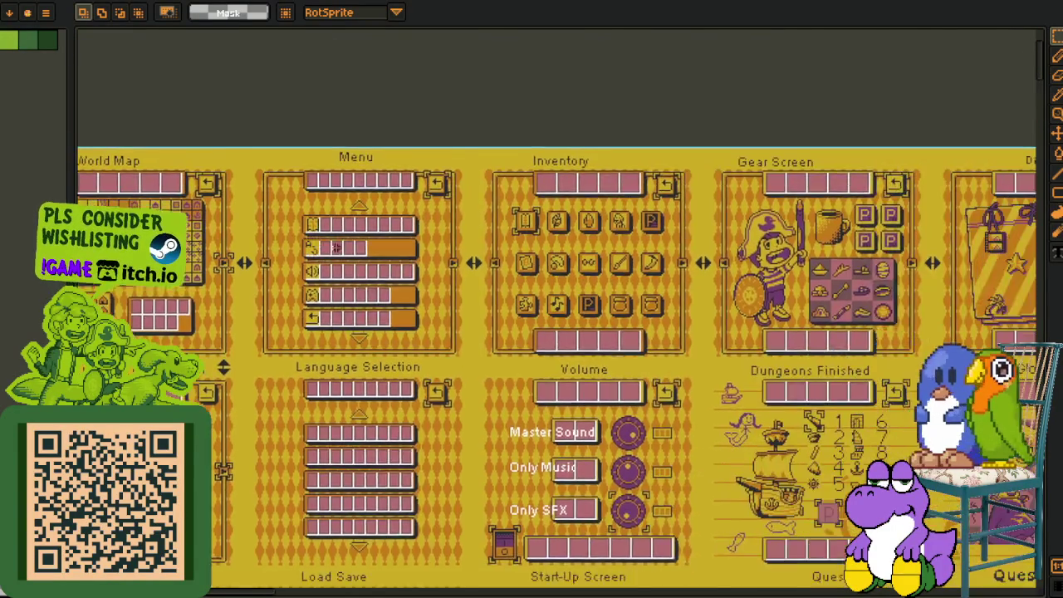
scroll(432, 196, up, 1)
scroll(290, 213, right, 3)
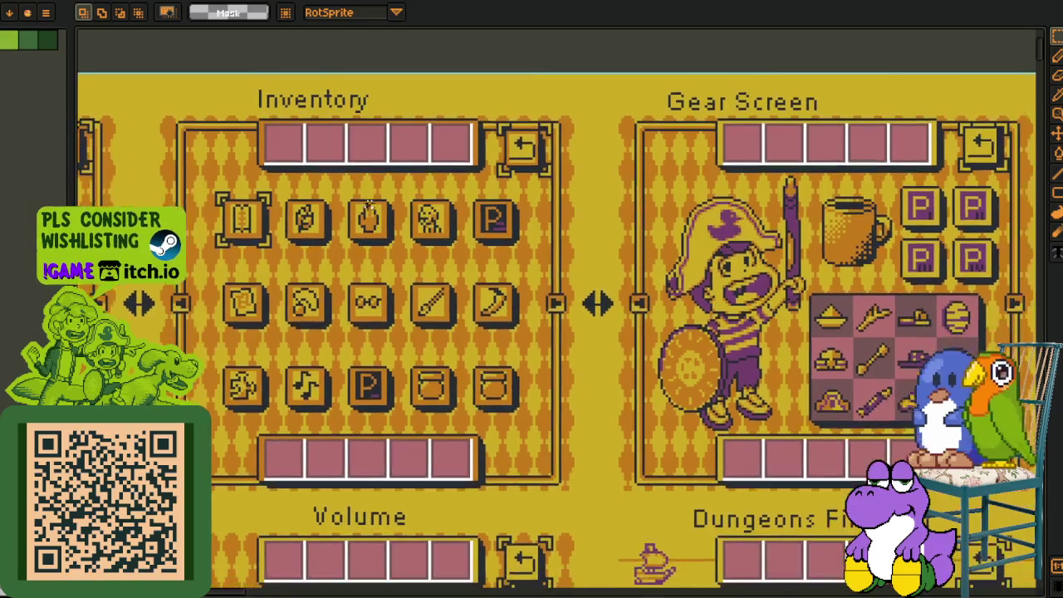
scroll(387, 222, up, 1)
drag(181, 61, 558, 181)
scroll(386, 192, down, 3)
scroll(386, 192, up, 2)
scroll(386, 192, up, 1)
scroll(386, 193, up, 1)
scroll(386, 192, left, 1)
drag(166, 182, 324, 290)
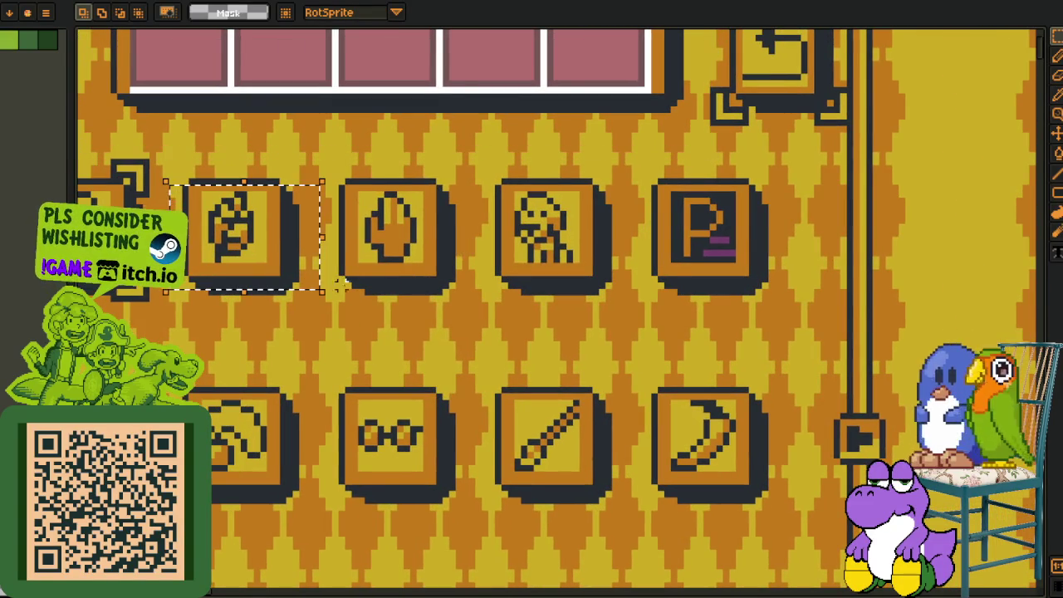
drag(441, 199, 342, 290)
drag(649, 159, 766, 308)
scroll(557, 270, down, 2)
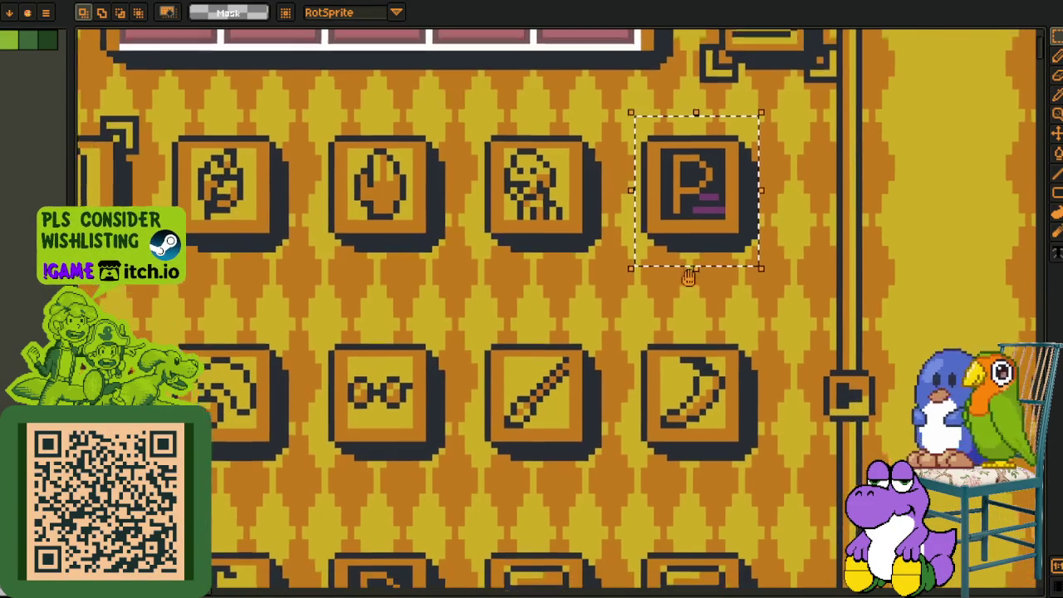
scroll(557, 270, up, 2)
scroll(557, 270, left, 1)
drag(498, 184, 644, 347)
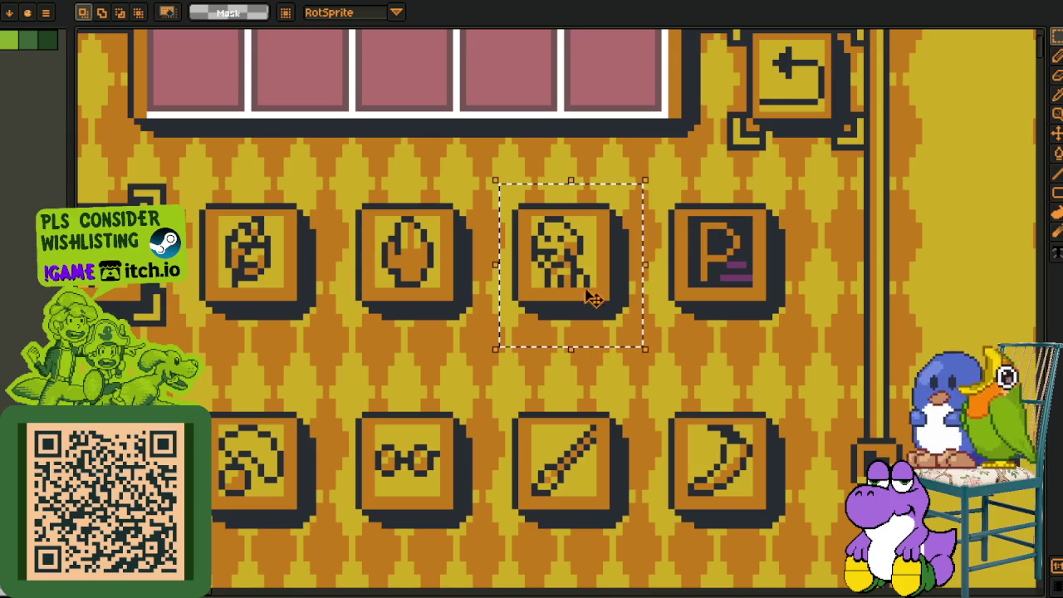
scroll(558, 297, down, 1)
scroll(558, 296, down, 1)
drag(457, 367, 364, 399)
scroll(651, 177, up, 1)
drag(512, 100, 616, 203)
scroll(557, 249, down, 1)
drag(557, 249, 656, 136)
drag(356, 127, 361, 164)
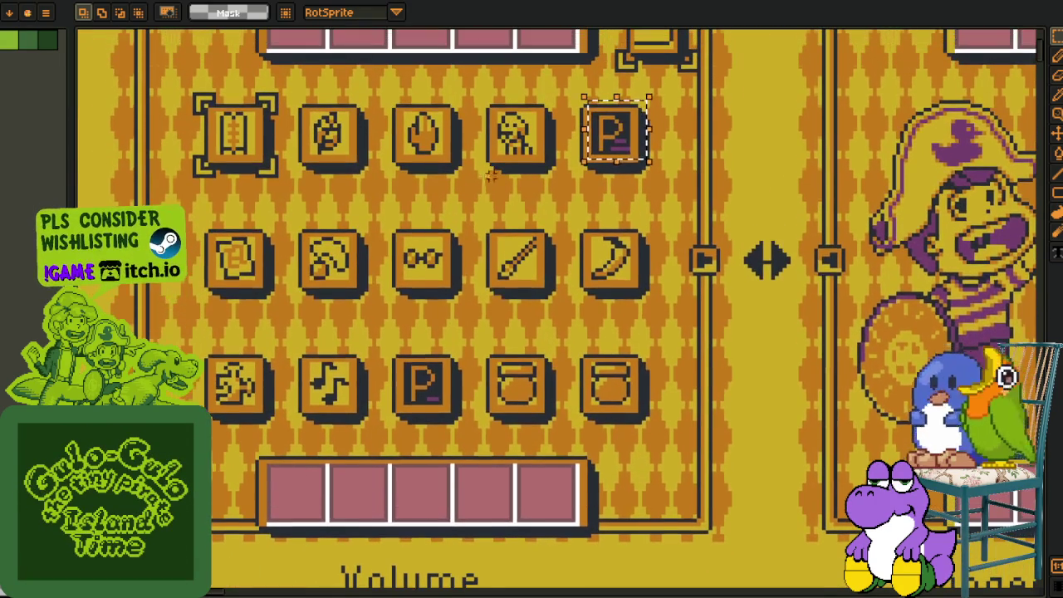
scroll(541, 139, up, 1)
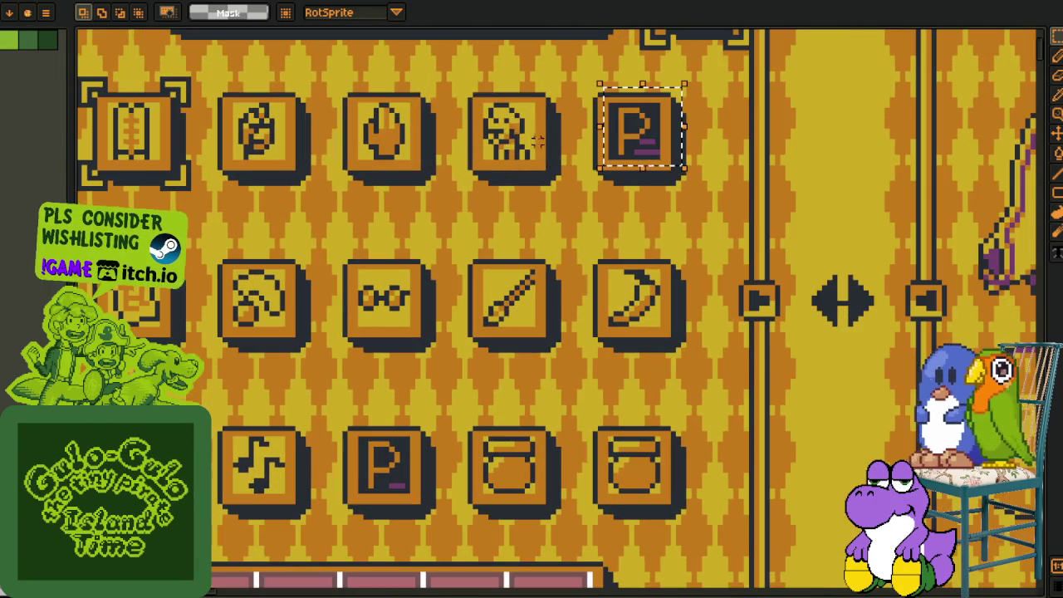
drag(459, 89, 569, 199)
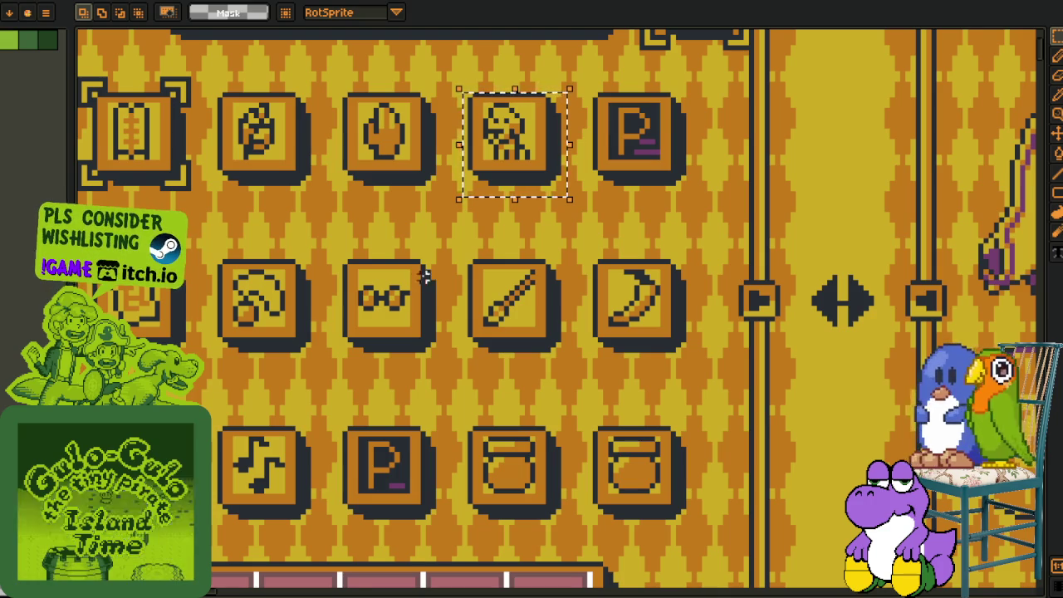
key(ctrl+d)
mouse_move(386, 375)
mouse_down()
mouse_move(390, 428)
mouse_move(410, 373)
mouse_move(209, 309)
mouse_move(734, 463)
mouse_up()
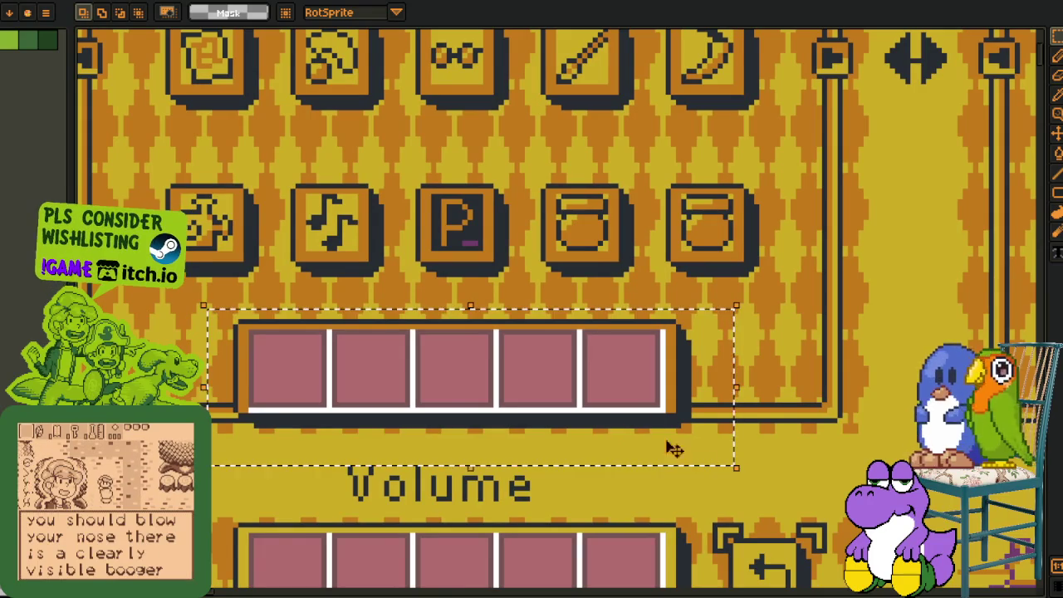
scroll(358, 373, up, 3)
scroll(322, 264, left, 2)
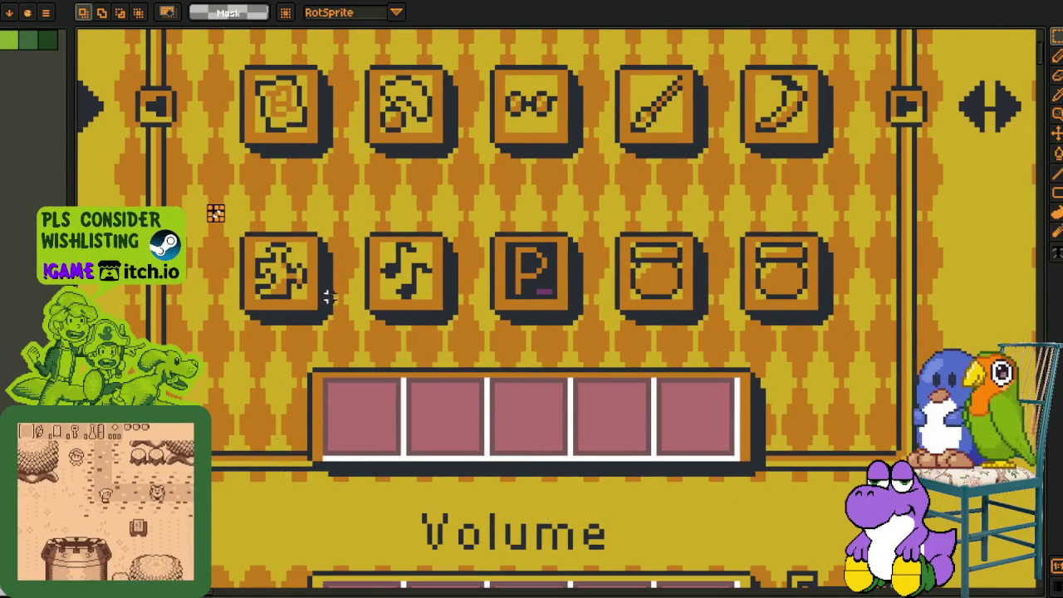
drag(246, 349, 747, 488)
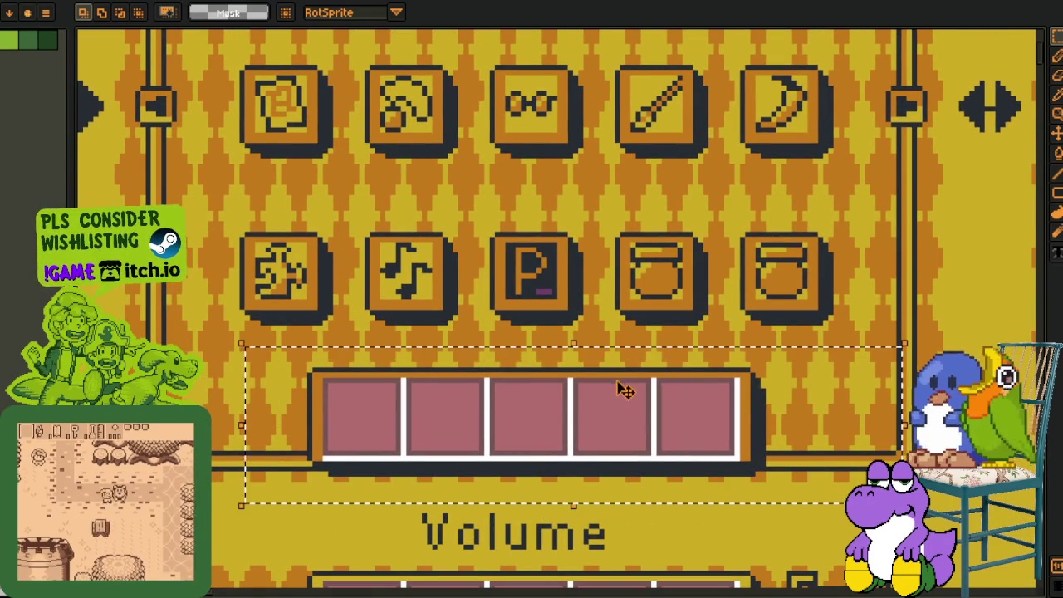
scroll(479, 165, up, 3)
scroll(480, 165, right, 2)
scroll(479, 165, up, 2)
drag(480, 165, 579, 290)
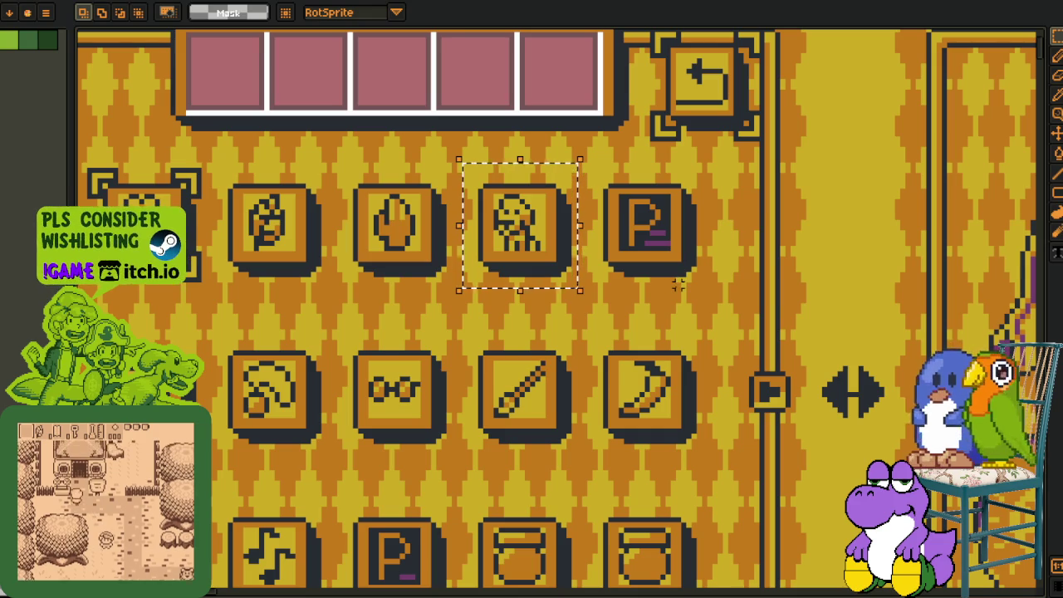
scroll(677, 284, down, 1)
scroll(608, 312, down, 3)
scroll(608, 312, down, 3)
scroll(498, 324, down, 3)
scroll(457, 333, left, 3)
scroll(417, 338, up, 3)
scroll(417, 338, up, 2)
drag(221, 211, 636, 262)
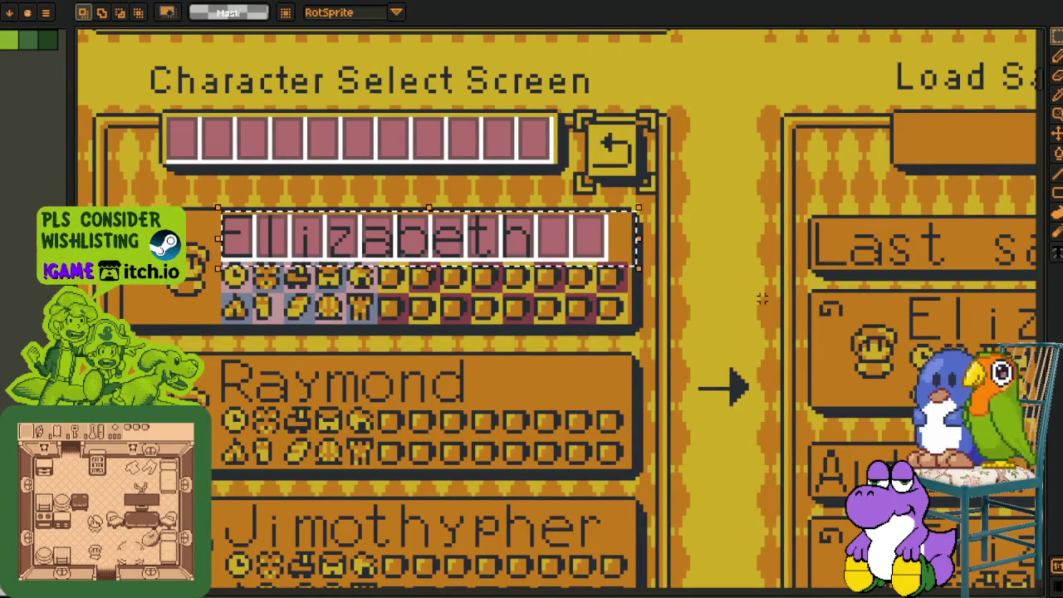
scroll(562, 359, down, 1)
scroll(562, 359, down, 2)
scroll(464, 450, up, 1)
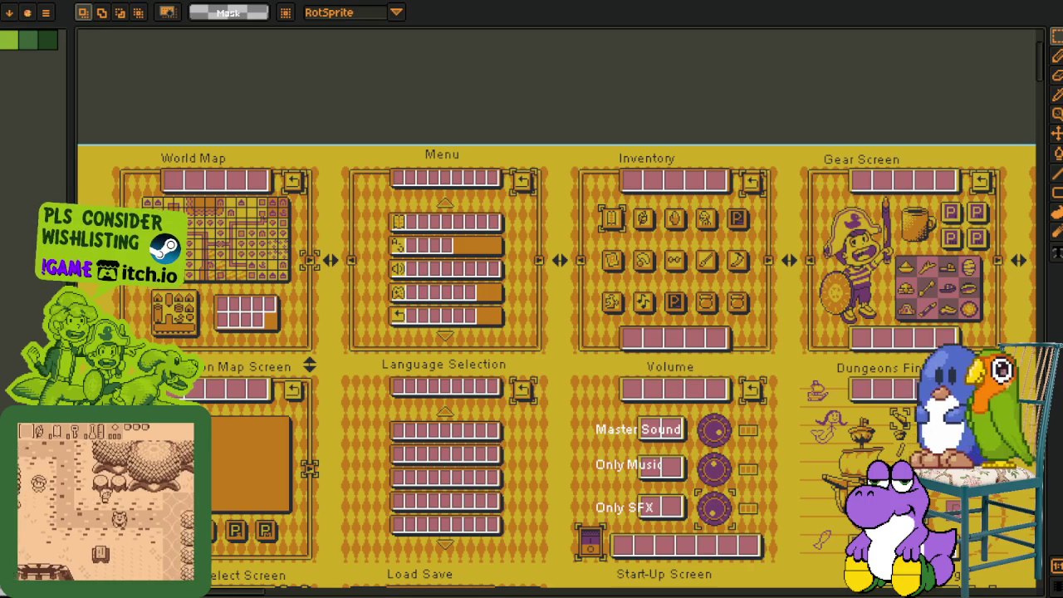
key(alt+Tab)
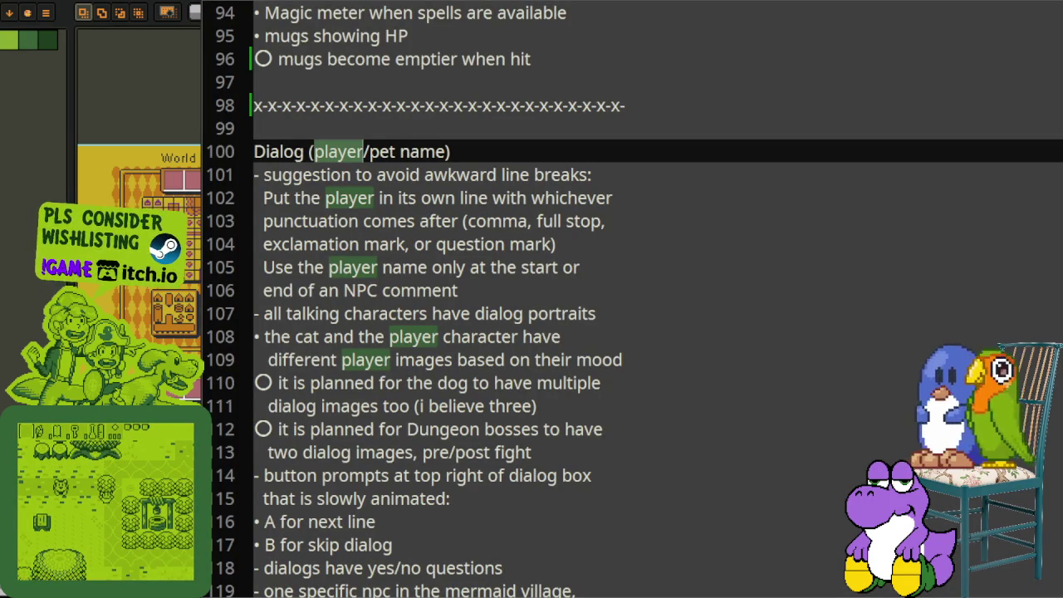
- Highlight the notes lines on line breaks and on dialog portraits while reading
click(370, 197)
mouse_move(316, 175)
mouse_down()
mouse_move(480, 174)
mouse_move(513, 199)
mouse_up()
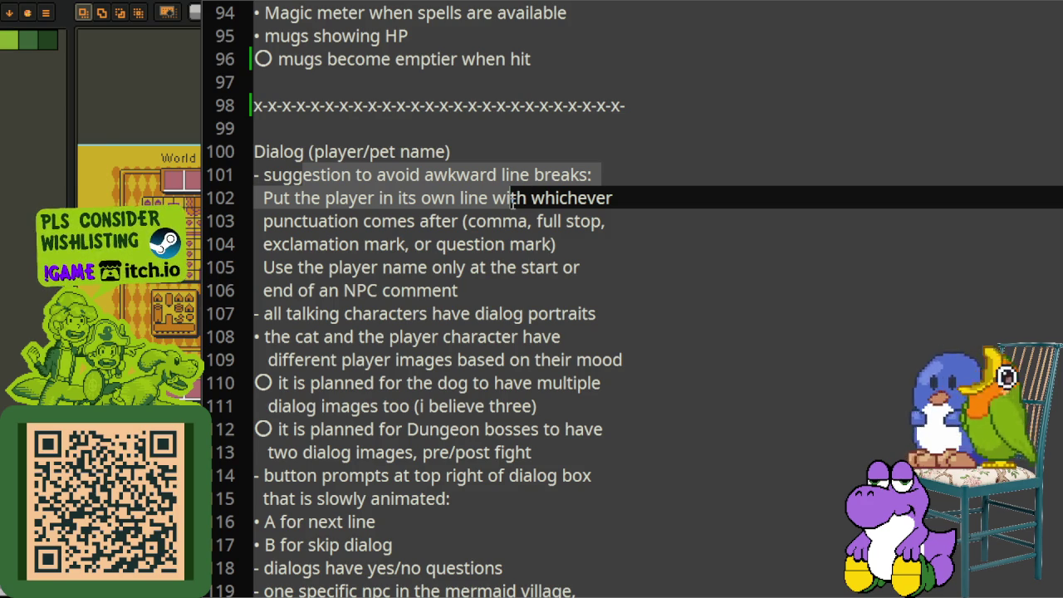
click(546, 223)
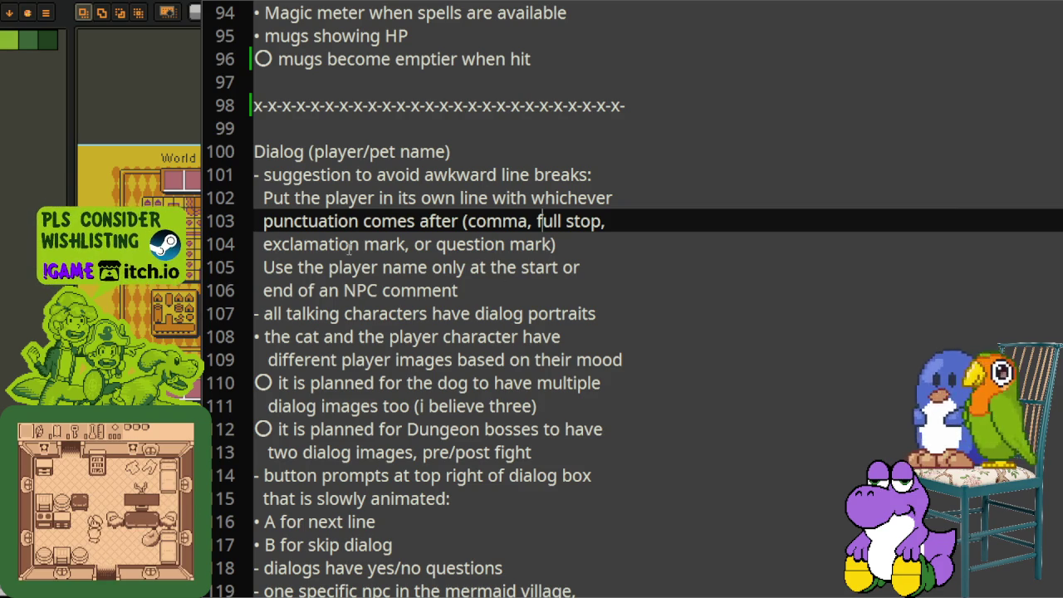
click(296, 298)
drag(273, 314, 615, 317)
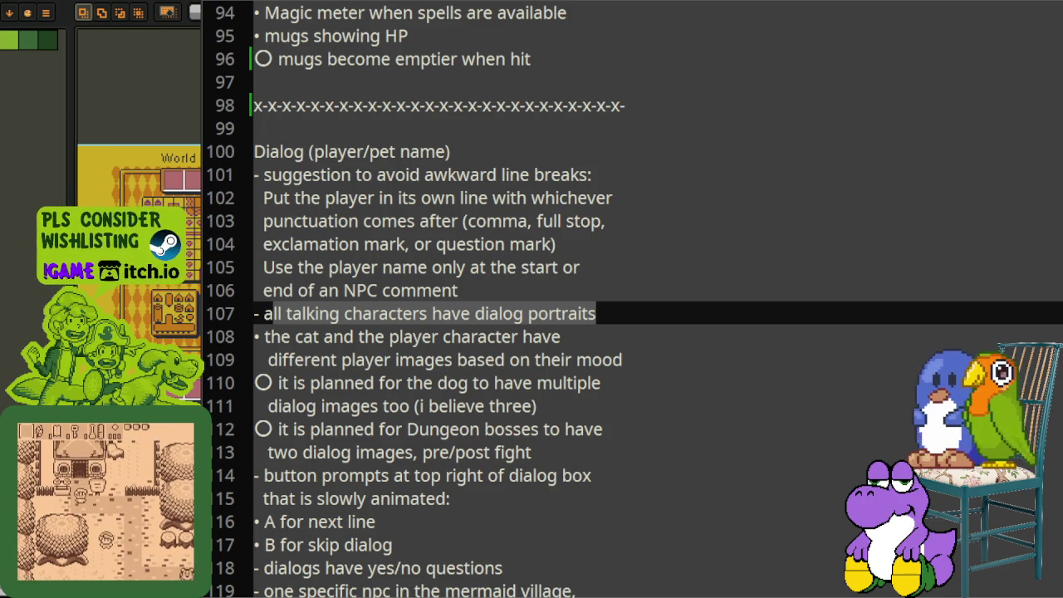
- Return to Aseprite and pan the sheet to the green character-portrait strip
key(alt+Tab)
scroll(552, 324, down, 3)
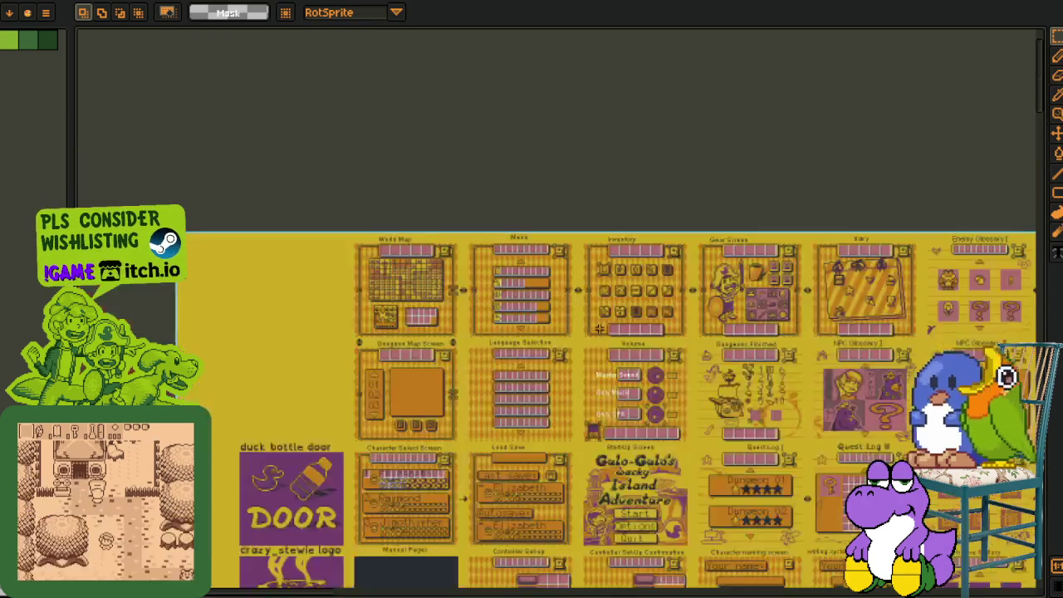
scroll(552, 324, up, 5)
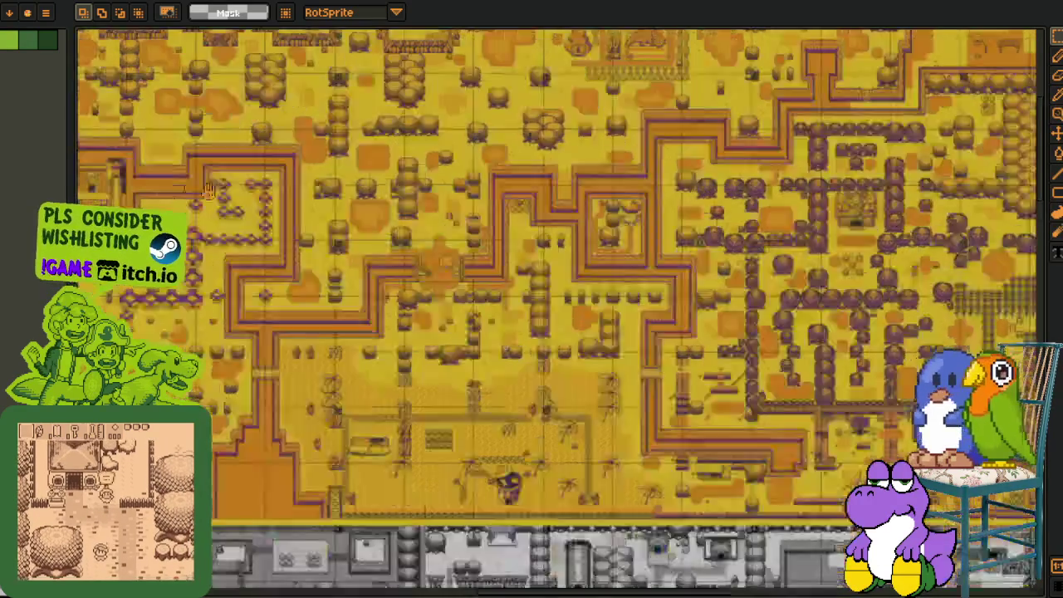
drag(830, 498, 495, 280)
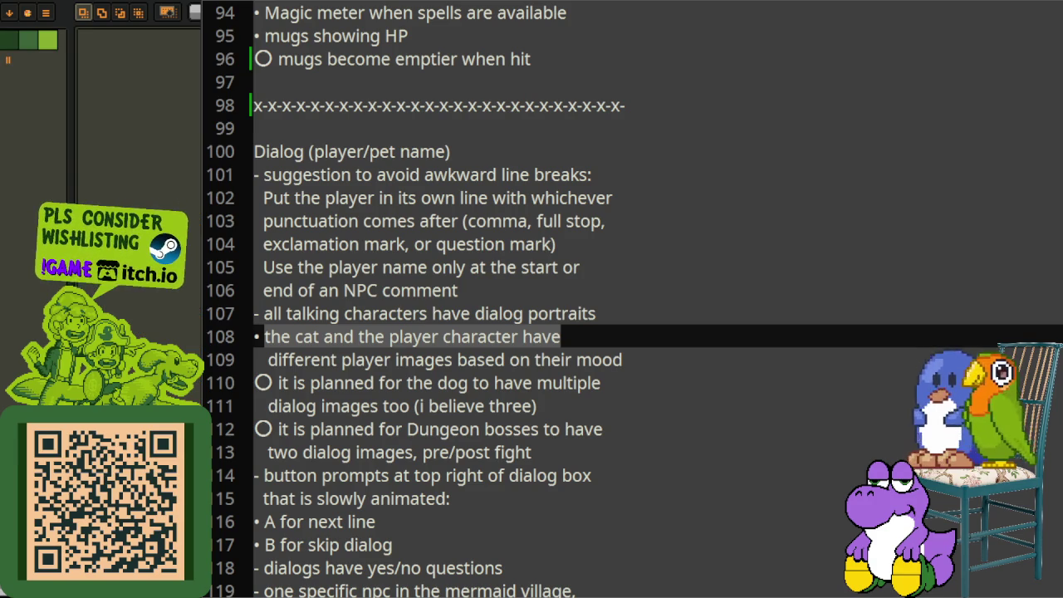
key(alt+Tab)
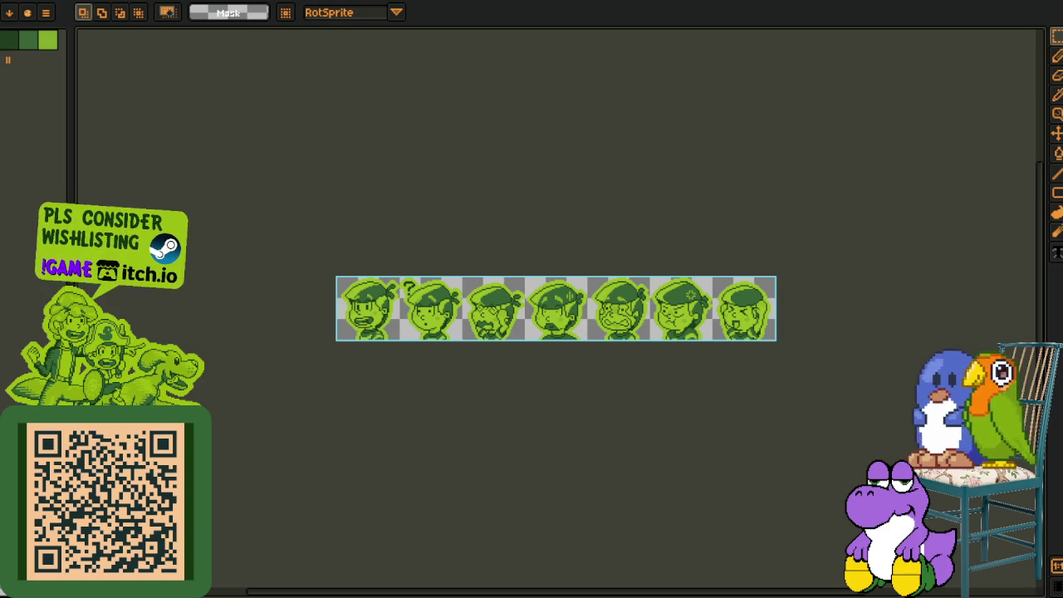
- Select all of the seven-portrait strip, then open another sprite with an empty canvas
scroll(451, 277, up, 1)
drag(320, 316, 239, 299)
key(ctrl+a)
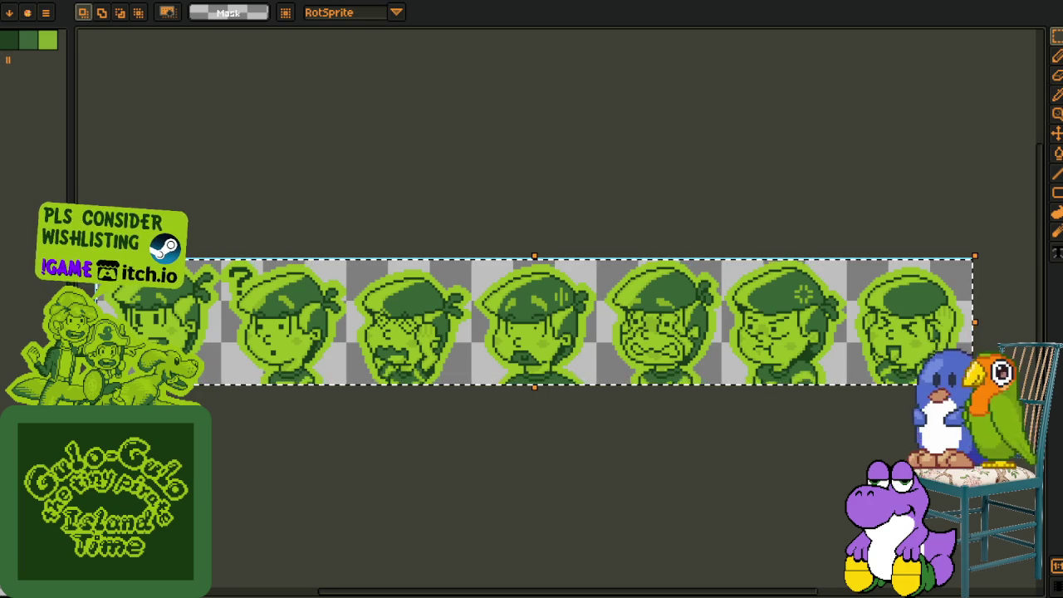
drag(327, 387, 448, 330)
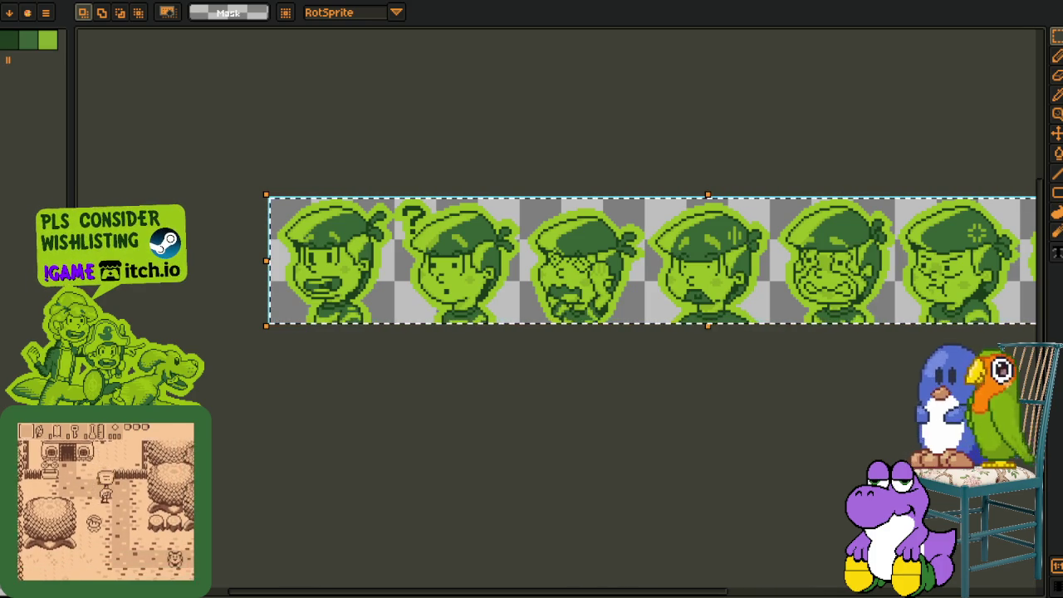
drag(1038, 390, 532, 393)
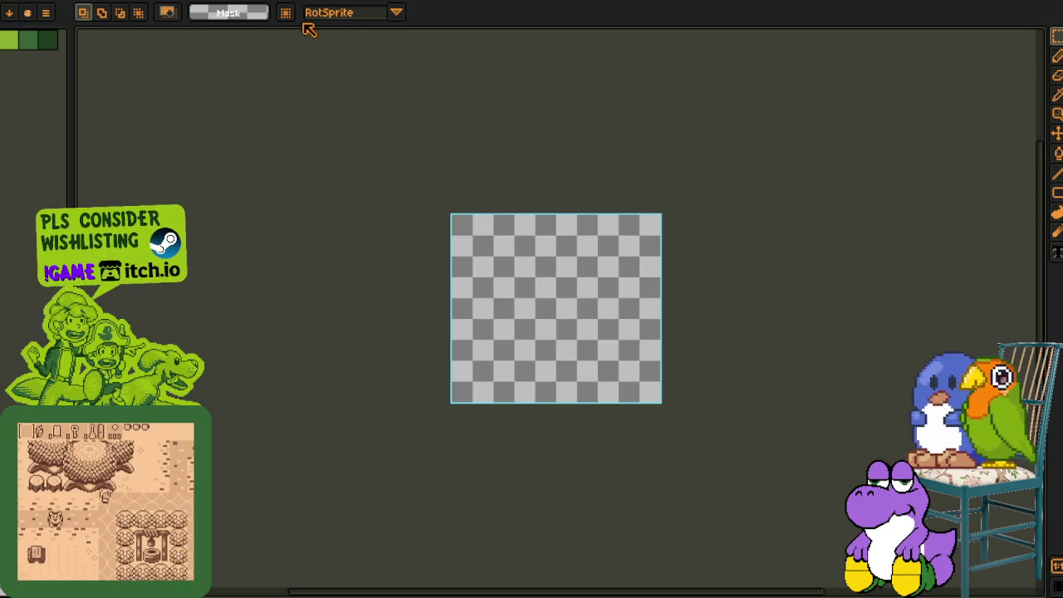
- Add a new layer to the game-screen sprite from the layer options
key(i)
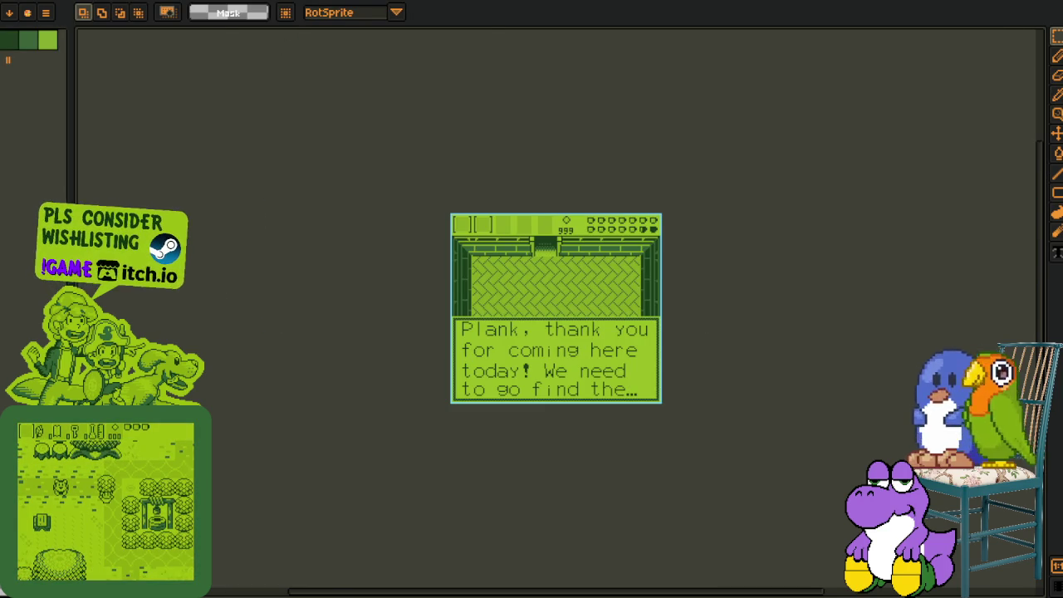
key(alt)
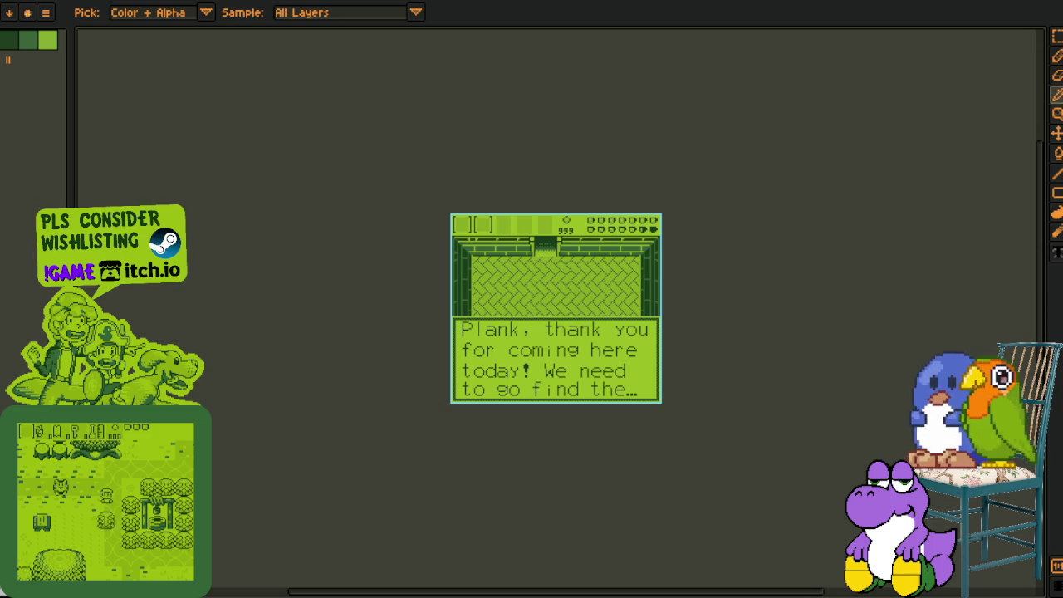
scroll(461, 303, up, 2)
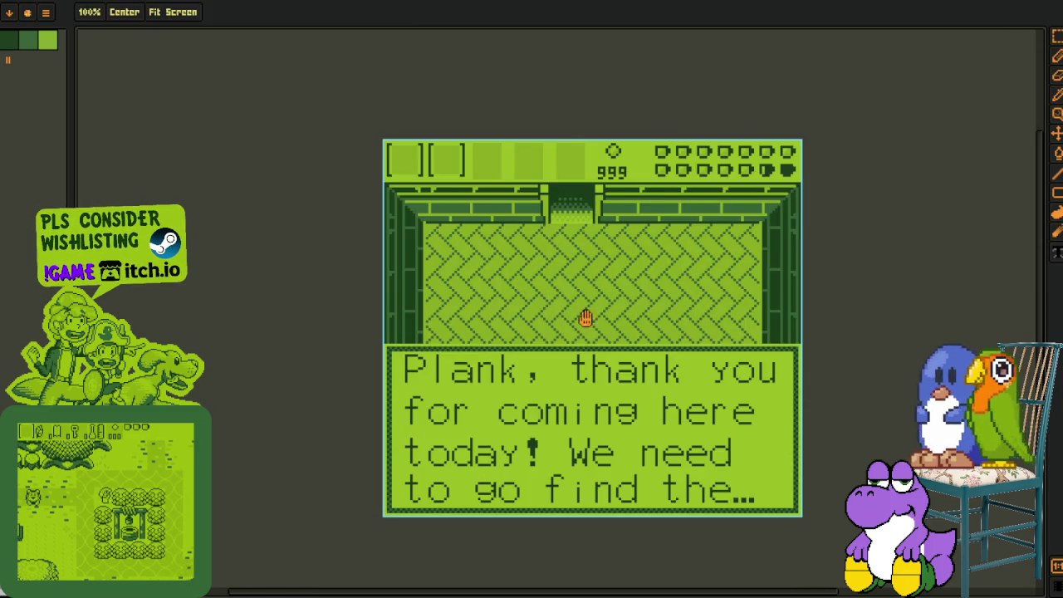
key(Tab)
right_click(213, 457)
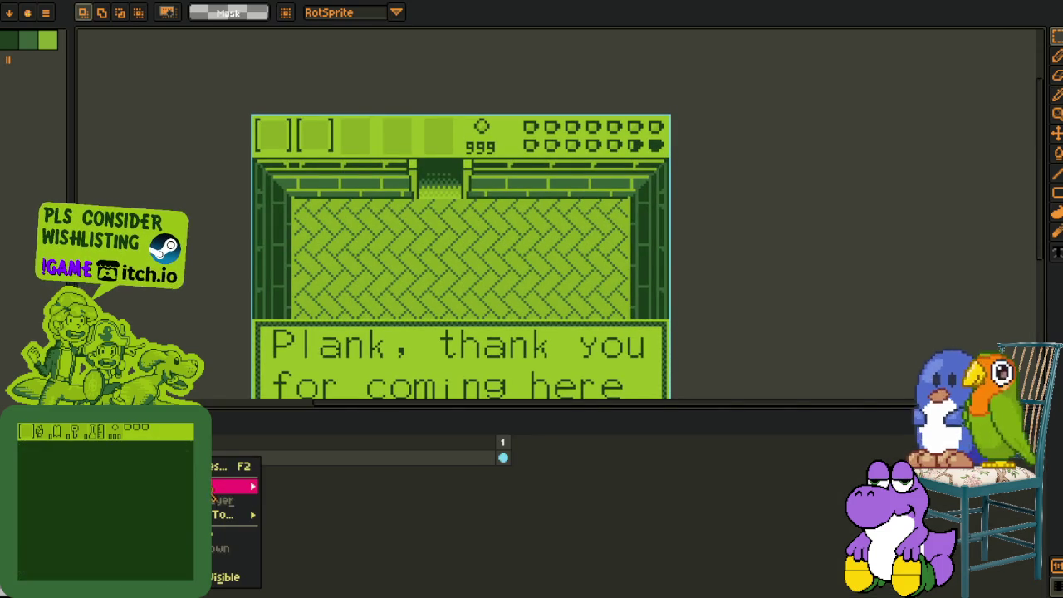
click(299, 484)
- Copy the first portrait from the strip and place it at right, above the text box
key(ctrl+Tab)
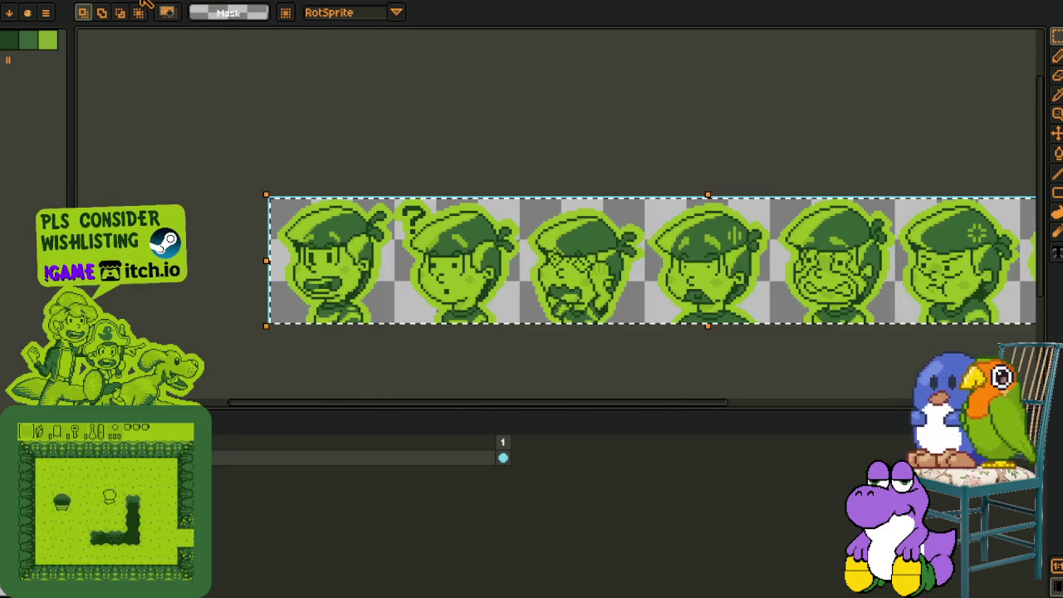
scroll(373, 217, up, 1)
key(Tab)
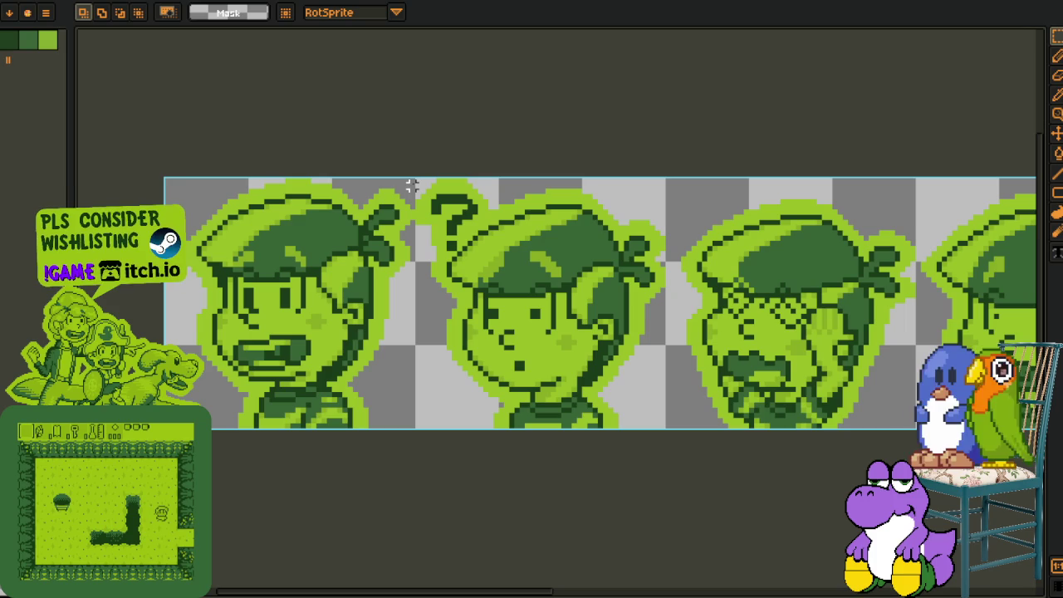
key(Tab)
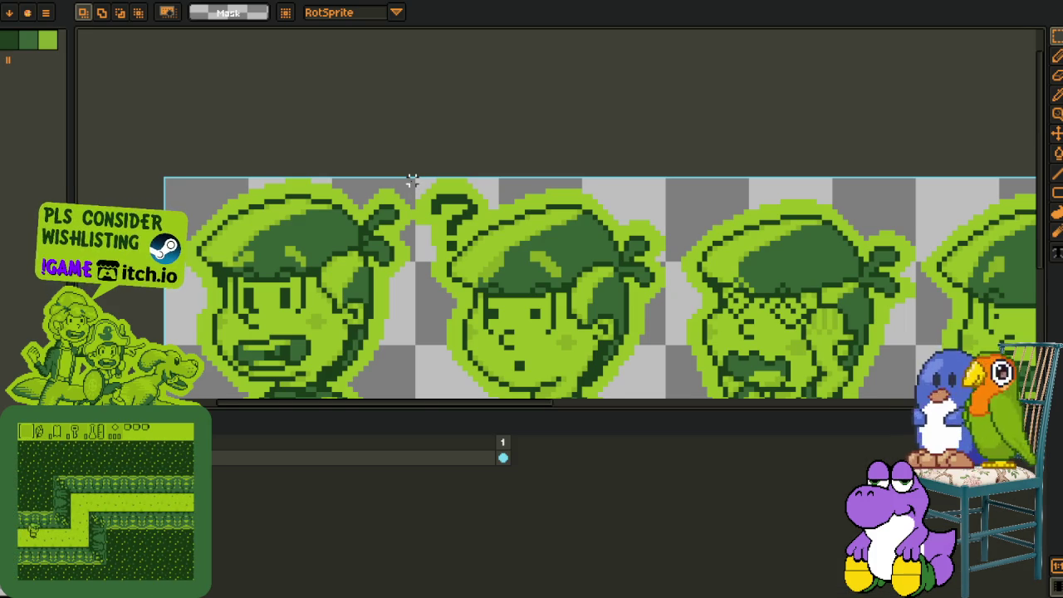
drag(412, 181, 643, 87)
key(ctrl+c)
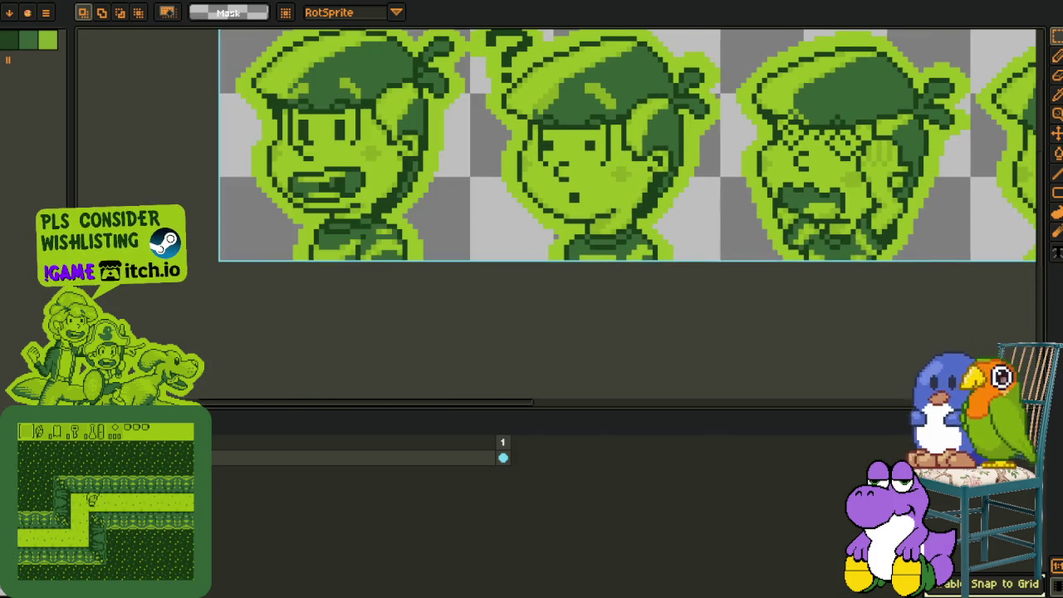
key(ctrl+Tab)
key(ctrl+v)
drag(336, 209, 627, 280)
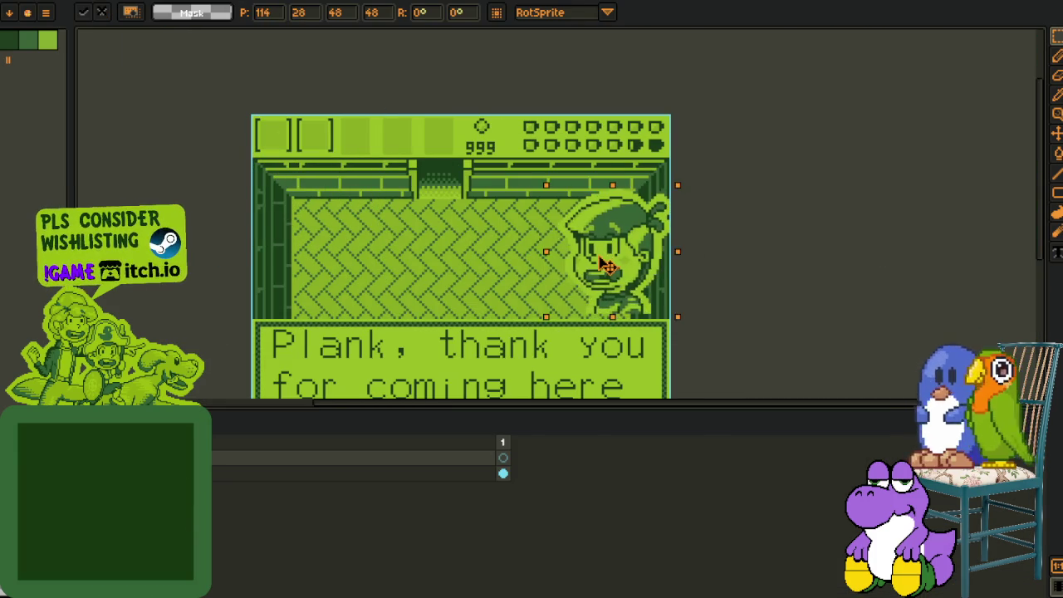
click(762, 240)
- Paste the girl portrait from the reference sheet onto the scene's left side
key(ctrl+Tab)
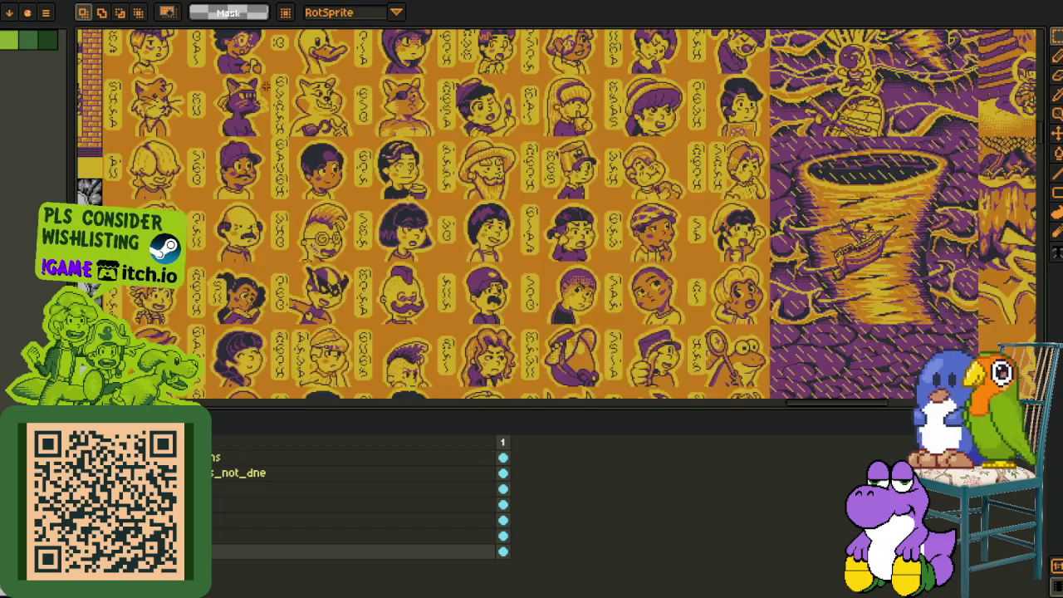
scroll(390, 238, up, 3)
drag(231, 77, 565, 331)
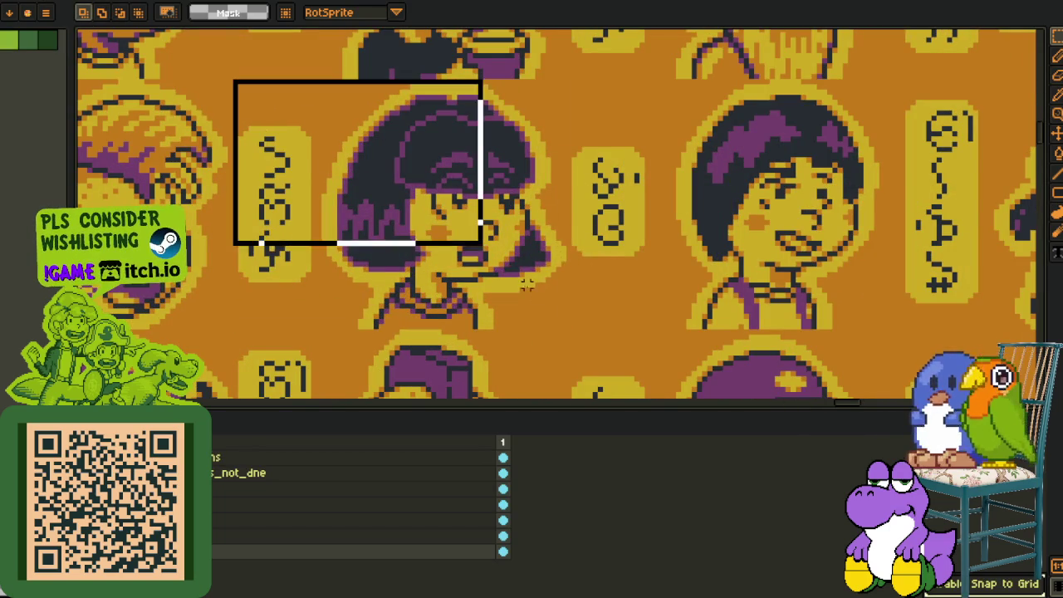
click(645, 256)
key(ctrl+Tab)
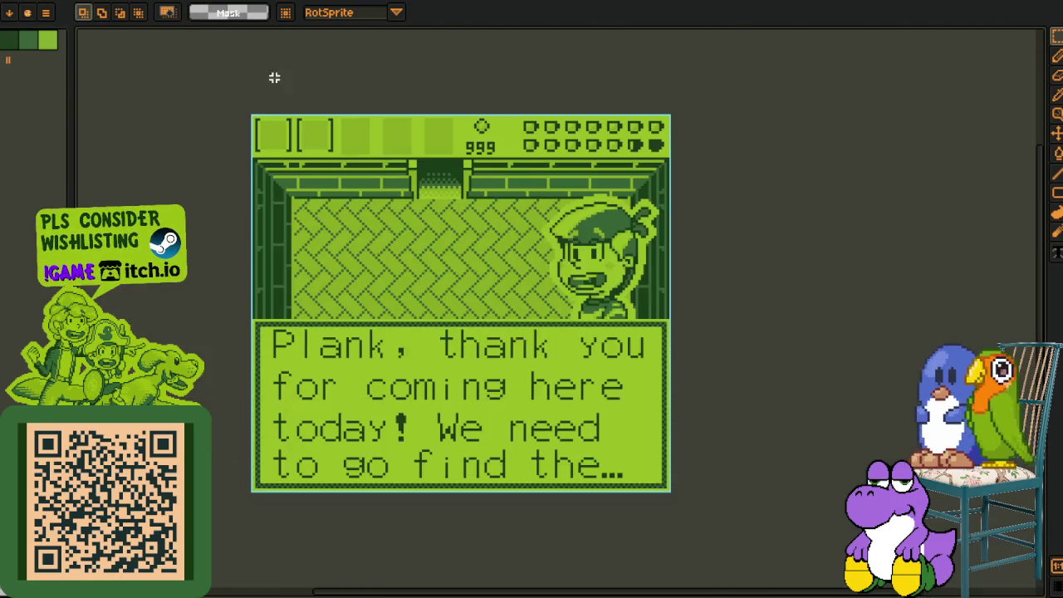
scroll(339, 254, up, 2)
key(ctrl+v)
mouse_move(540, 336)
mouse_down()
mouse_move(296, 281)
mouse_move(328, 289)
mouse_up()
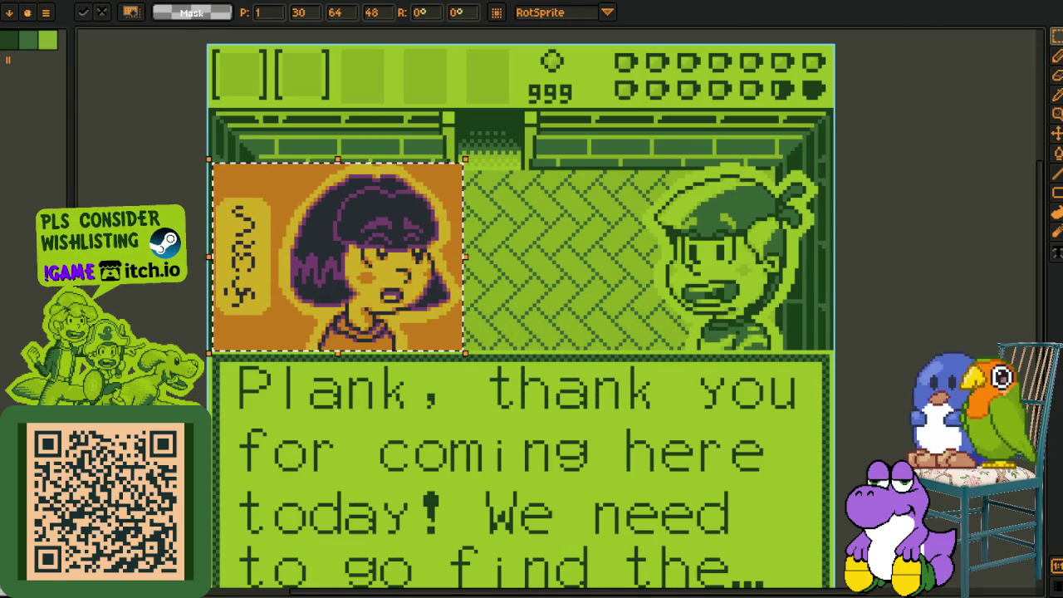
scroll(386, 247, down, 2)
scroll(440, 257, up, 1)
scroll(467, 254, up, 1)
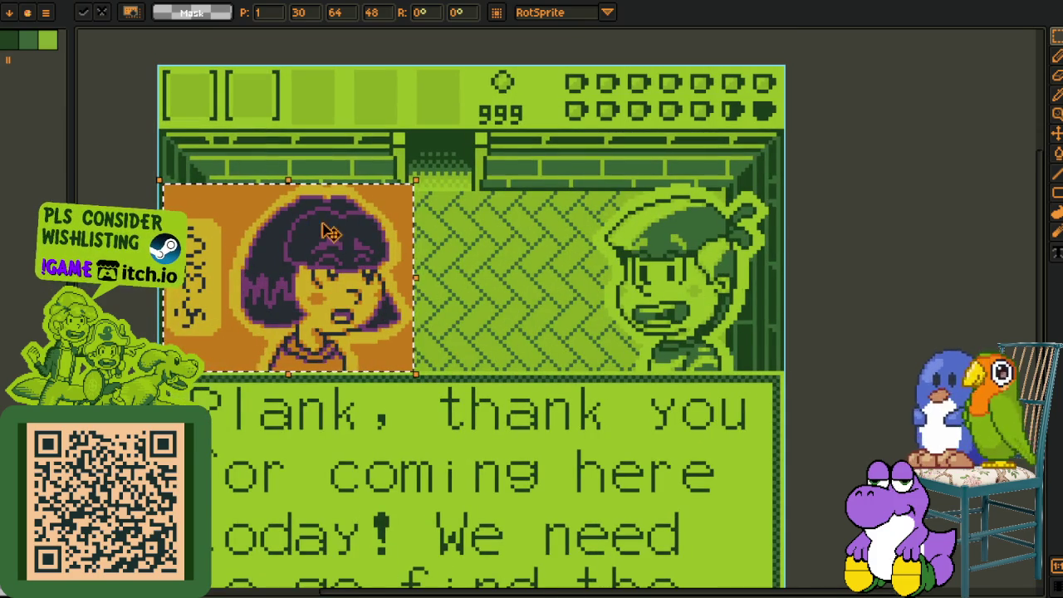
drag(274, 280, 271, 280)
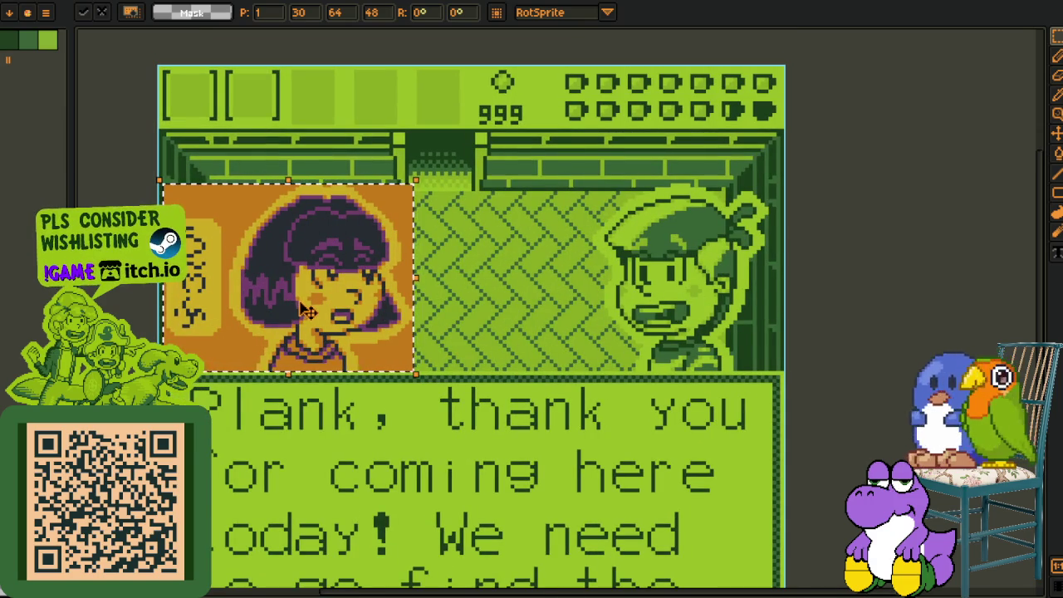
- Cut the boy portrait and paste it on a new layer over the girl portrait
drag(508, 165, 786, 430)
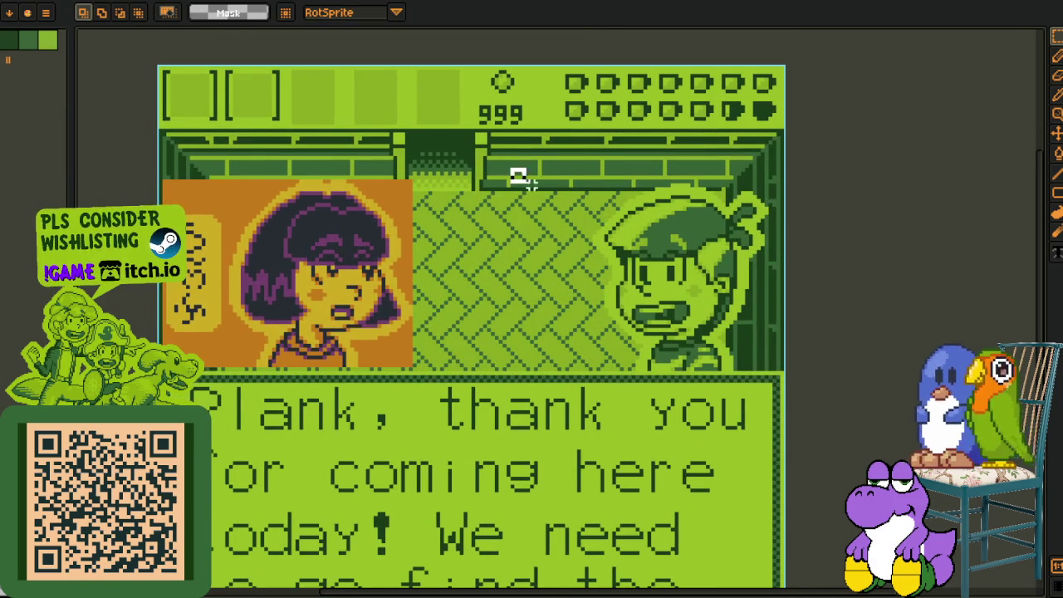
key(Tab)
key(Tab)
key(Delete)
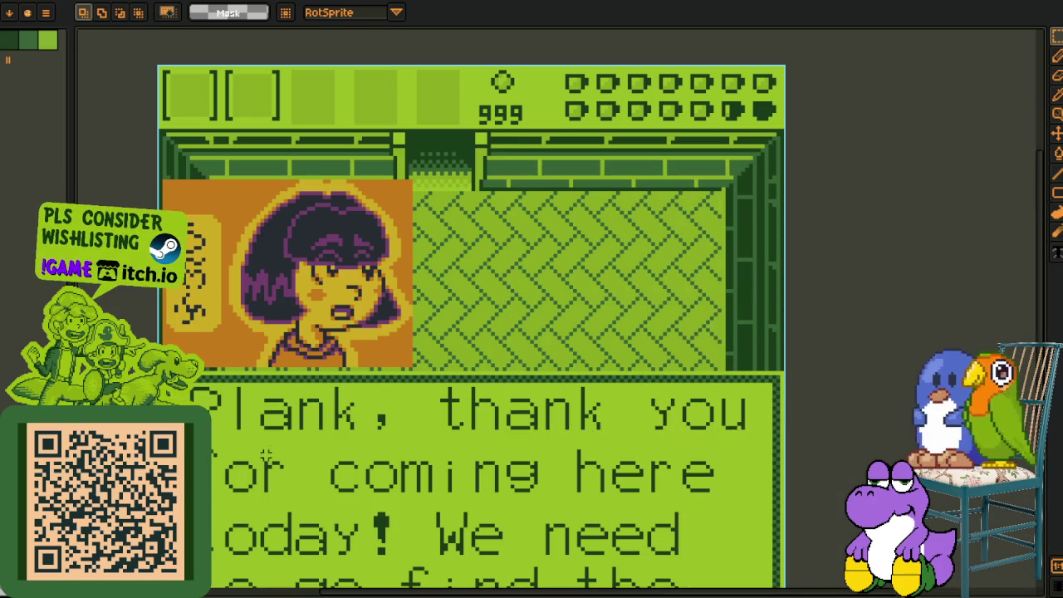
key(Tab)
right_click(225, 466)
click(326, 490)
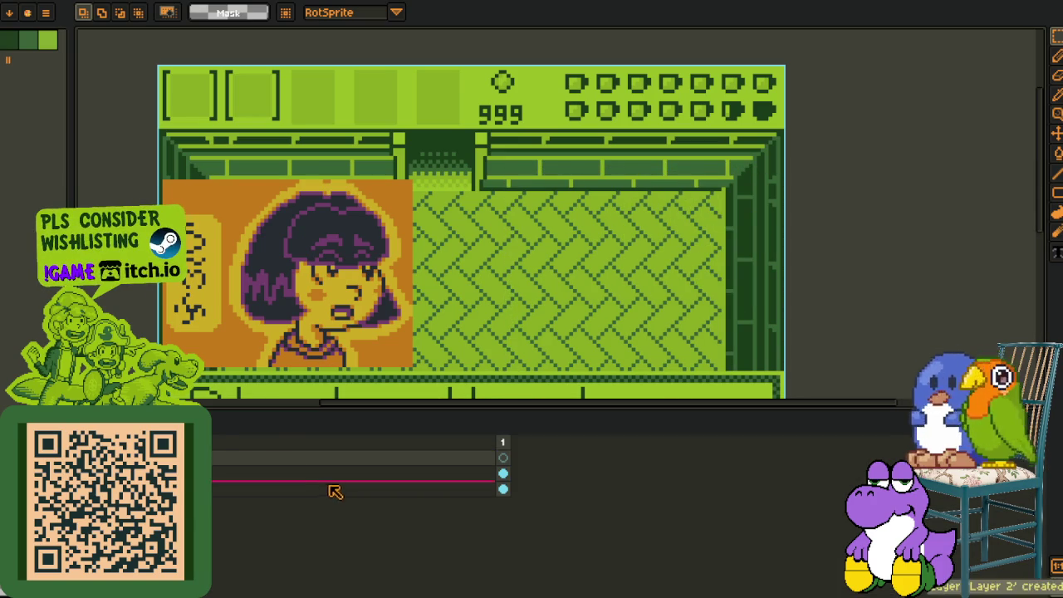
key(ctrl+v)
drag(664, 316, 291, 317)
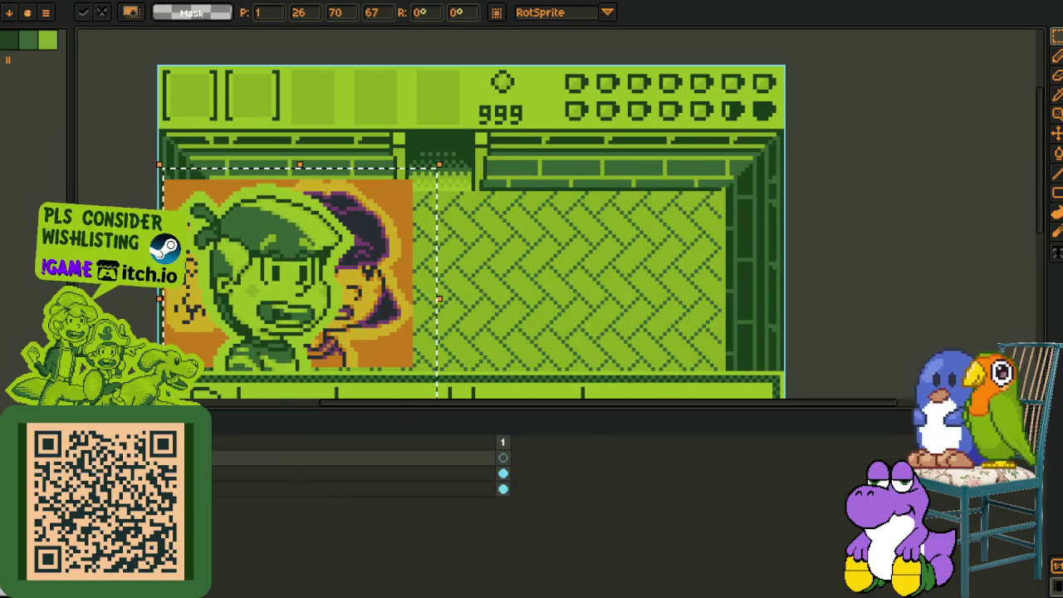
key(Escape)
key(Tab)
- Undo the layering back to the original boy portrait
scroll(292, 301, up, 1)
key(Tab)
key(Tab)
scroll(299, 303, down, 1)
key(Tab)
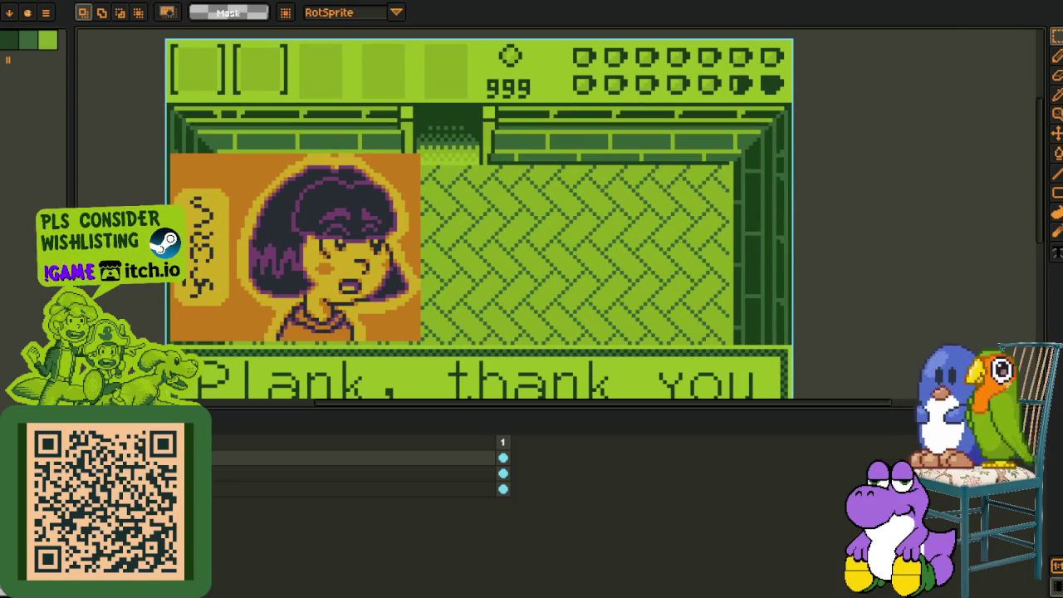
key(ctrl+z)
key(ctrl+z)
key(Tab)
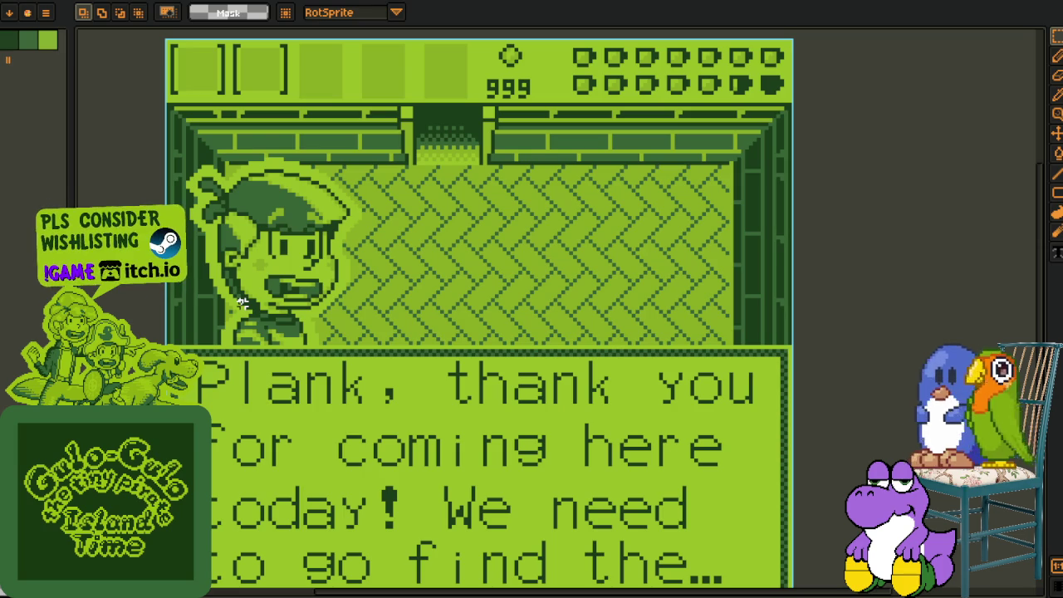
key(Tab)
key(Tab)
scroll(317, 289, up, 1)
scroll(283, 226, down, 1)
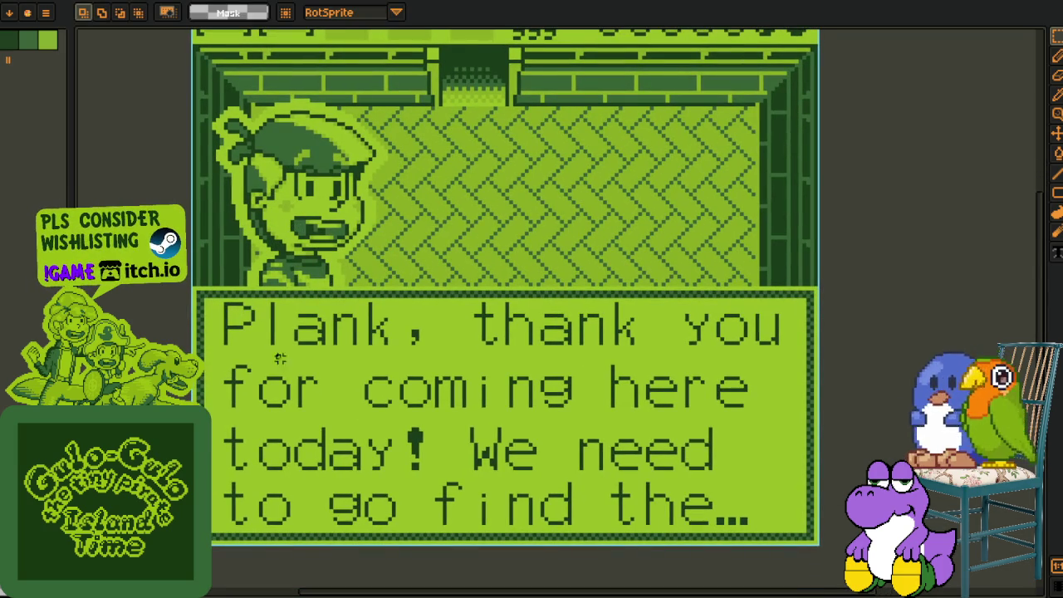
key(Tab)
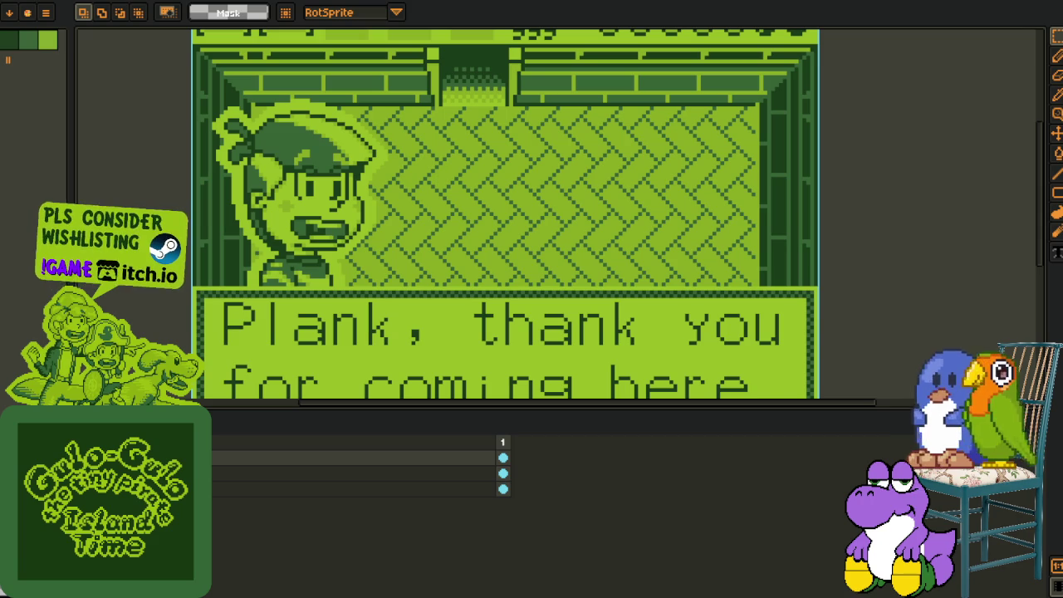
- Reframe the dialog screen and hide the text box layer, leaving the empty room
scroll(204, 353, down, 1)
drag(404, 273, 367, 231)
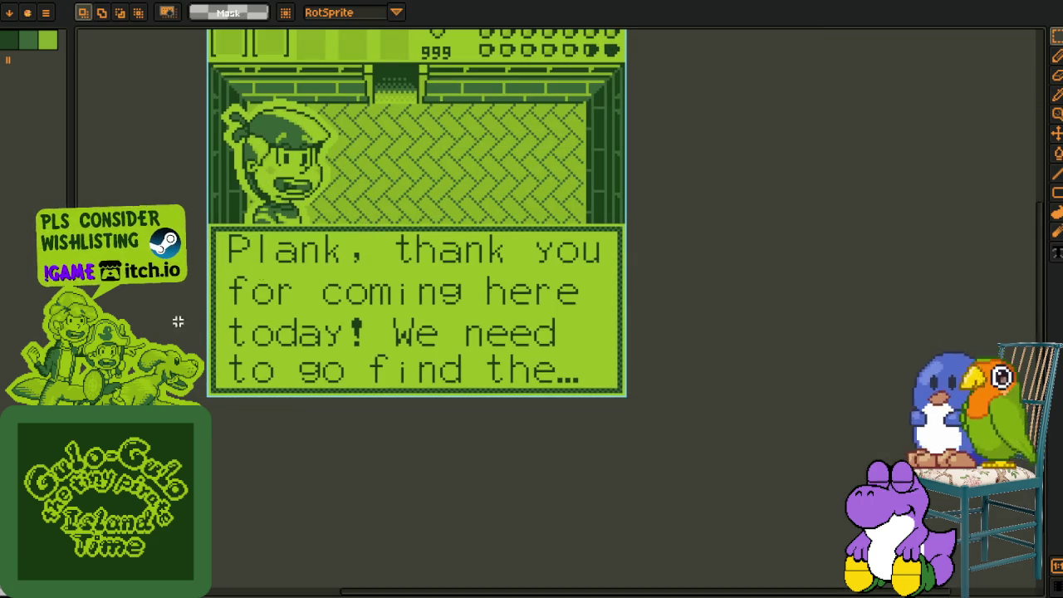
drag(245, 225, 198, 264)
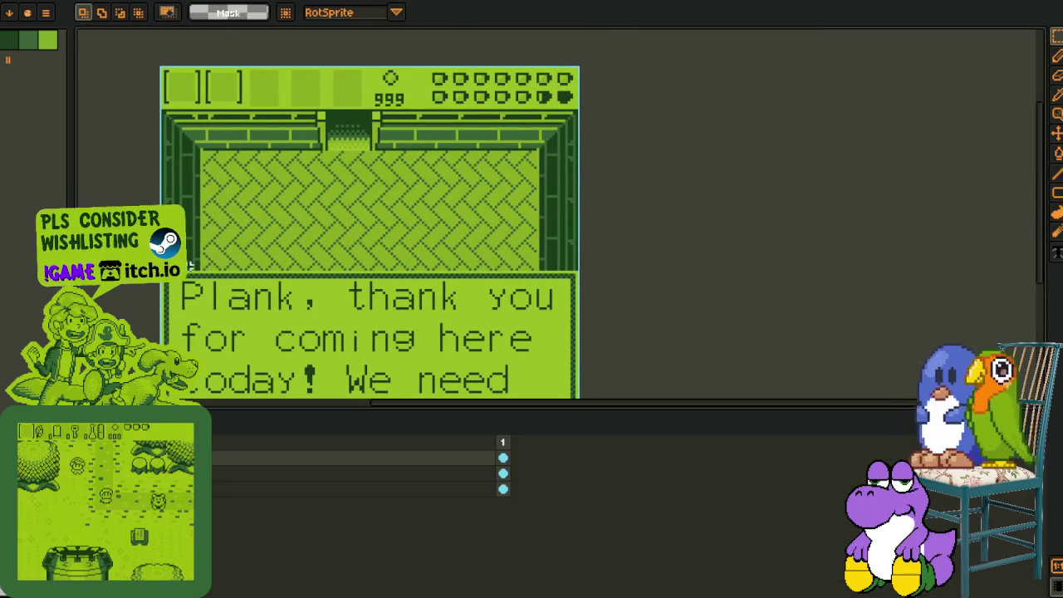
key(Tab)
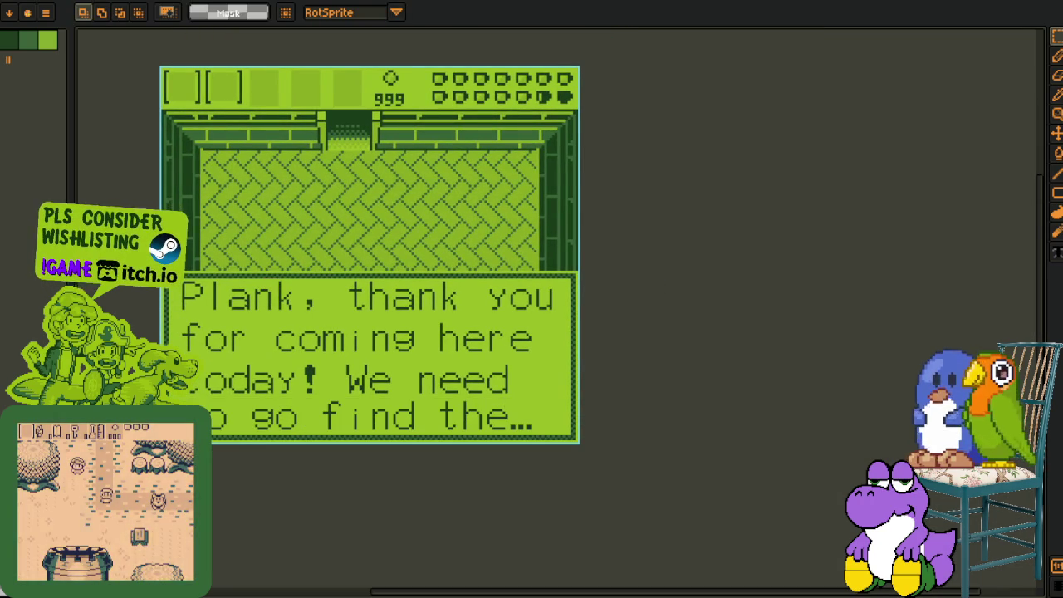
key(Delete)
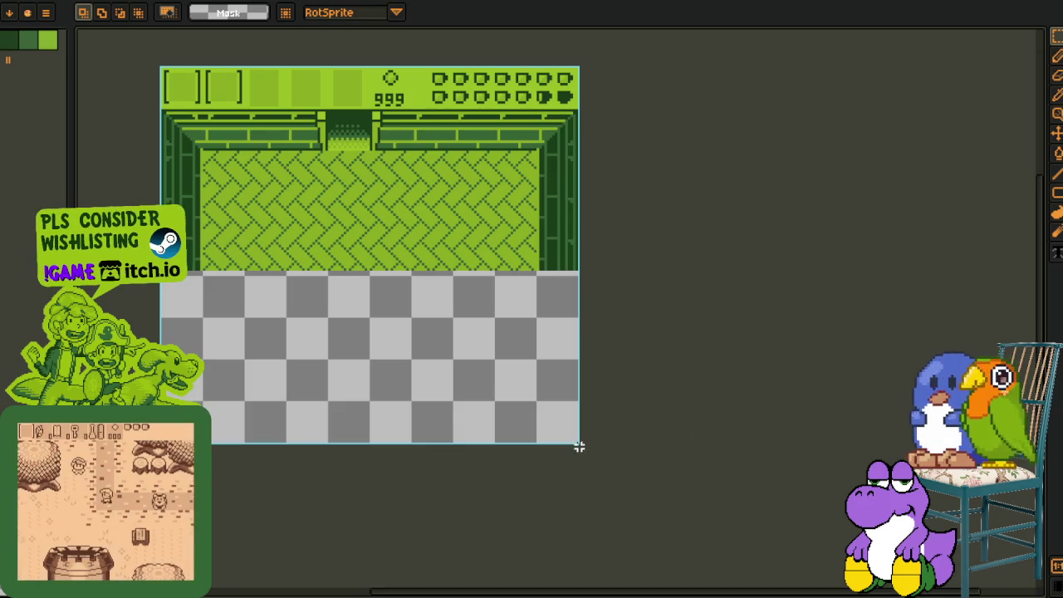
- Show the dialog text box layer again
key(Tab)
right_click(166, 489)
mouse_move(228, 516)
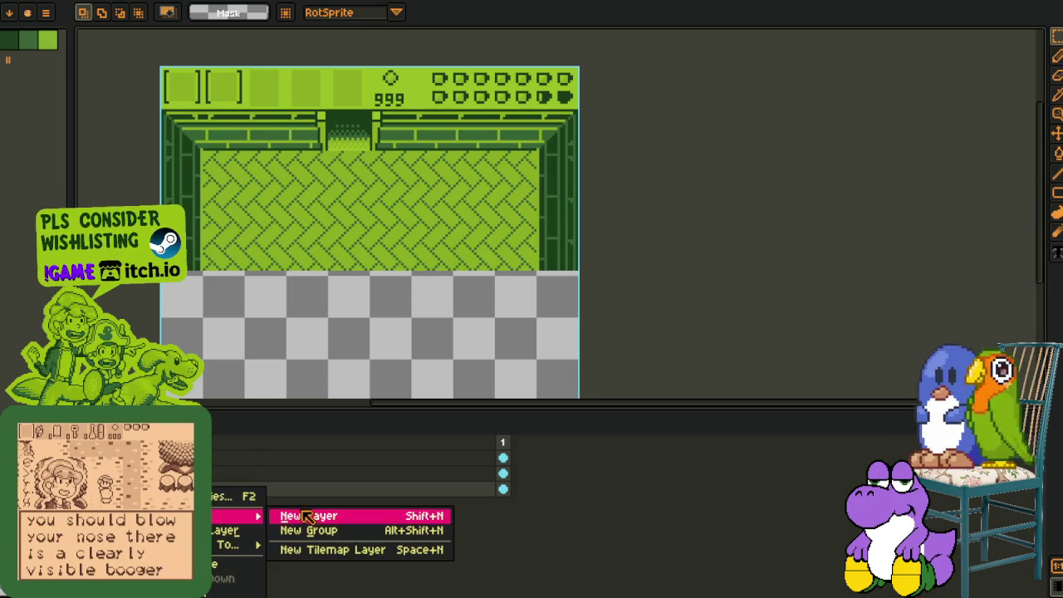
click(306, 517)
key(ctrl+v)
key(Tab)
key(Tab)
key(Tab)
- Rotate the text box 90° counter-clockwise and move it to the left edge
key(alt+e)
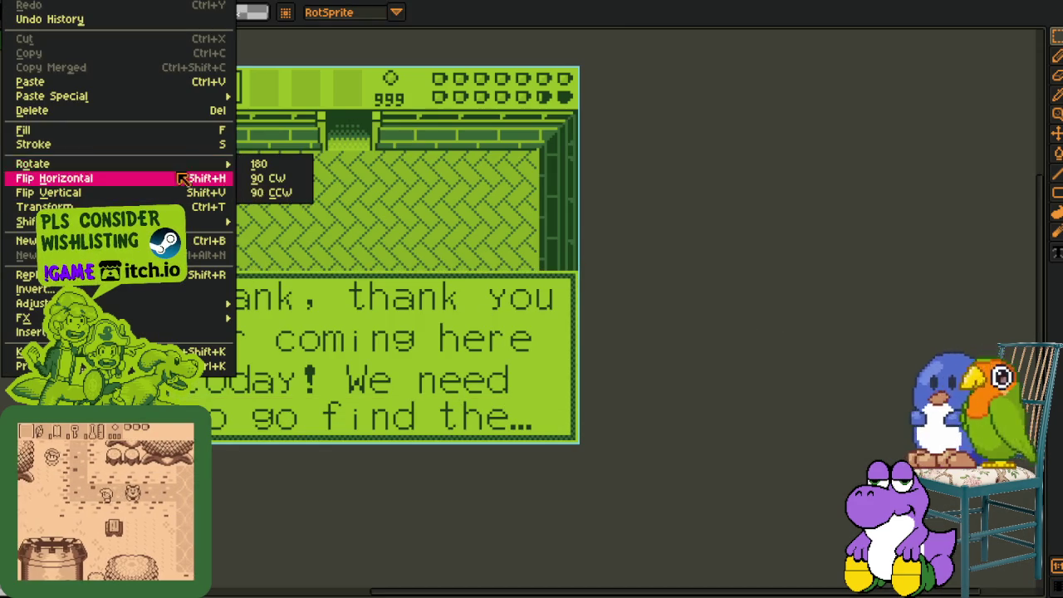
click(270, 192)
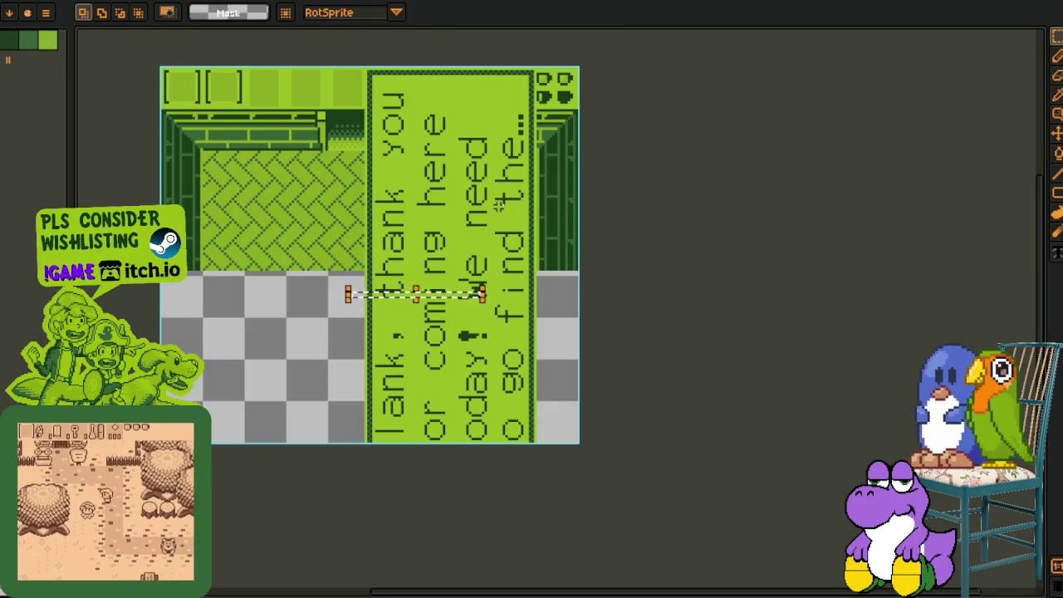
key(Tab)
key(Tab)
drag(470, 339, 277, 343)
click(688, 348)
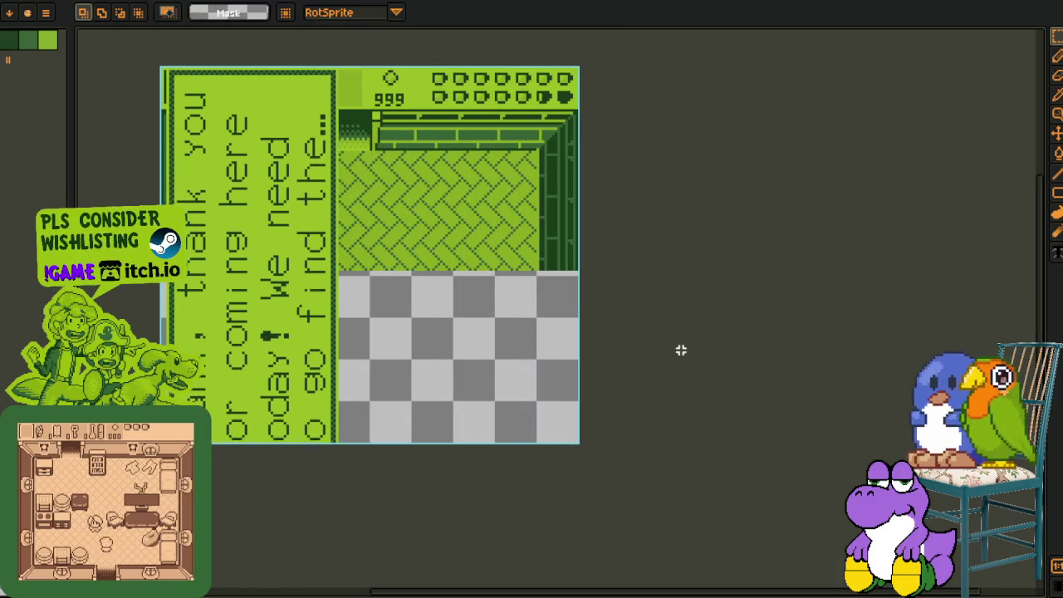
key(Tab)
- Try pasting the girl, then the boy portrait into the empty lower area
key(ctrl+v)
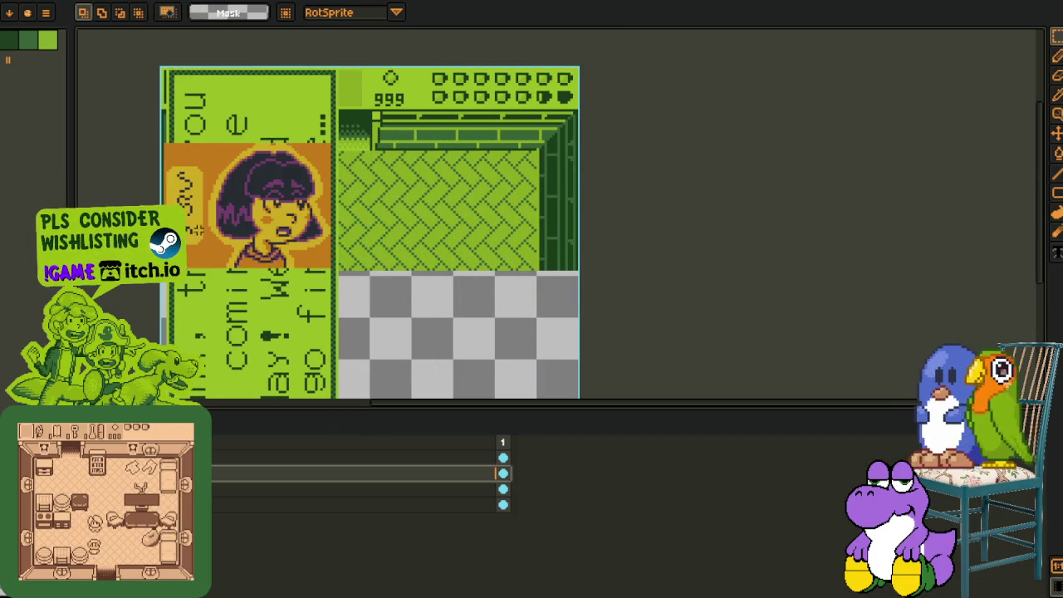
key(Tab)
mouse_move(319, 255)
mouse_down()
mouse_move(320, 292)
mouse_move(440, 421)
mouse_up()
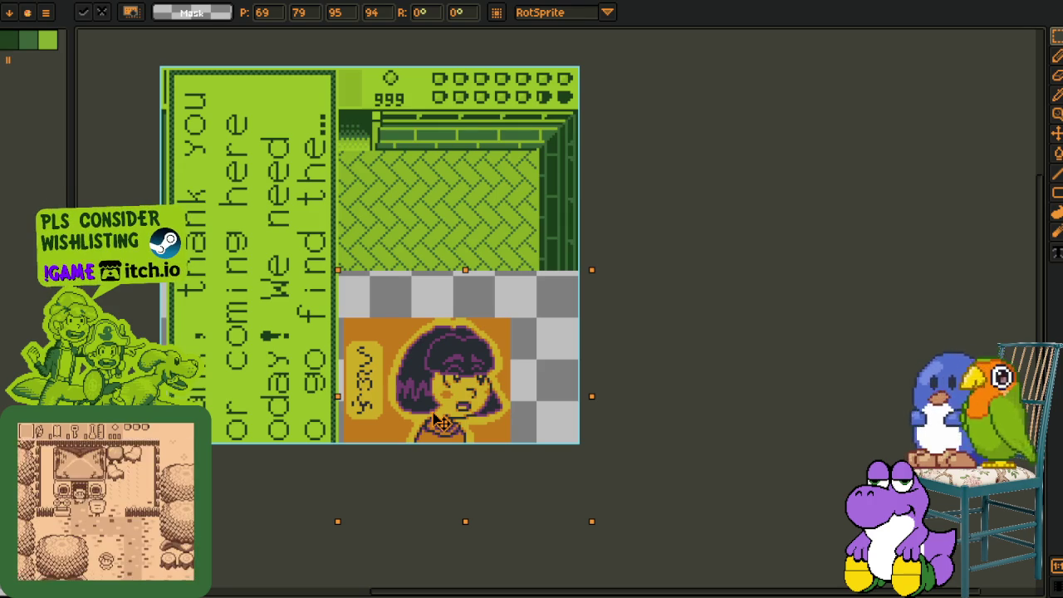
key(Tab)
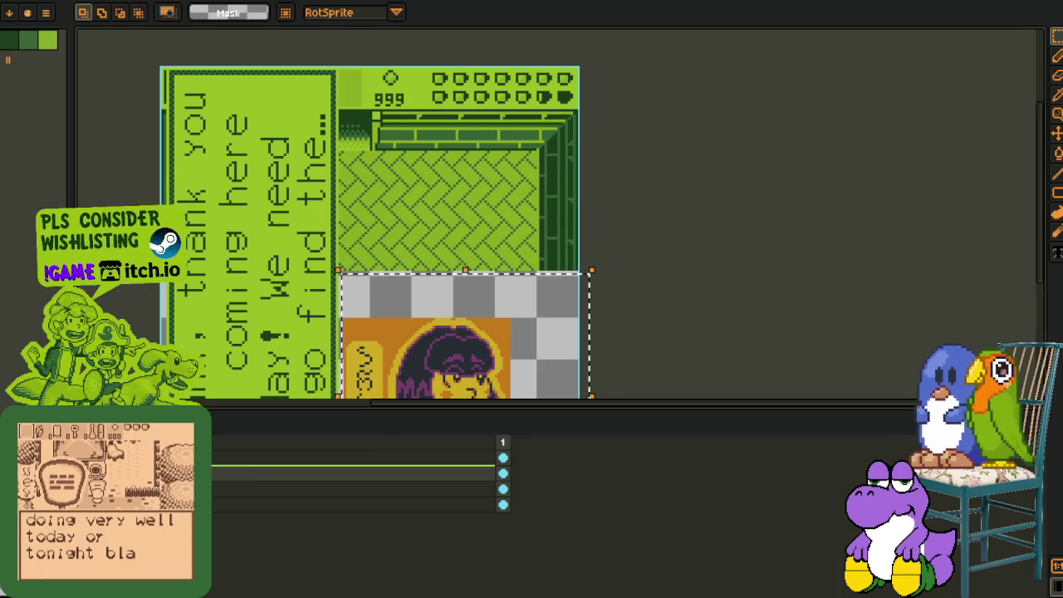
key(Delete)
key(ctrl+v)
key(Tab)
mouse_move(343, 292)
mouse_down()
mouse_move(443, 422)
mouse_move(423, 428)
mouse_up()
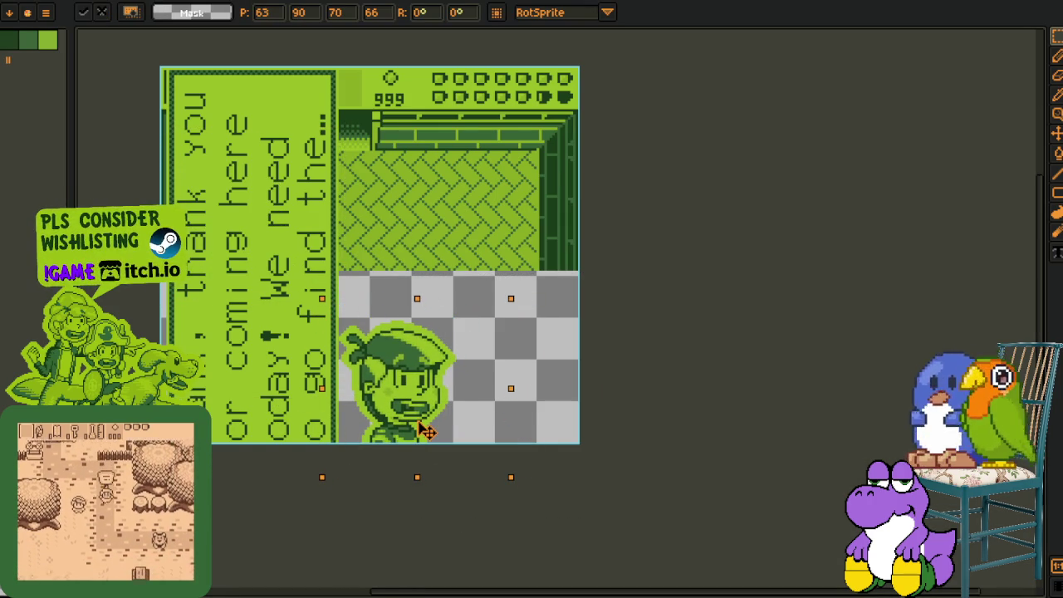
- Undo the rotated layout experiment and return to the boy portrait sheet
key(ctrl+z)
key(ctrl+z)
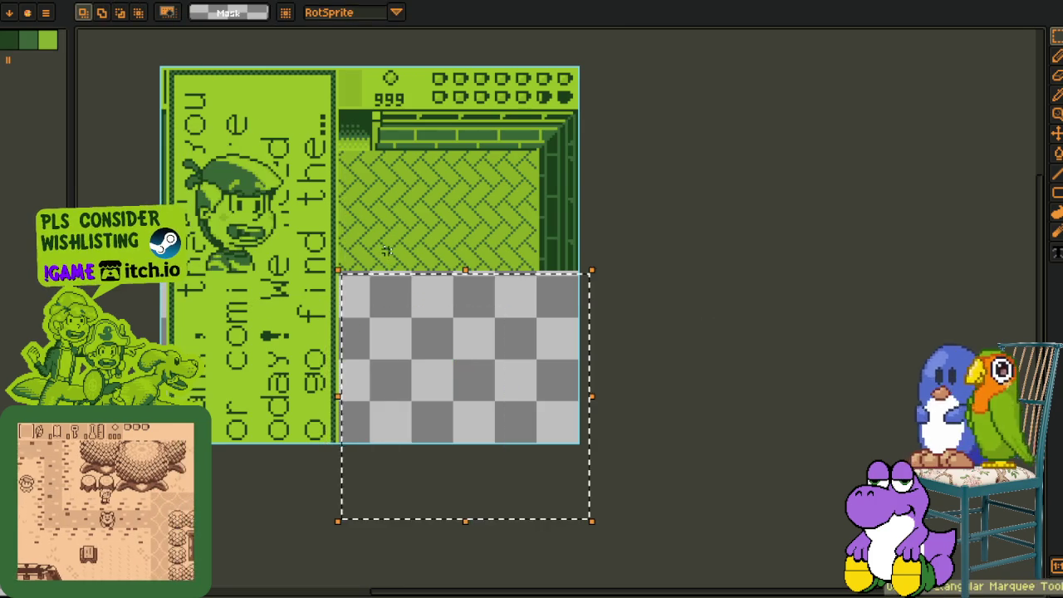
key(ctrl+z)
key(ctrl+z)
key(Tab)
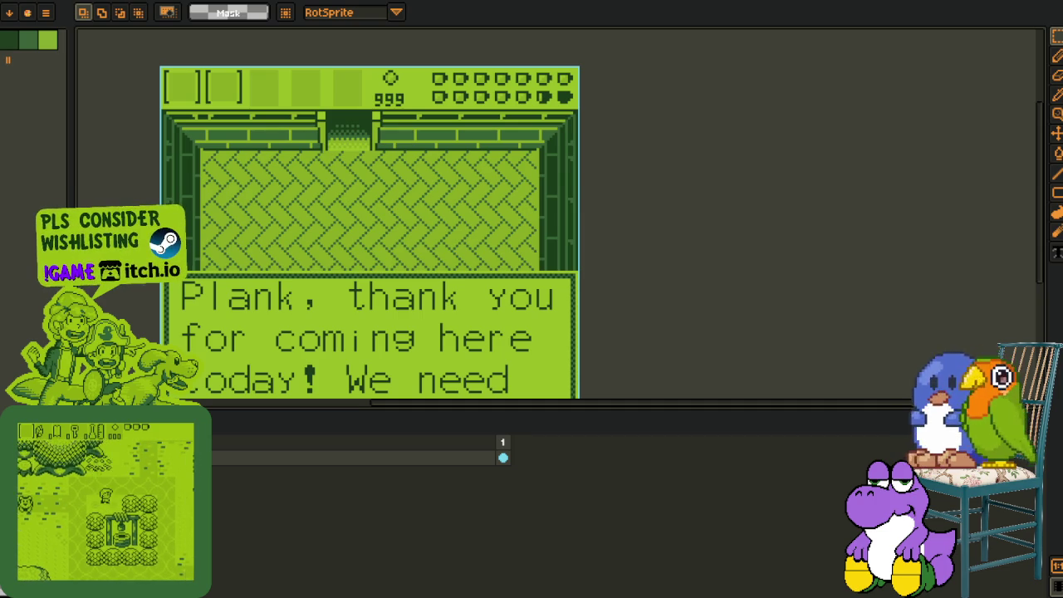
click(271, 38)
- Center the portrait sheet and switch from the color picker (I) to Rectangular Marquee (M)
scroll(405, 209, down, 2)
scroll(405, 209, down, 1)
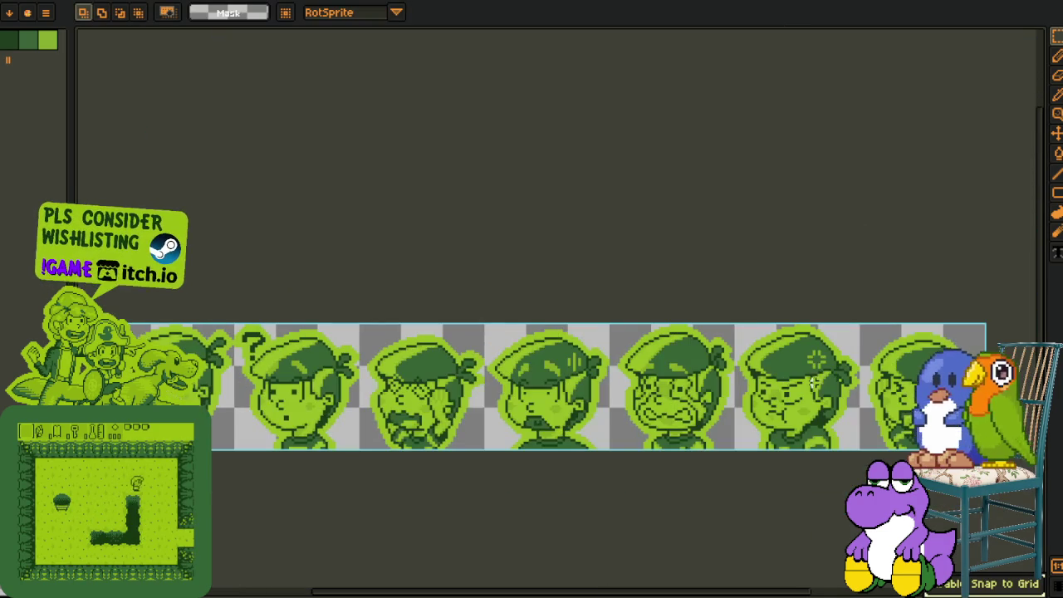
drag(516, 485, 472, 421)
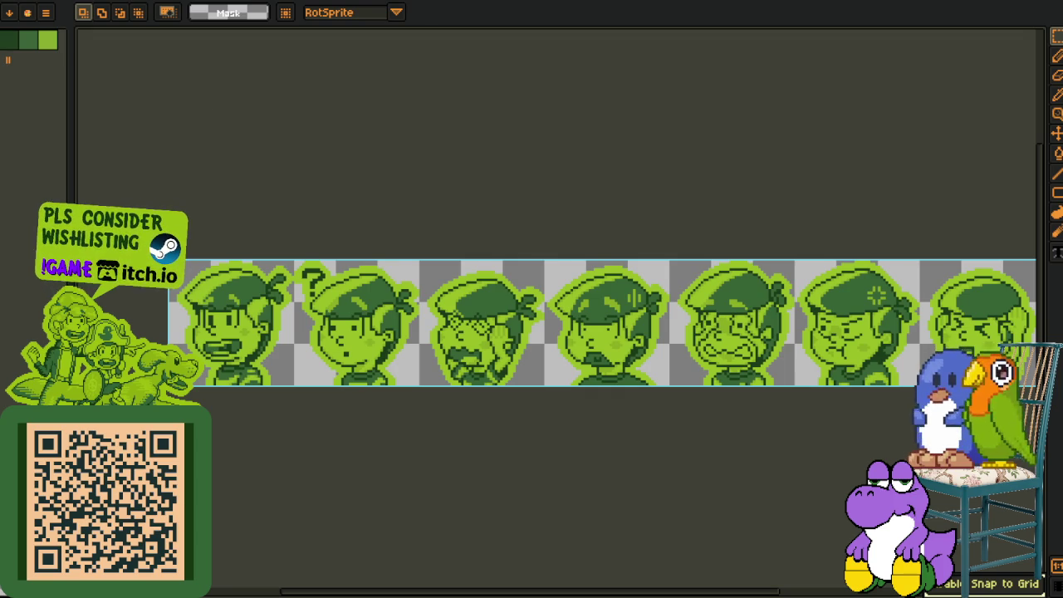
key(i)
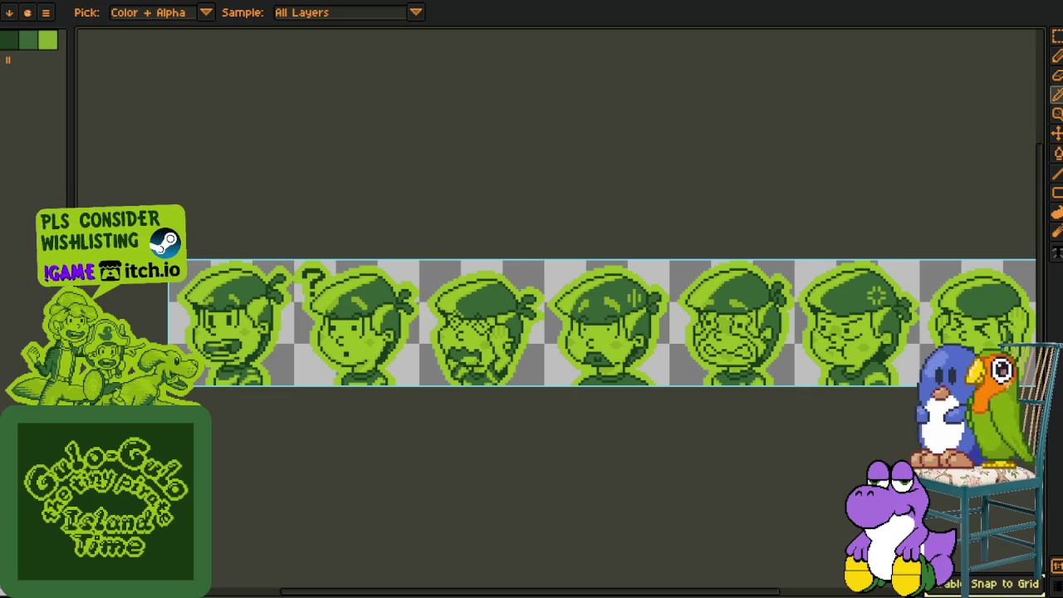
key(m)
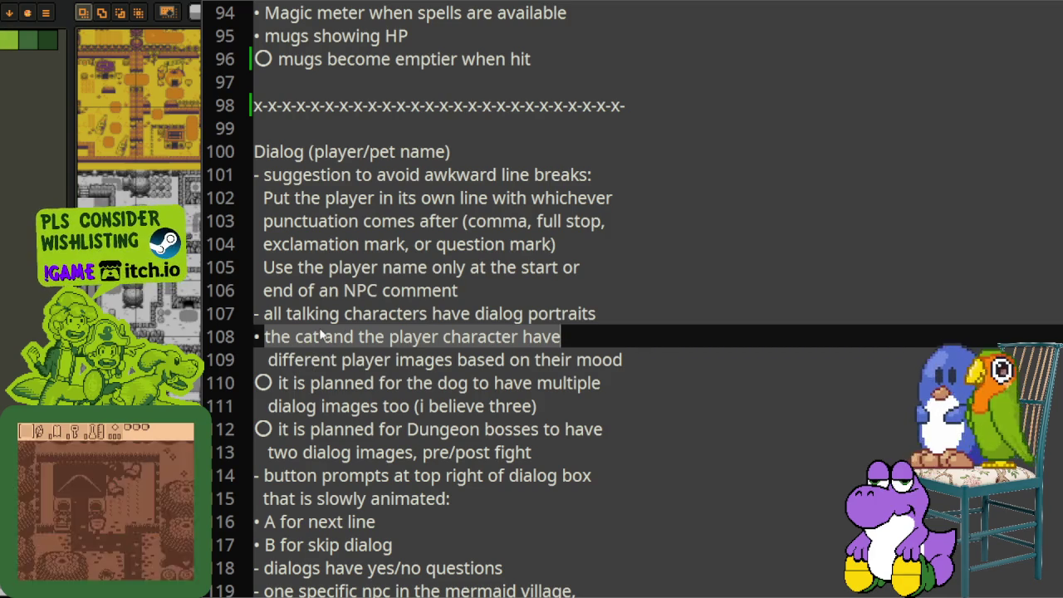
- Highlight the notes on cat, player, dog and Dungeon boss portraits
click(318, 336)
scroll(315, 349, down, 1)
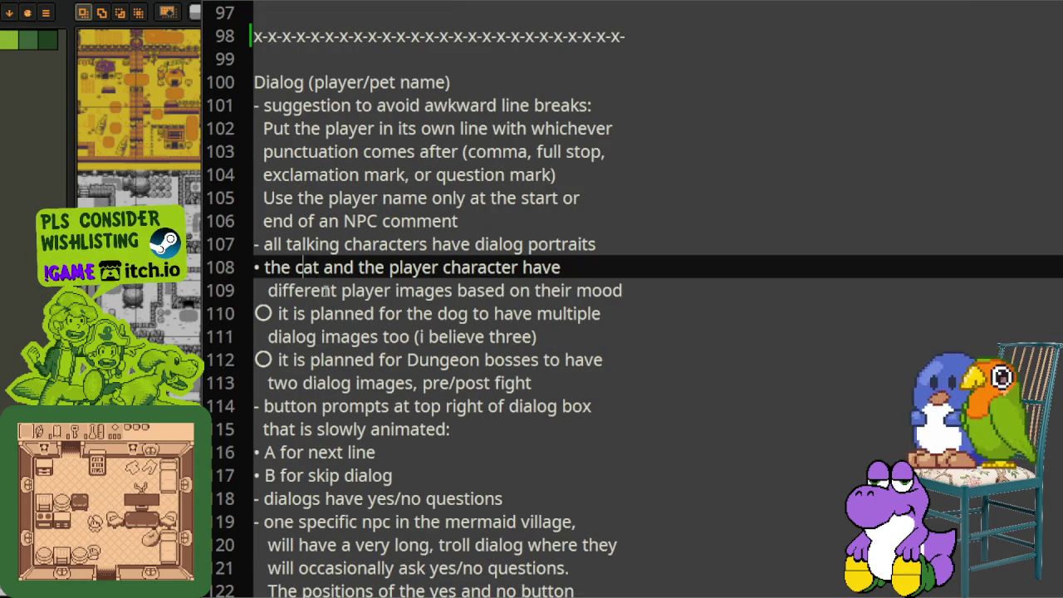
drag(324, 289, 639, 285)
click(290, 314)
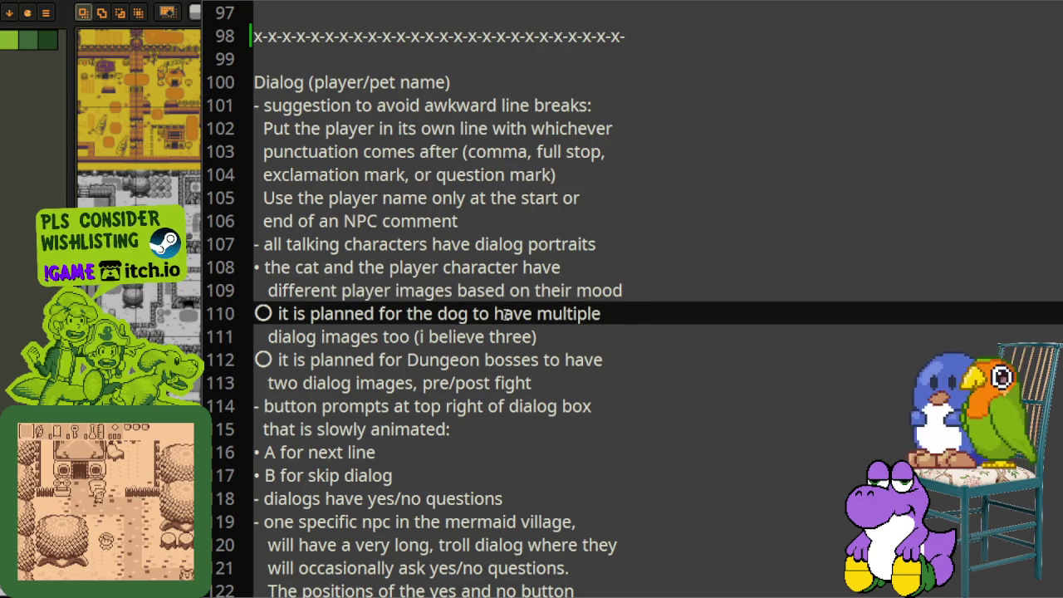
key(Down)
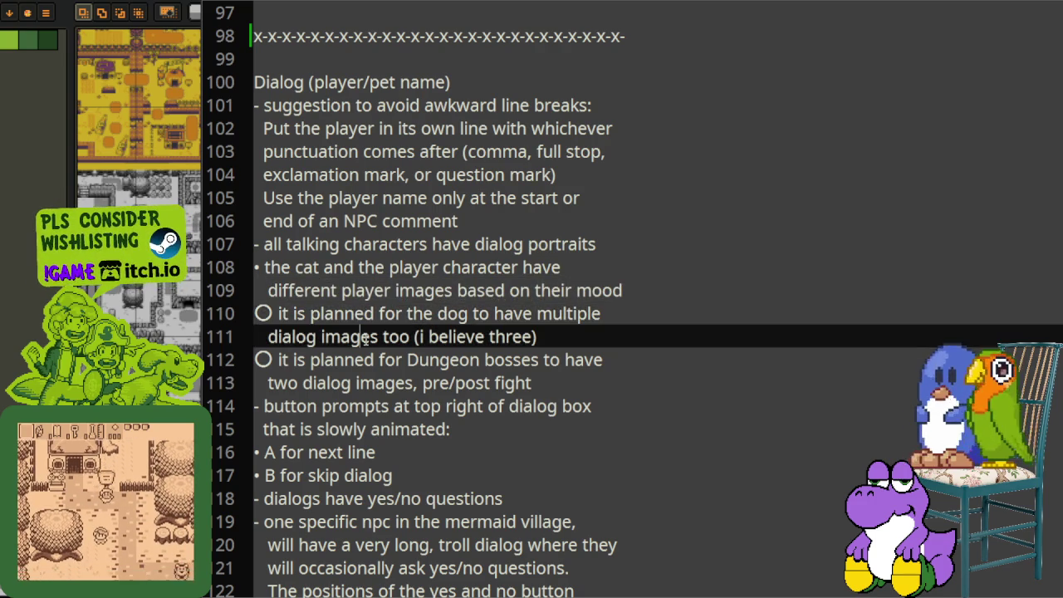
drag(282, 359, 478, 382)
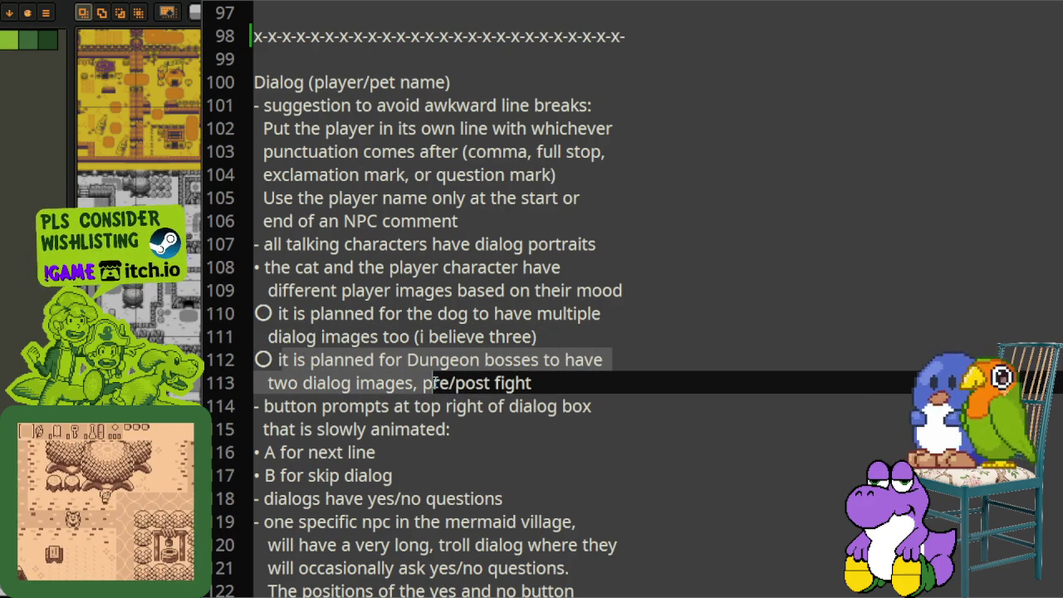
drag(490, 383, 453, 382)
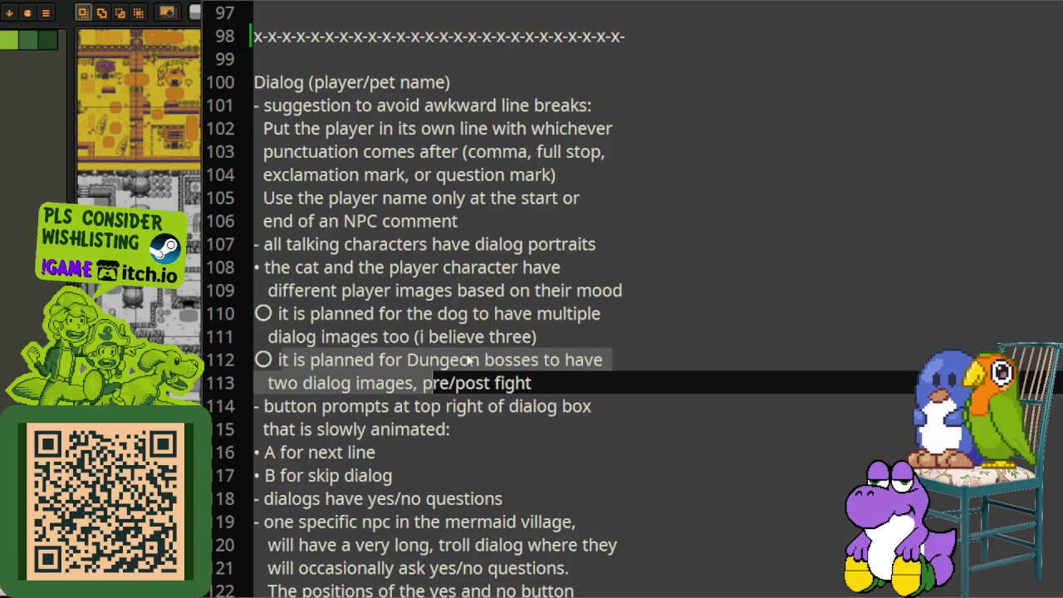
- Read the button-prompts note, then switch back to Aseprite
scroll(507, 320, down, 2)
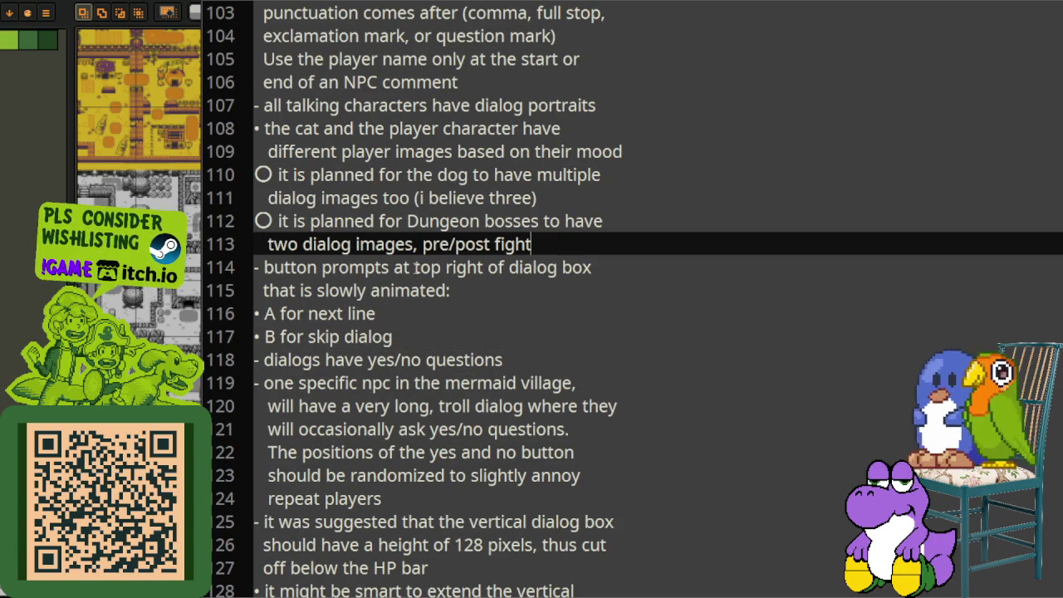
click(282, 267)
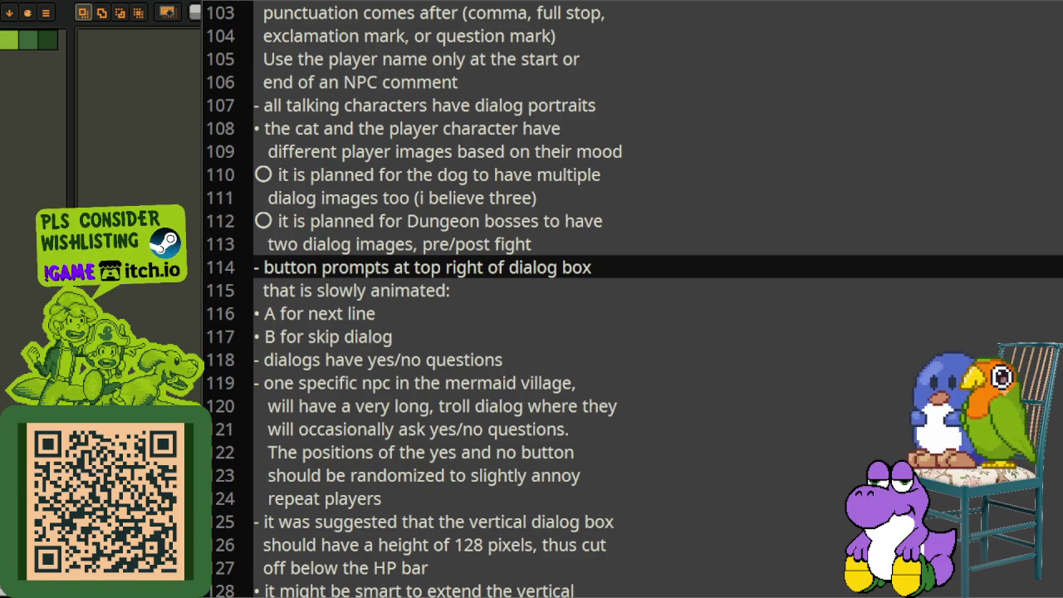
key(alt+Tab)
- On frame 2, add a new layer with Shift+N and select the player-portrait layer
key(Tab)
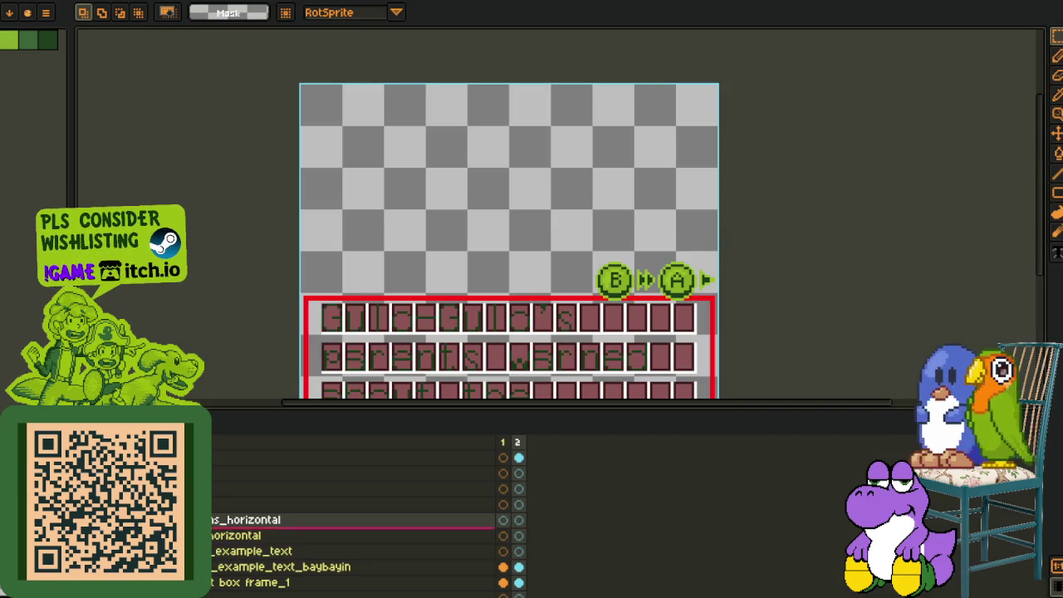
key(Right)
scroll(365, 515, down, 1)
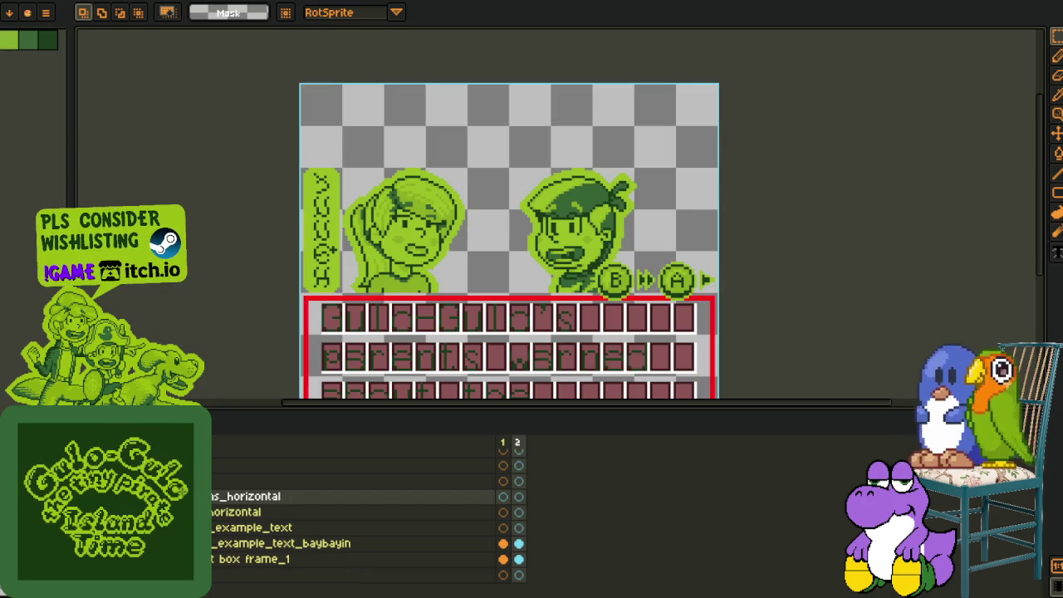
scroll(353, 514, up, 1)
key(shift+n)
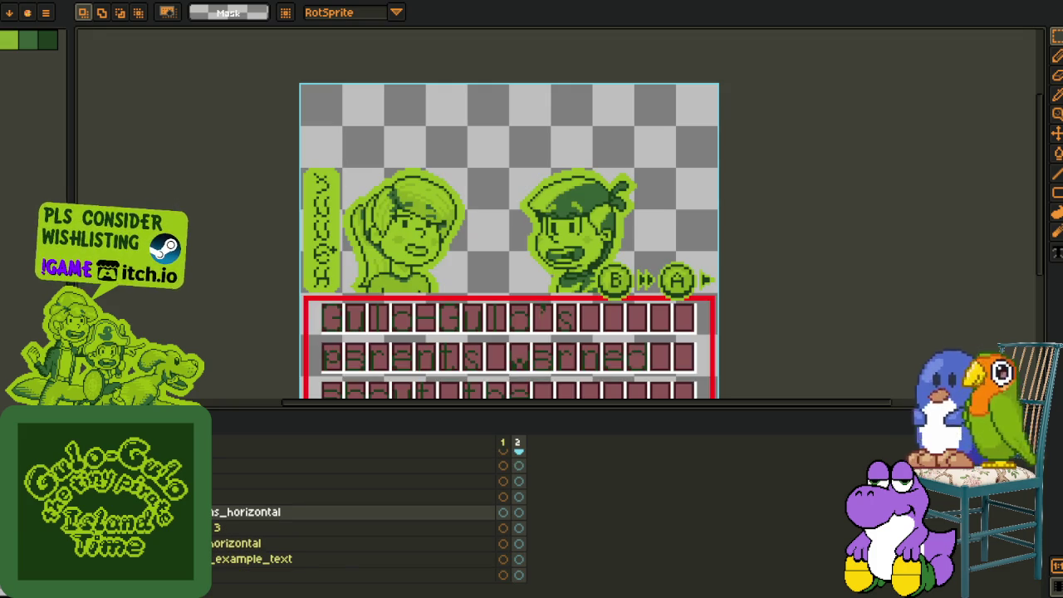
scroll(357, 514, down, 1)
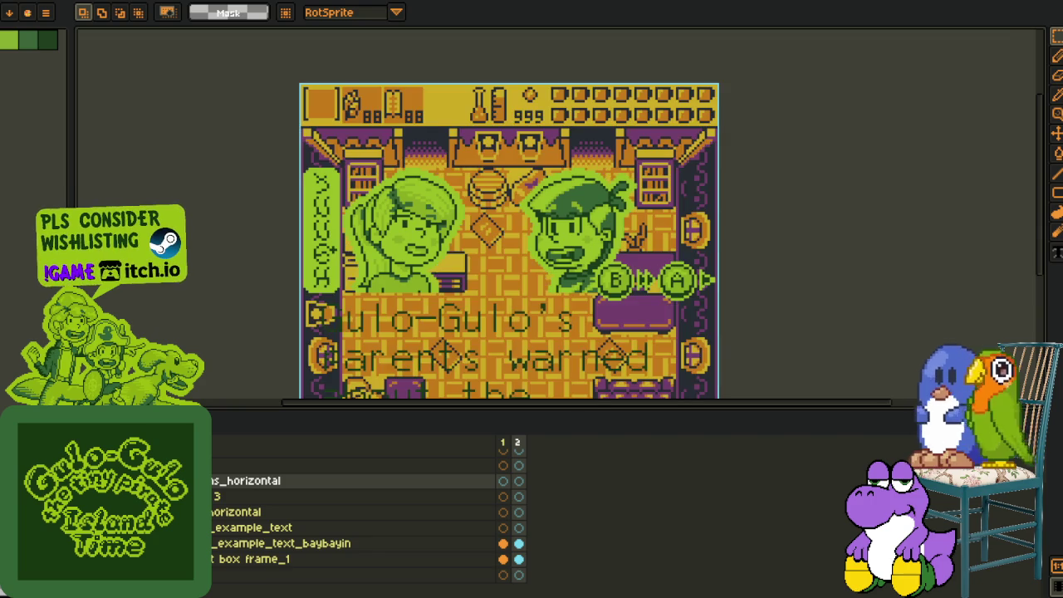
scroll(357, 515, down, 3)
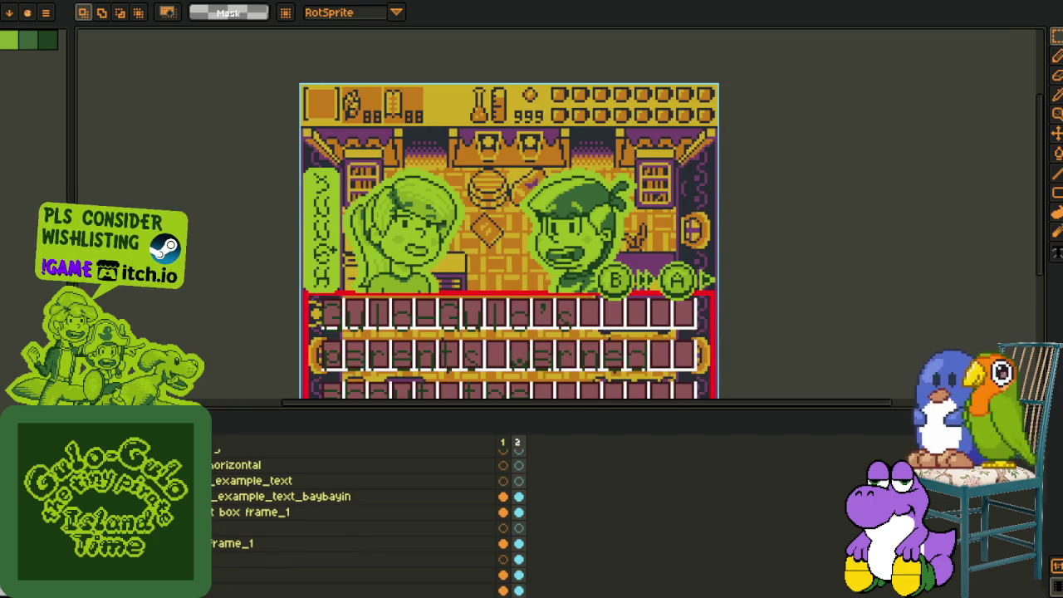
scroll(365, 523, down, 1)
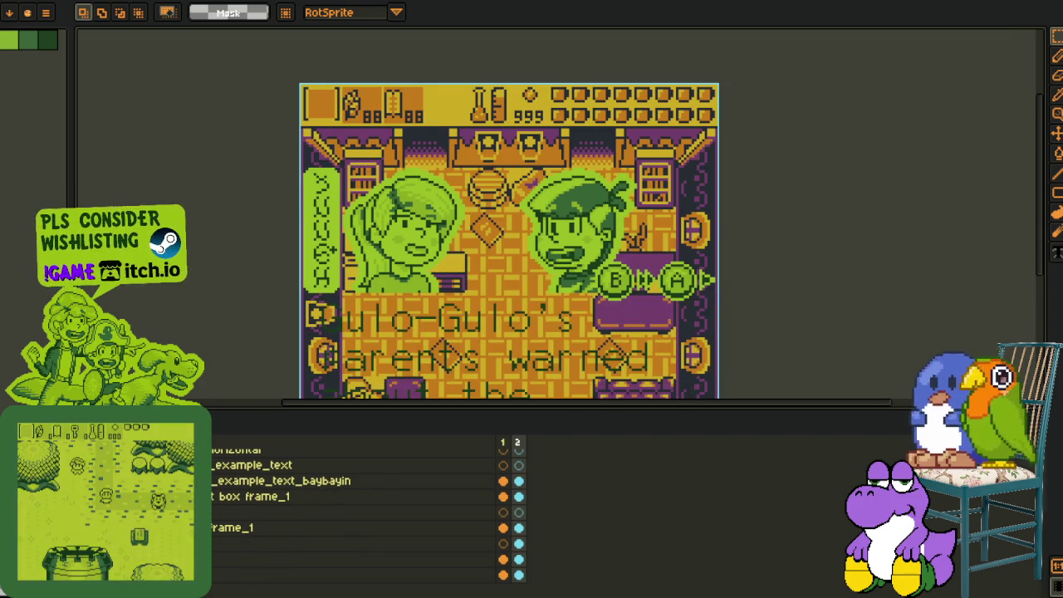
scroll(357, 510, up, 1)
scroll(357, 511, up, 1)
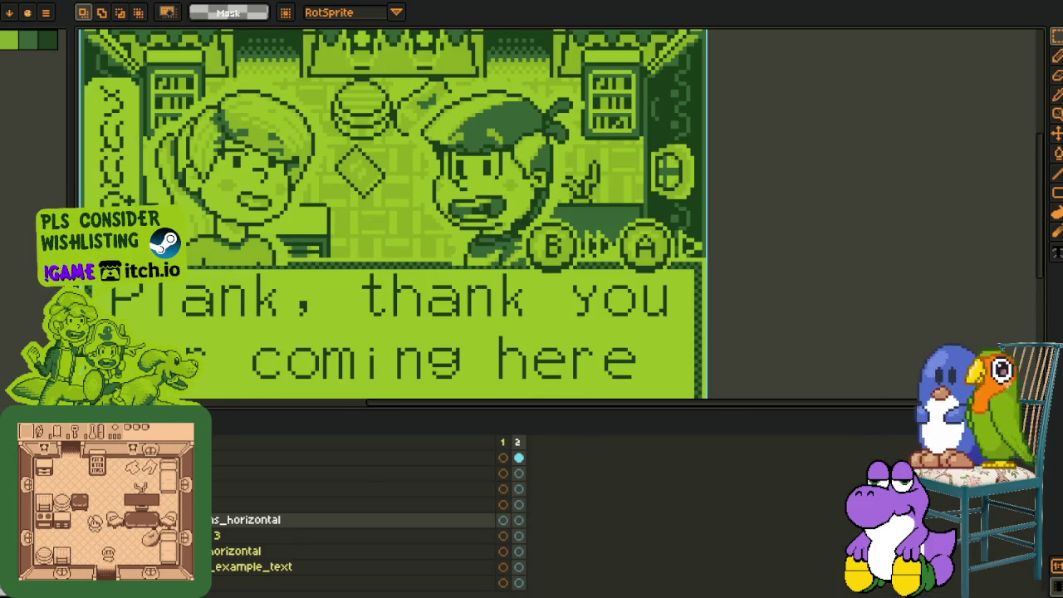
click(236, 550)
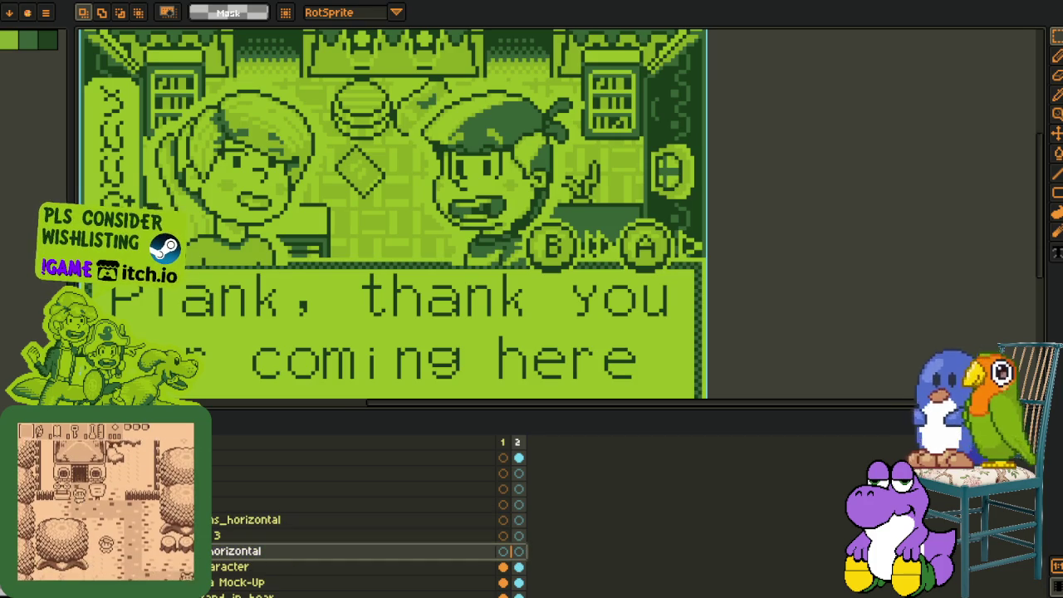
- Delete the player portrait layer's contents and frame the whole dialog screen
key(Delete)
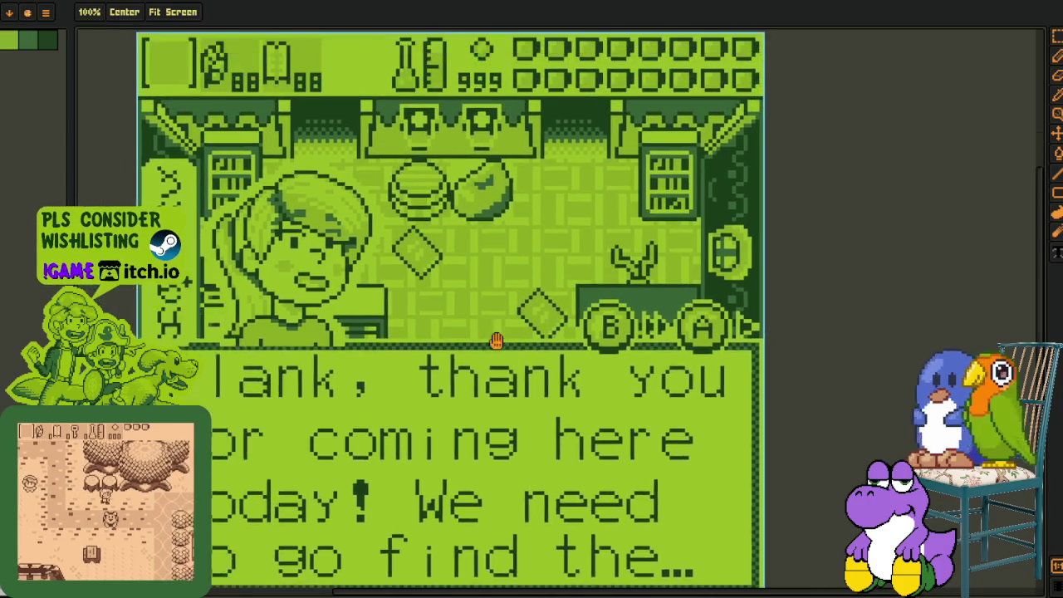
mouse_move(439, 260)
mouse_down()
mouse_move(564, 314)
mouse_move(565, 339)
mouse_up()
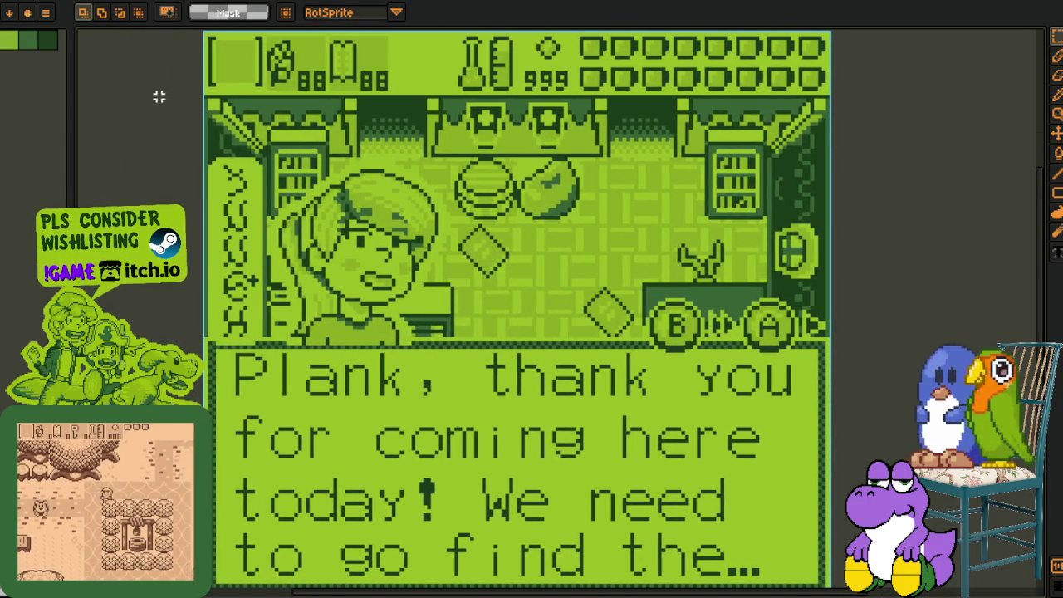
mouse_move(205, 34)
mouse_down()
mouse_move(470, 584)
mouse_move(818, 362)
mouse_up()
scroll(799, 334, right, 3)
scroll(429, 255, up, 1)
drag(425, 187, 781, 348)
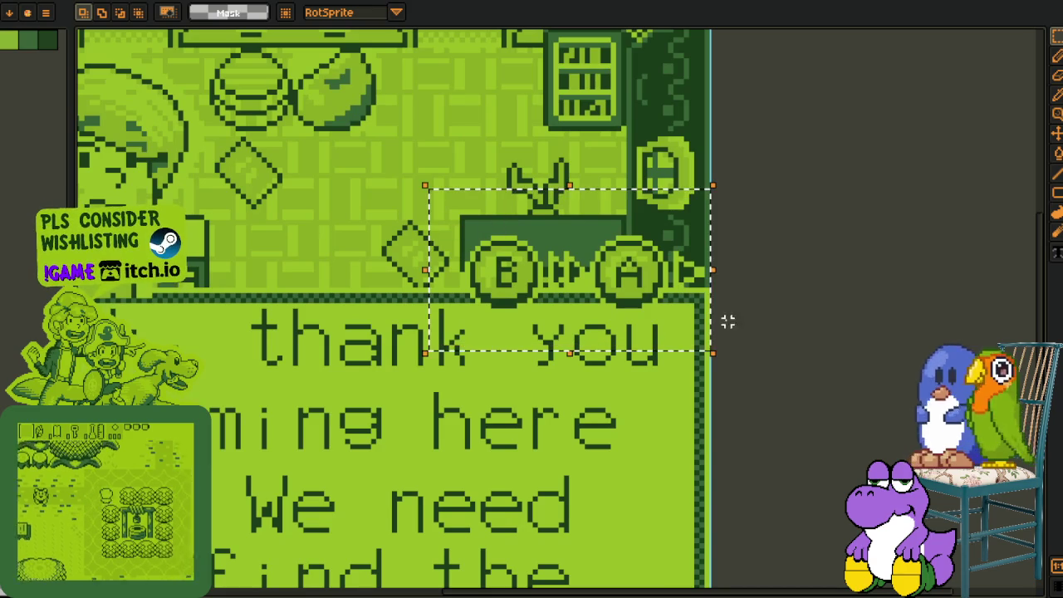
key(Tab)
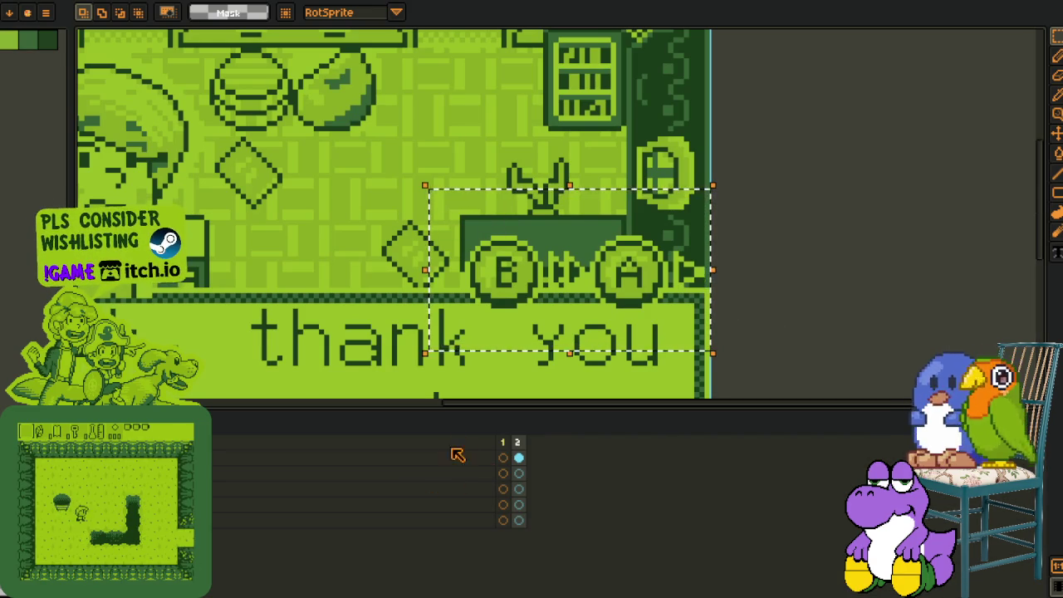
click(502, 442)
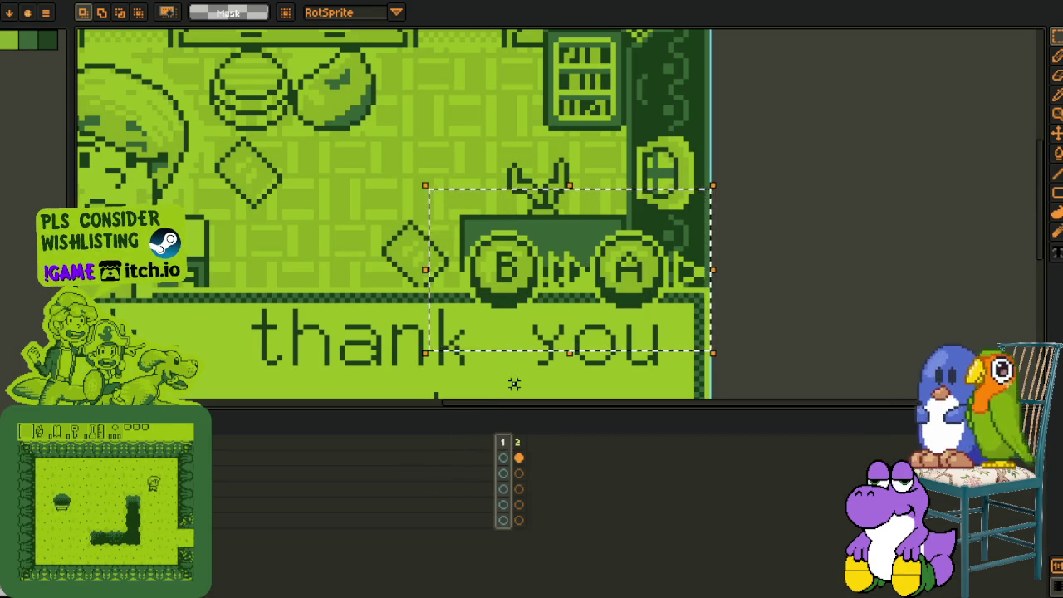
click(518, 458)
key(Return)
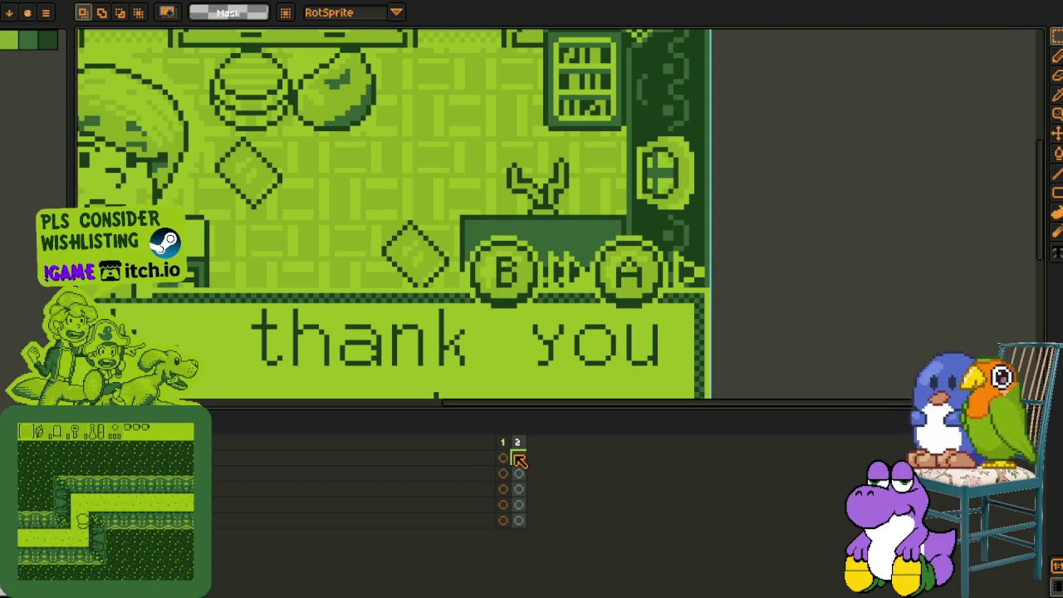
key(Tab)
scroll(434, 396, down, 1)
scroll(635, 220, up, 1)
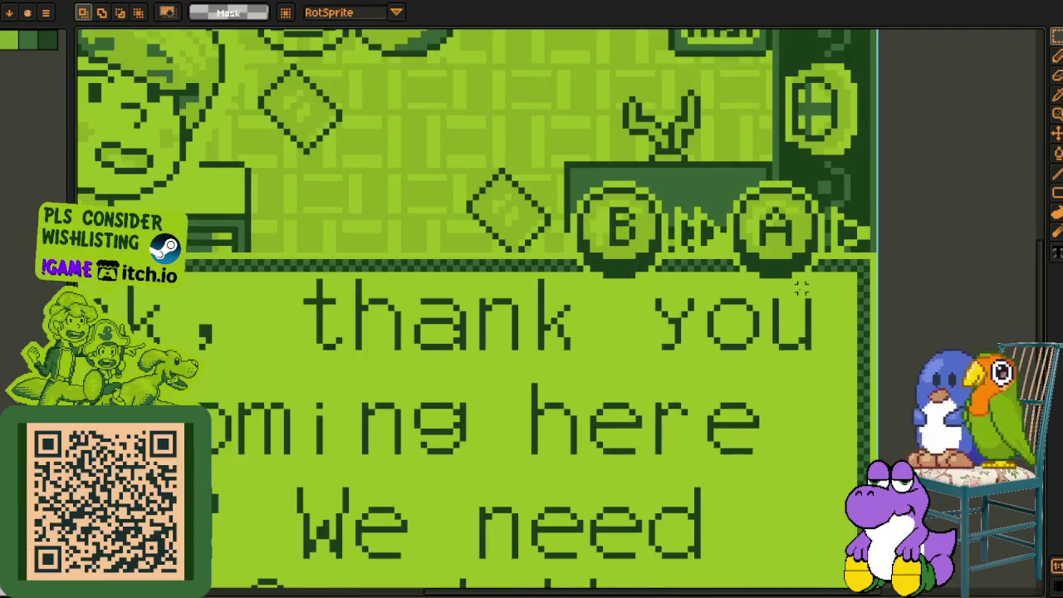
scroll(636, 220, up, 2)
drag(636, 220, 819, 363)
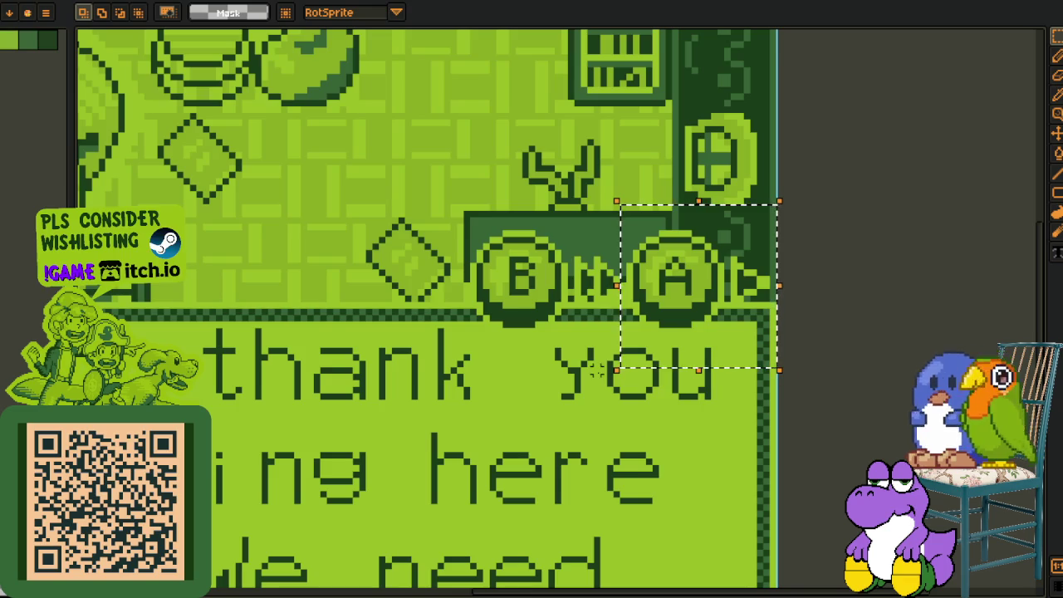
scroll(764, 365, down, 1)
scroll(554, 365, down, 1)
drag(315, 305, 734, 485)
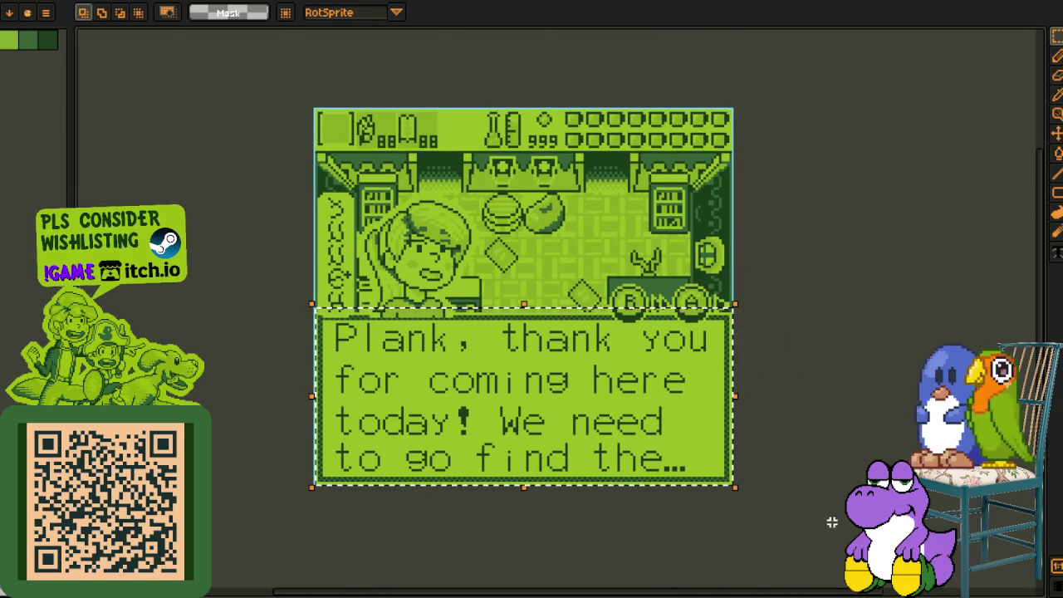
scroll(723, 442, up, 1)
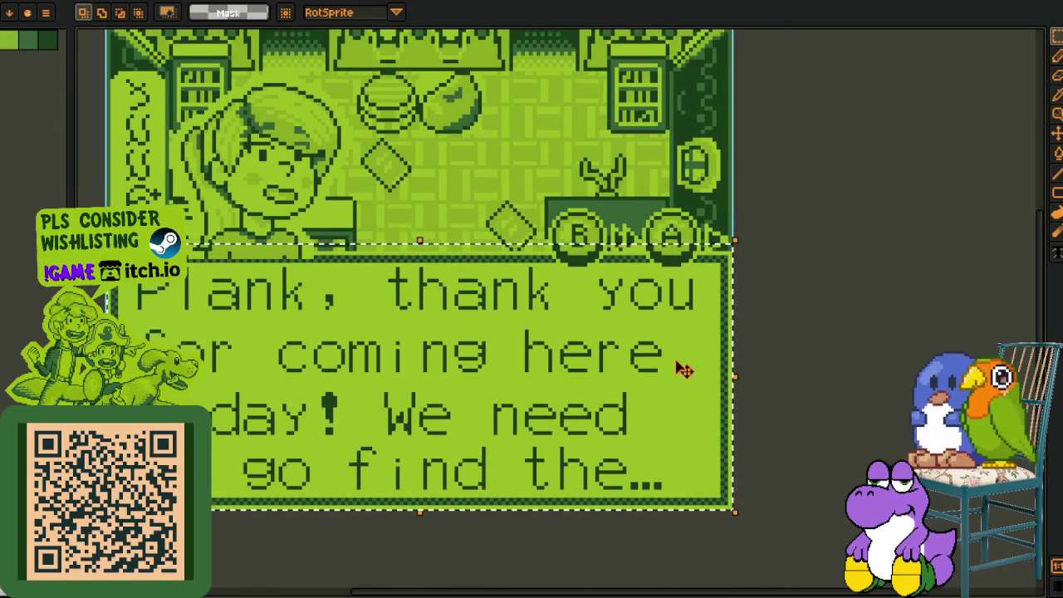
scroll(677, 247, up, 1)
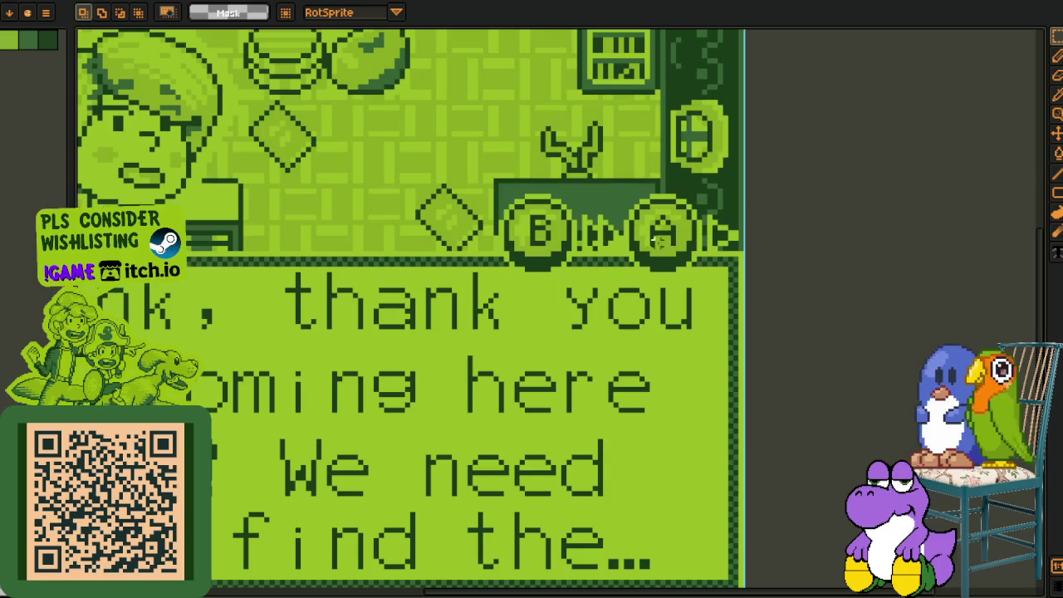
drag(474, 180, 618, 294)
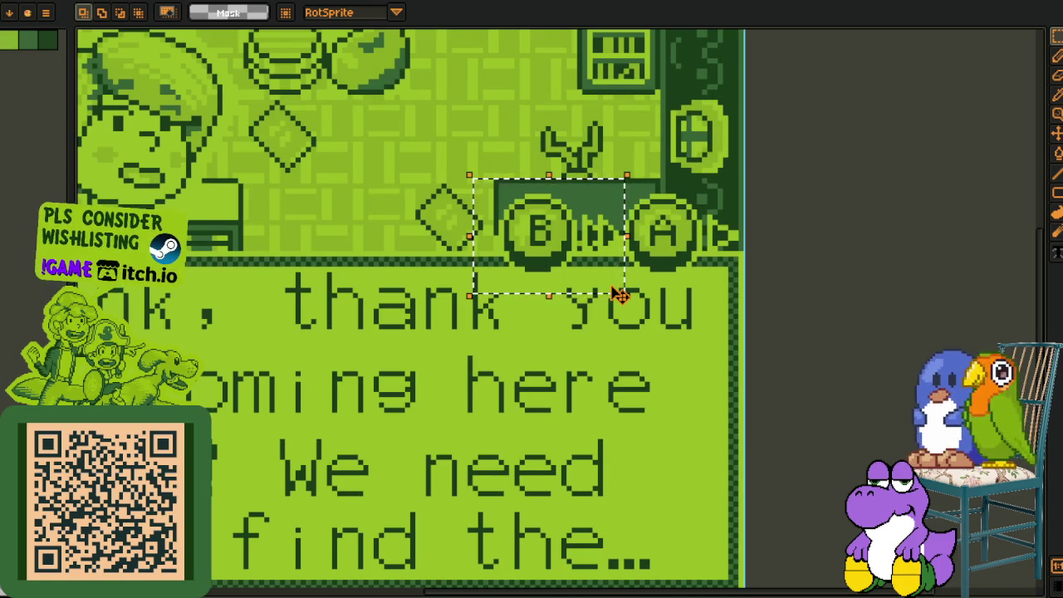
drag(442, 155, 626, 284)
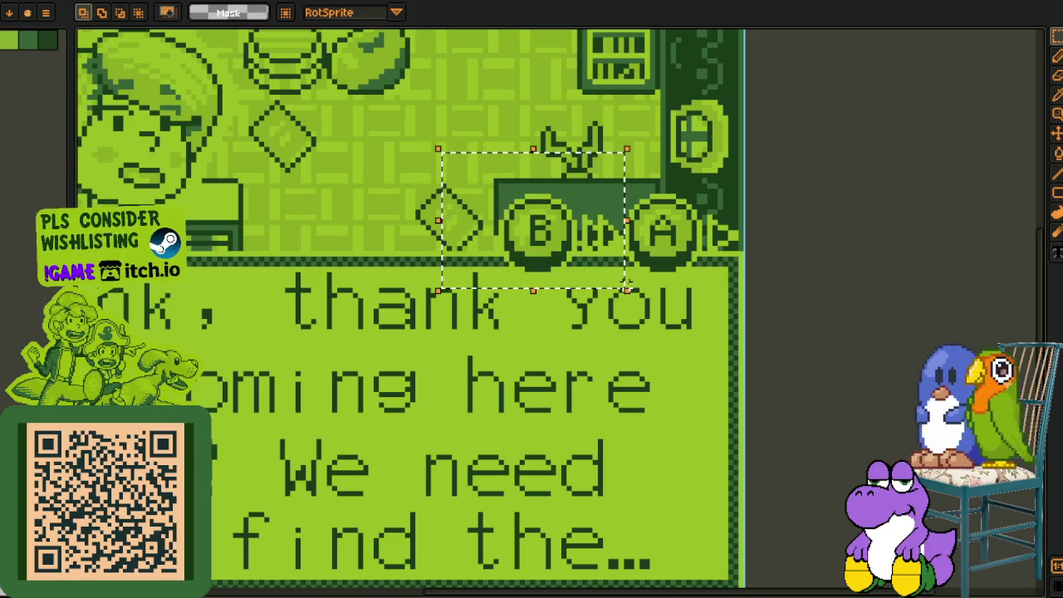
scroll(581, 319, down, 2)
scroll(571, 326, down, 1)
drag(571, 326, 574, 301)
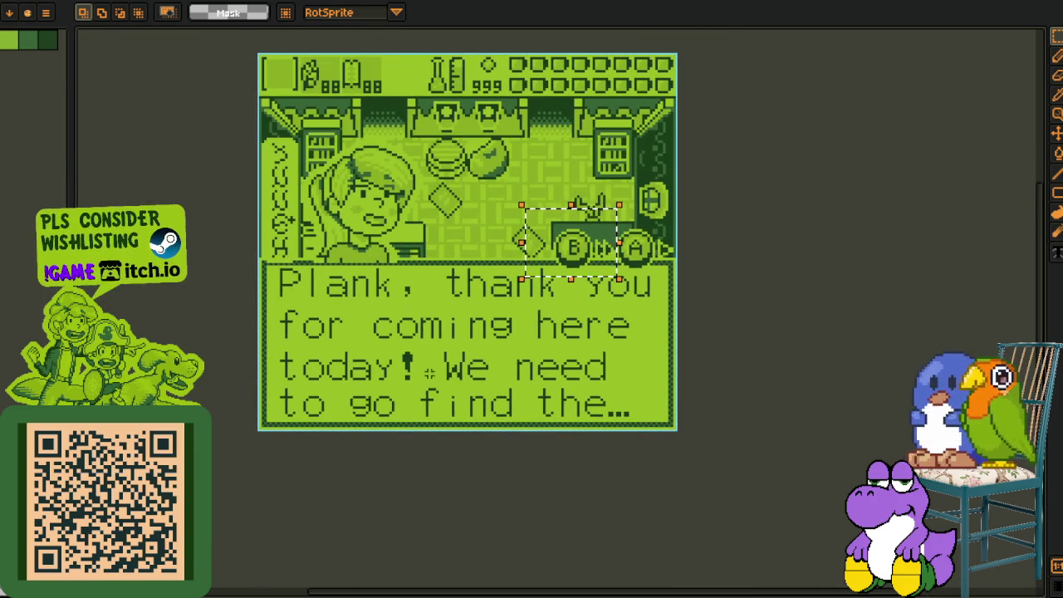
scroll(499, 349, up, 2)
scroll(538, 403, up, 1)
drag(531, 426, 392, 463)
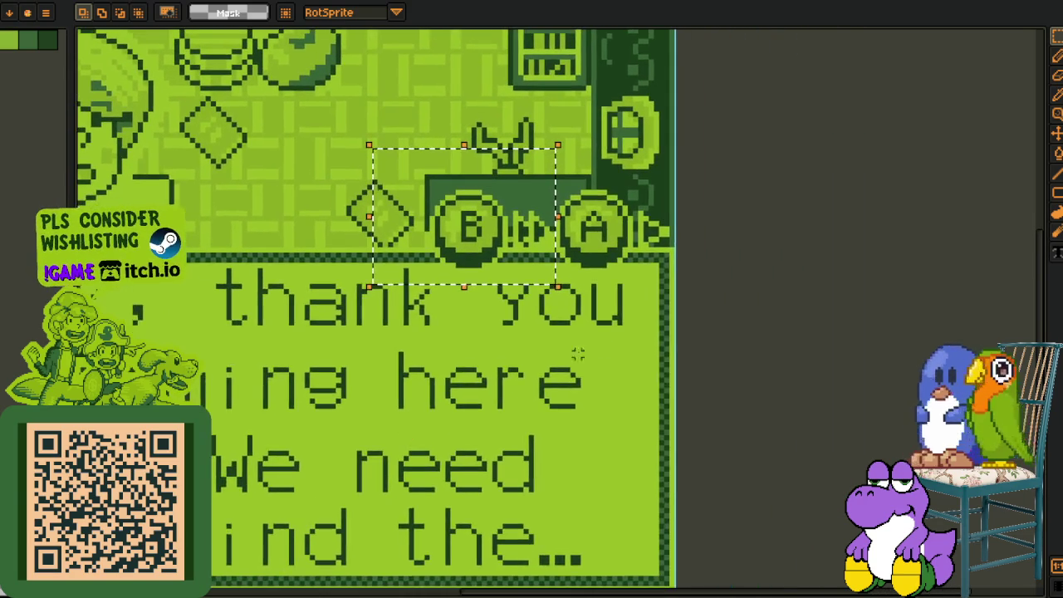
key(ctrl+d)
drag(388, 176, 541, 308)
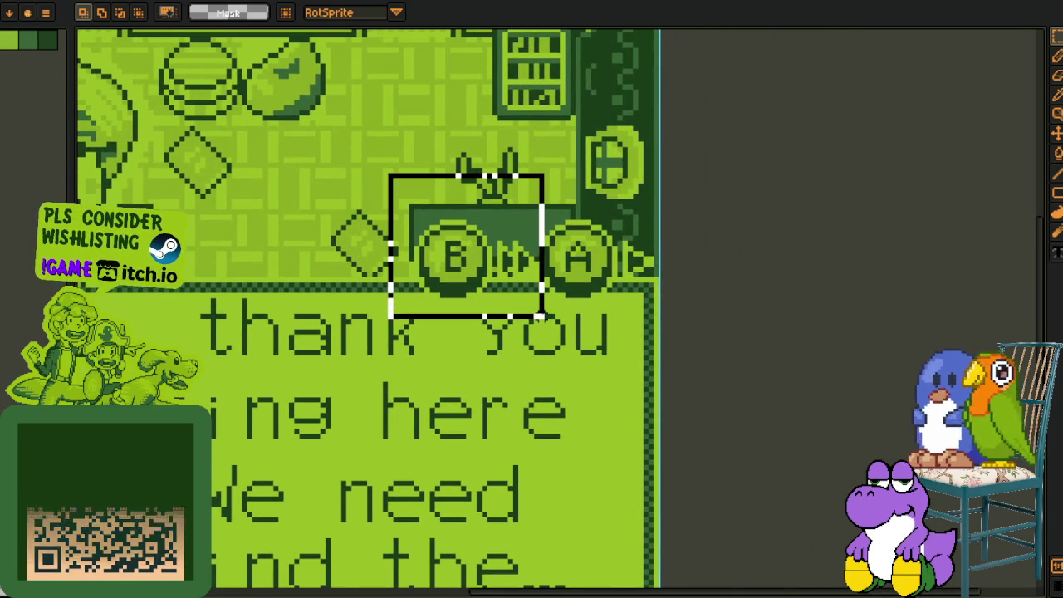
drag(594, 266, 592, 283)
scroll(428, 282, up, 2)
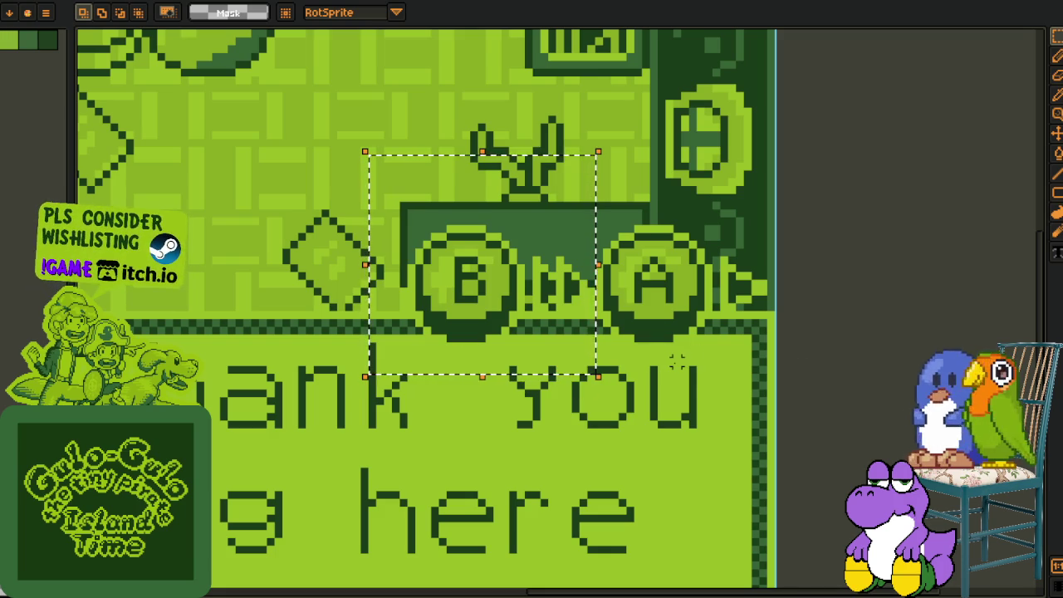
click(714, 427)
drag(371, 166, 589, 365)
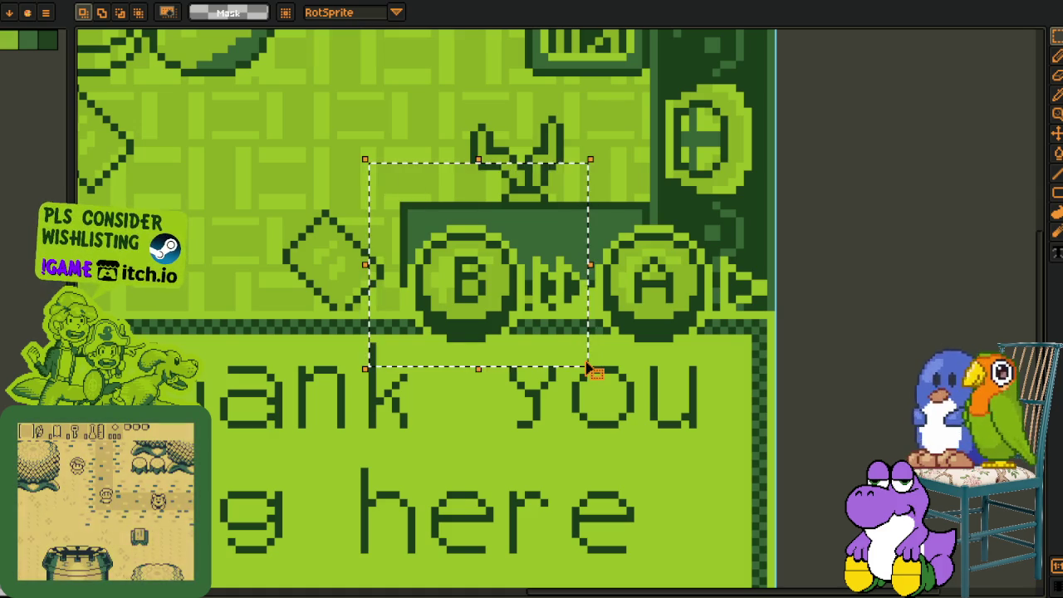
scroll(707, 417, down, 1)
scroll(698, 402, down, 1)
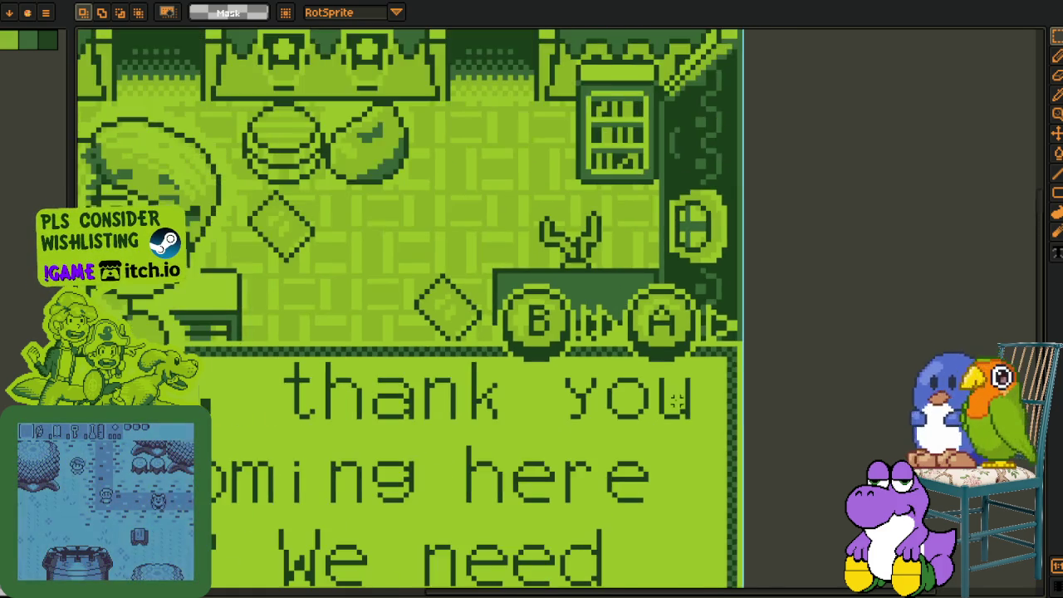
scroll(677, 378, down, 1)
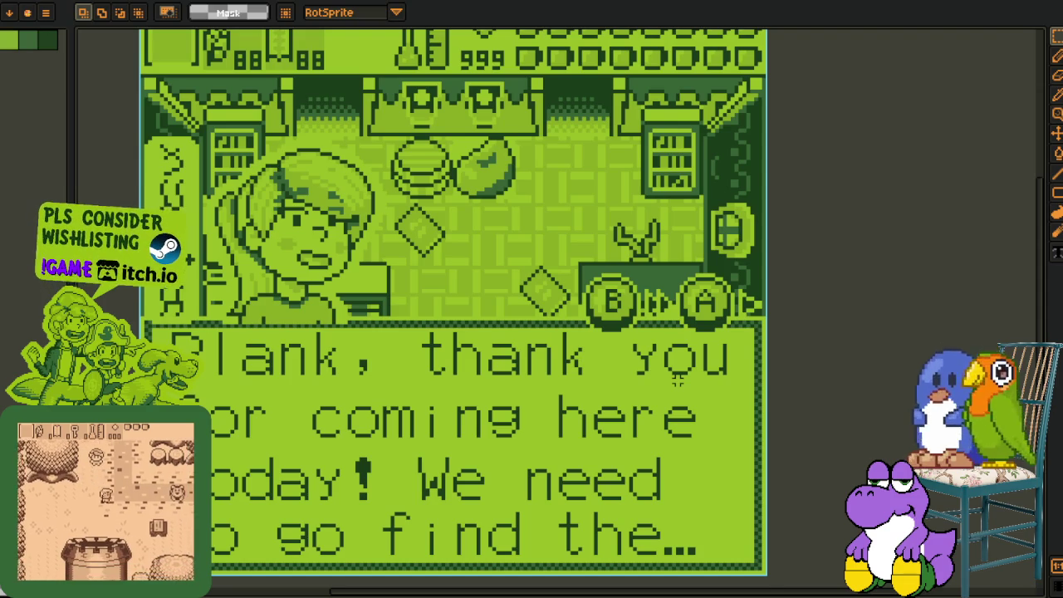
scroll(677, 378, up, 1)
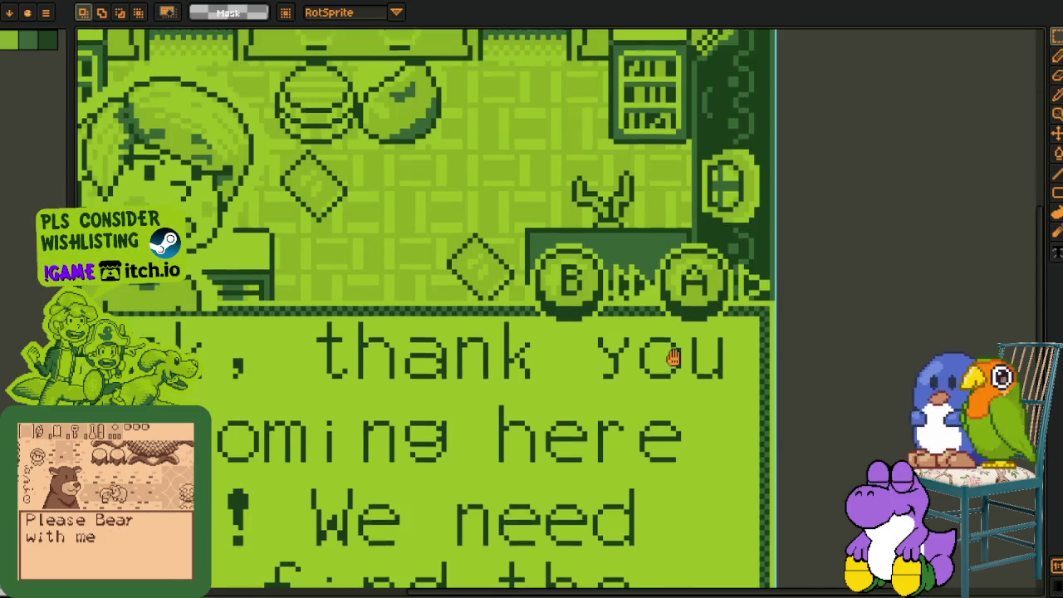
scroll(675, 360, up, 1)
scroll(641, 142, up, 1)
drag(641, 141, 816, 304)
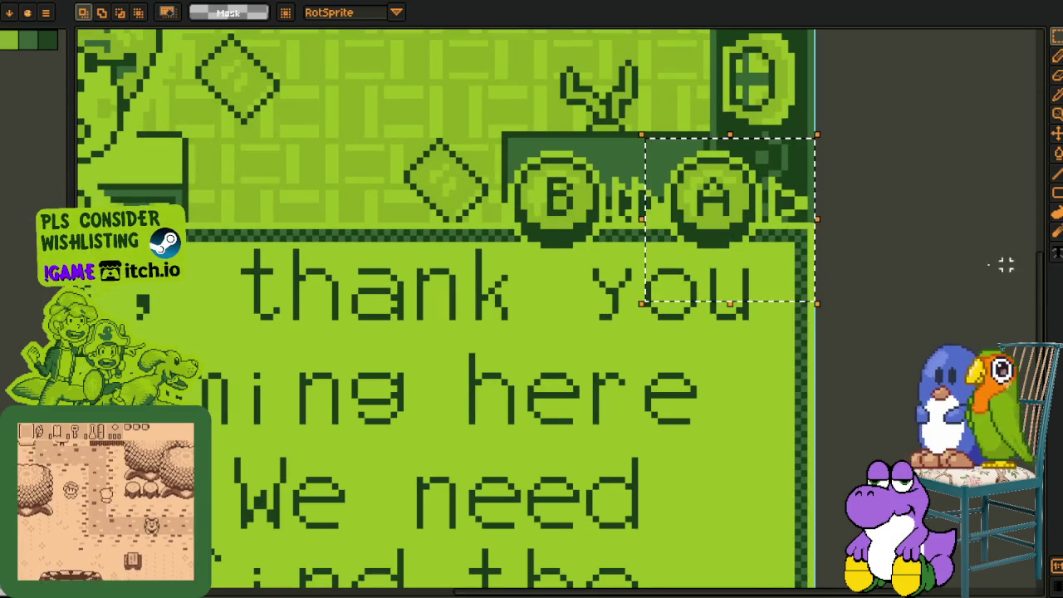
drag(483, 108, 636, 258)
scroll(620, 274, down, 1)
key(ctrl+d)
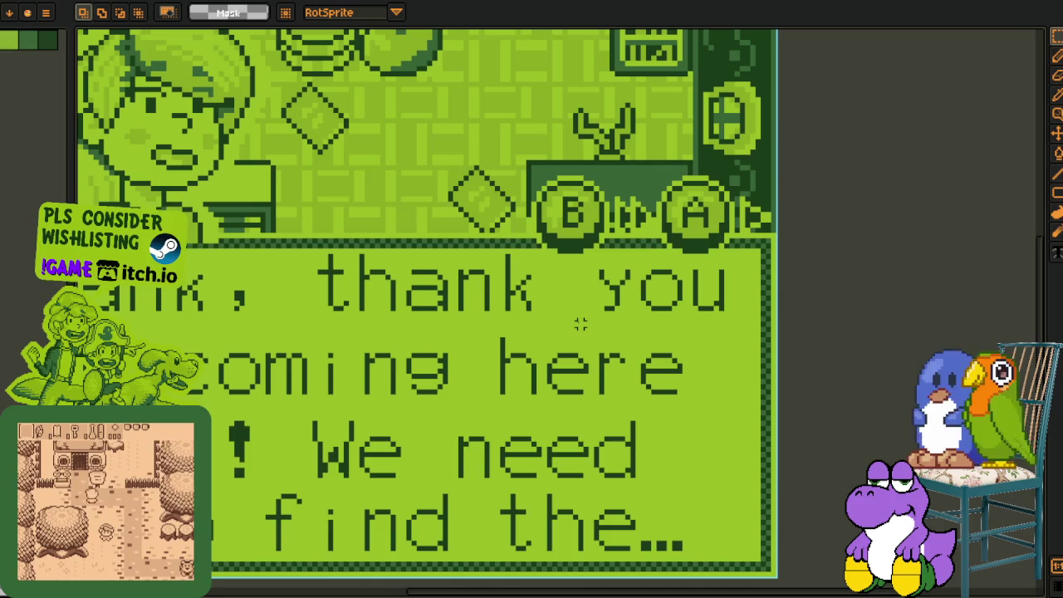
key(Tab)
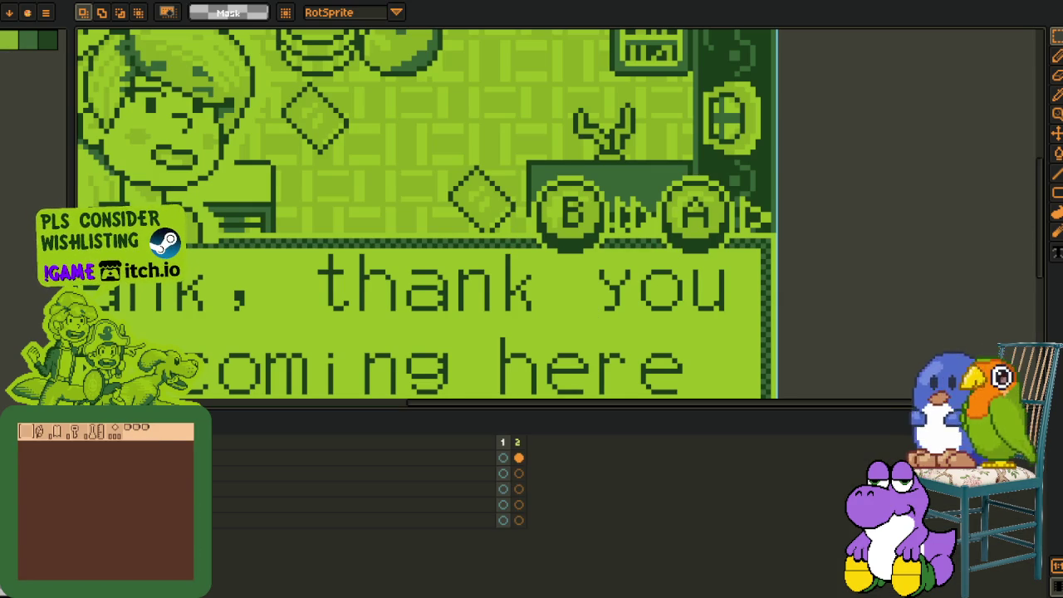
key(Tab)
scroll(228, 332, down, 2)
scroll(261, 332, up, 2)
drag(261, 332, 417, 376)
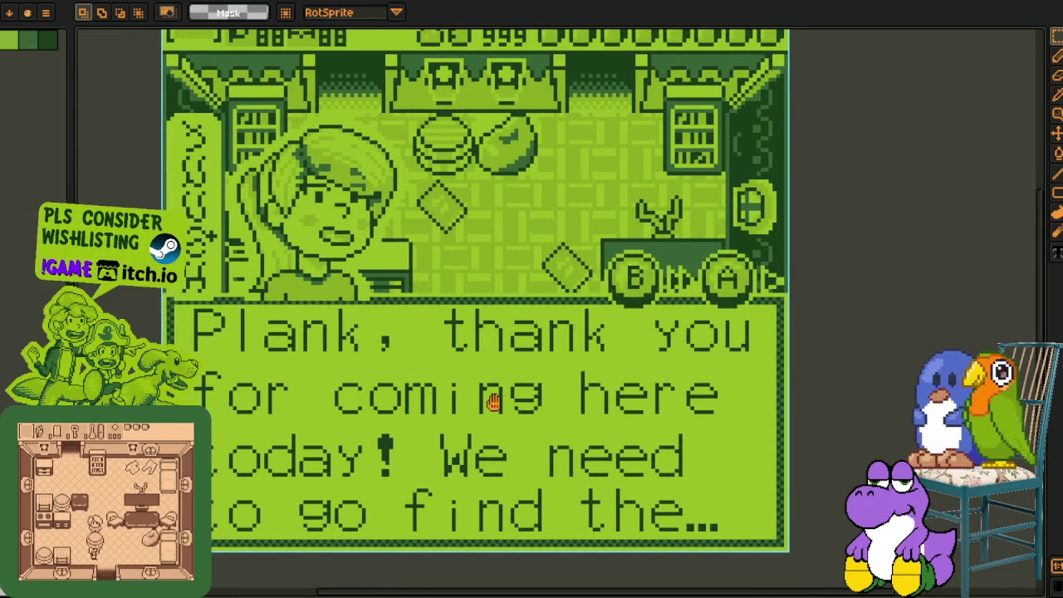
scroll(493, 401, down, 1)
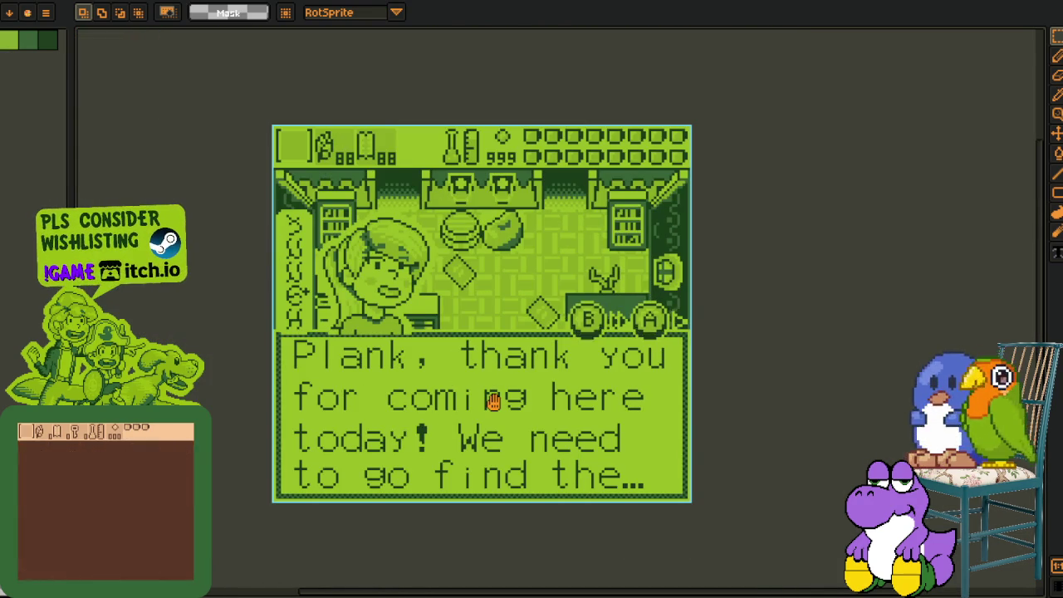
key(Tab)
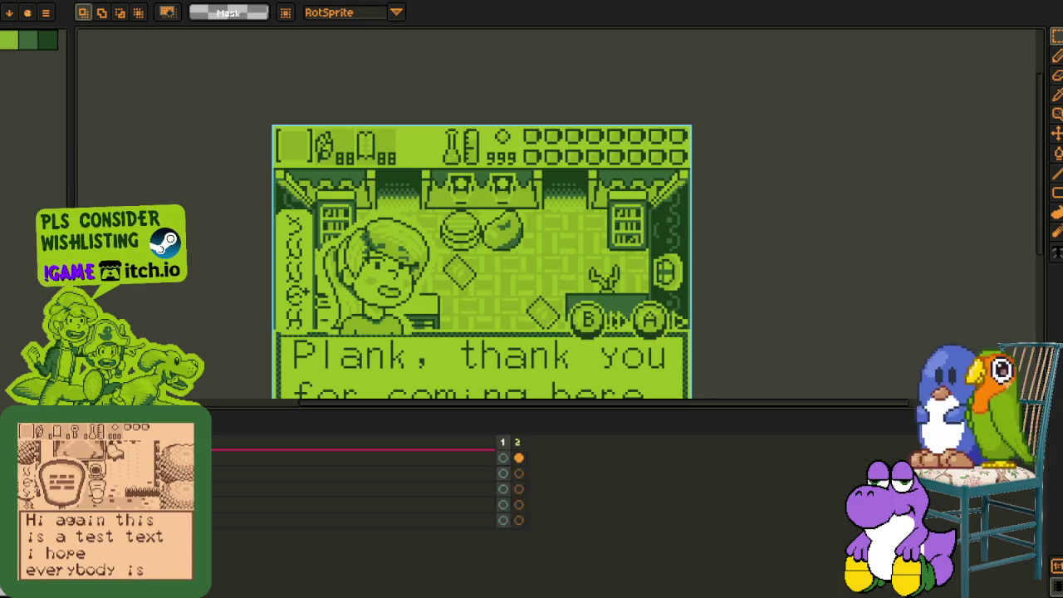
key(Tab)
scroll(635, 356, up, 1)
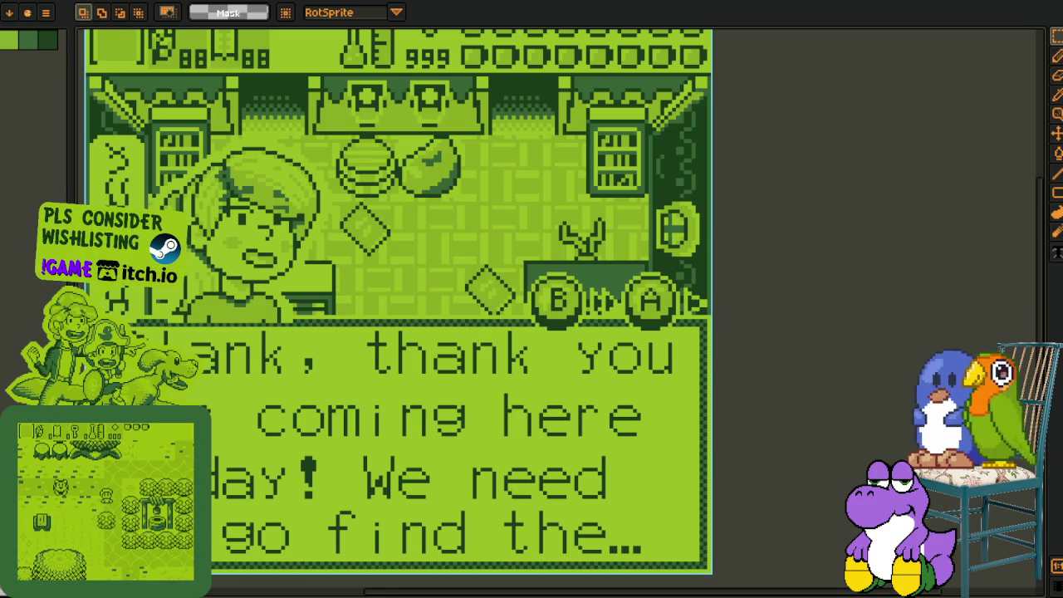
- In Export As, rename the output file to dialog_mock_up_scene.gif
click(2, 1)
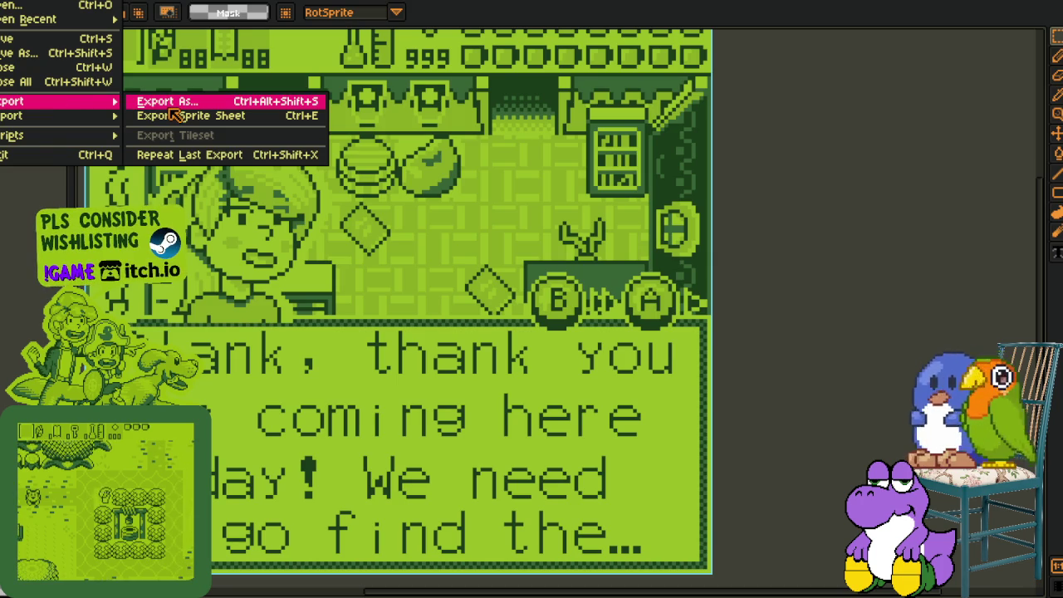
click(170, 103)
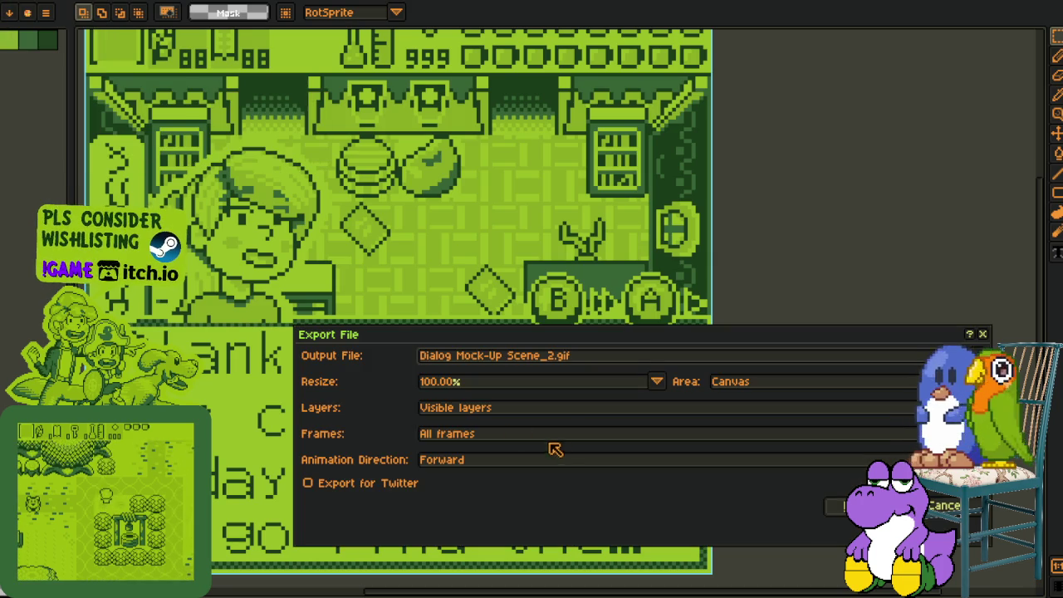
click(555, 359)
key(BackSpace)
key(BackSpace)
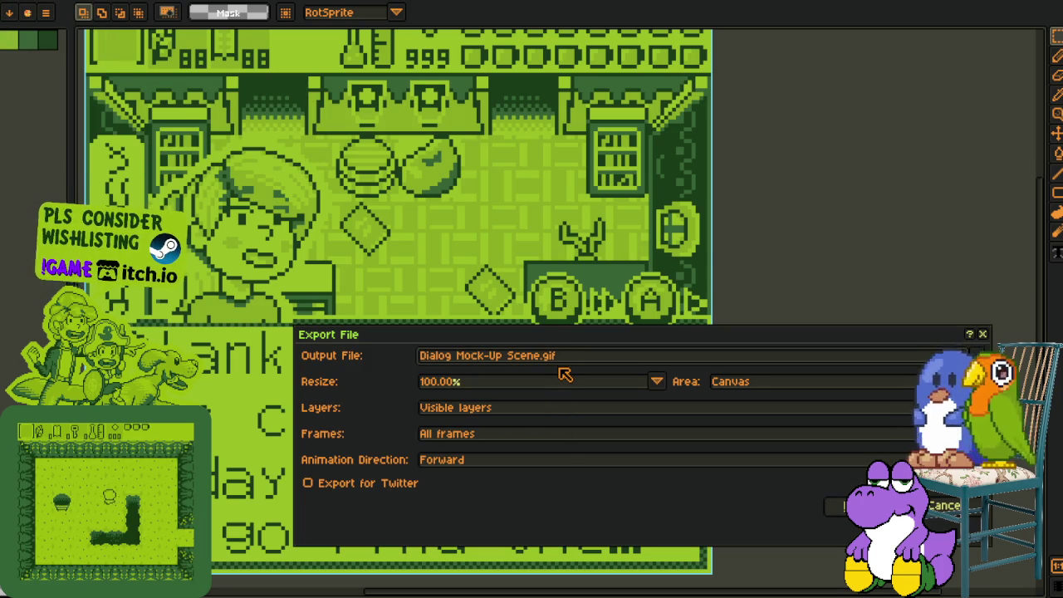
key(Left)
key(Left)
key(Left)
key(Left)
key(BackSpace)
text(_)
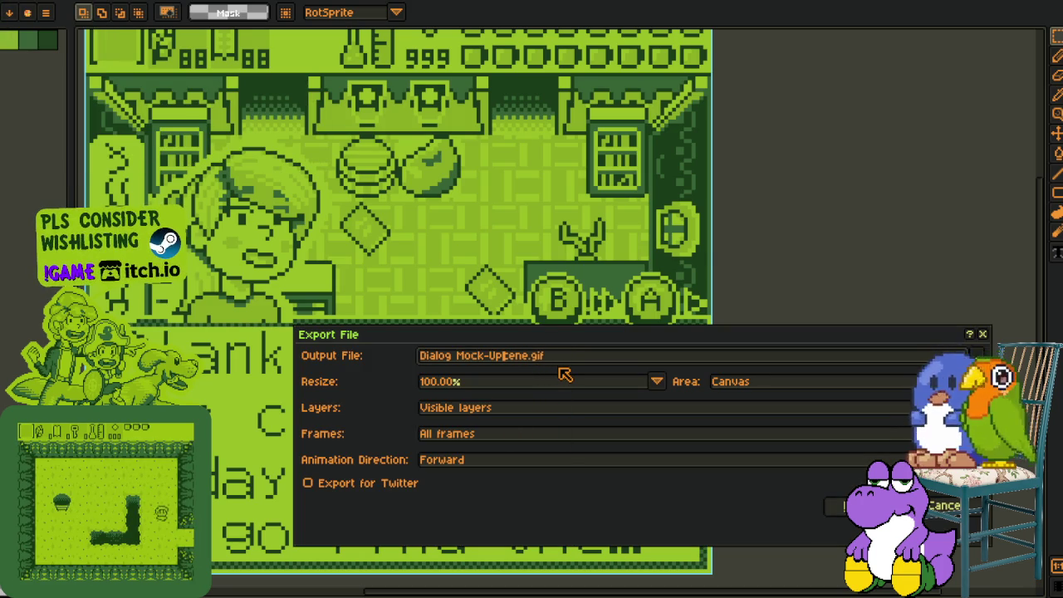
text(s)
key(Left)
key(Left)
key(Left)
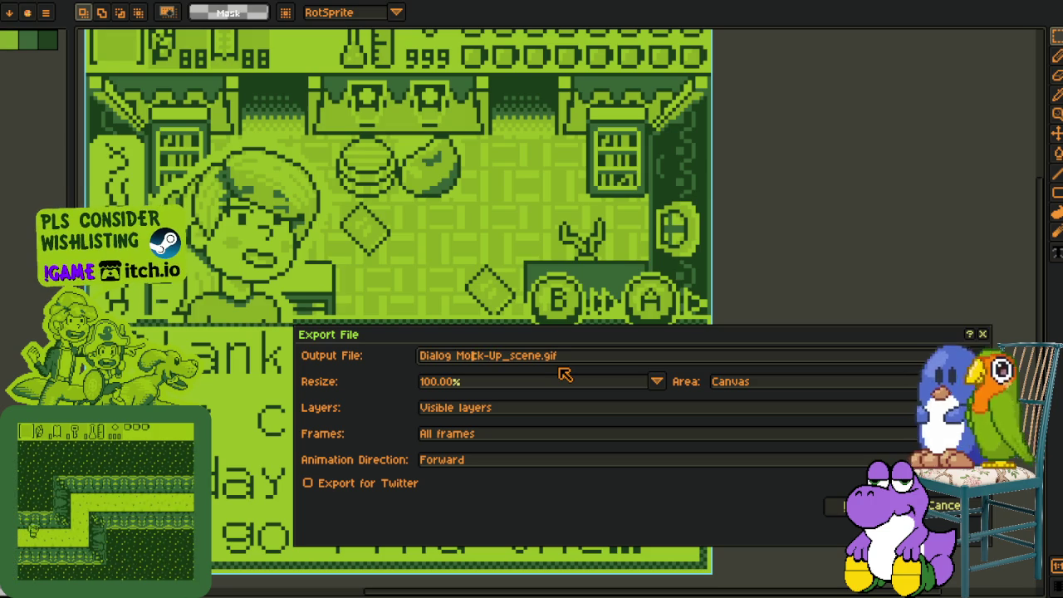
key(BackSpace)
key(BackSpace)
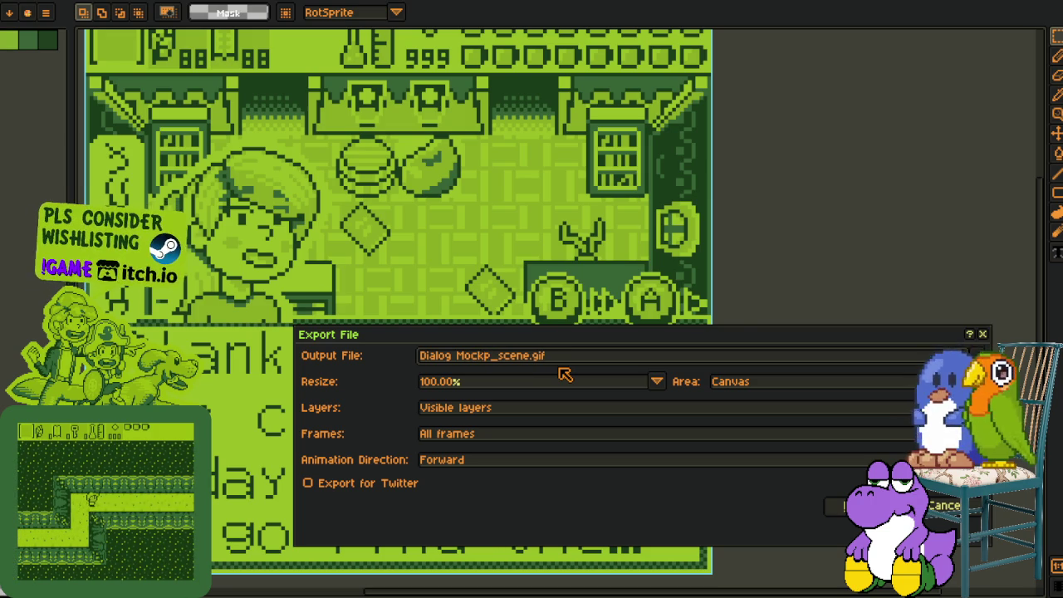
text(_u)
key(Left)
key(Left)
key(Left)
key(BackSpace)
text(m)
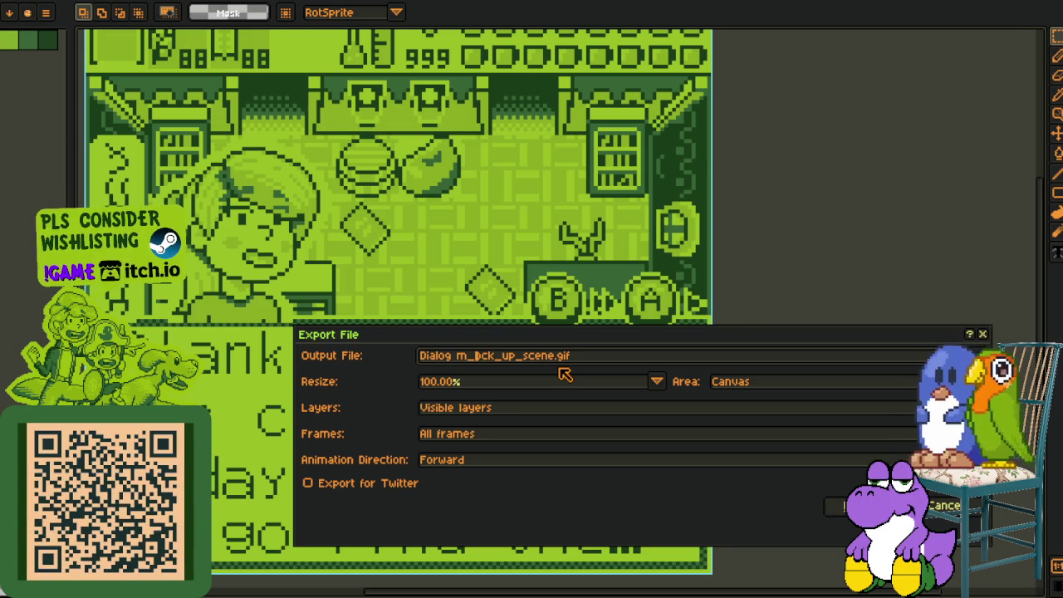
key(Left)
key(BackSpace)
text(_)
key(Left)
key(Left)
key(Left)
key(BackSpace)
text(d)
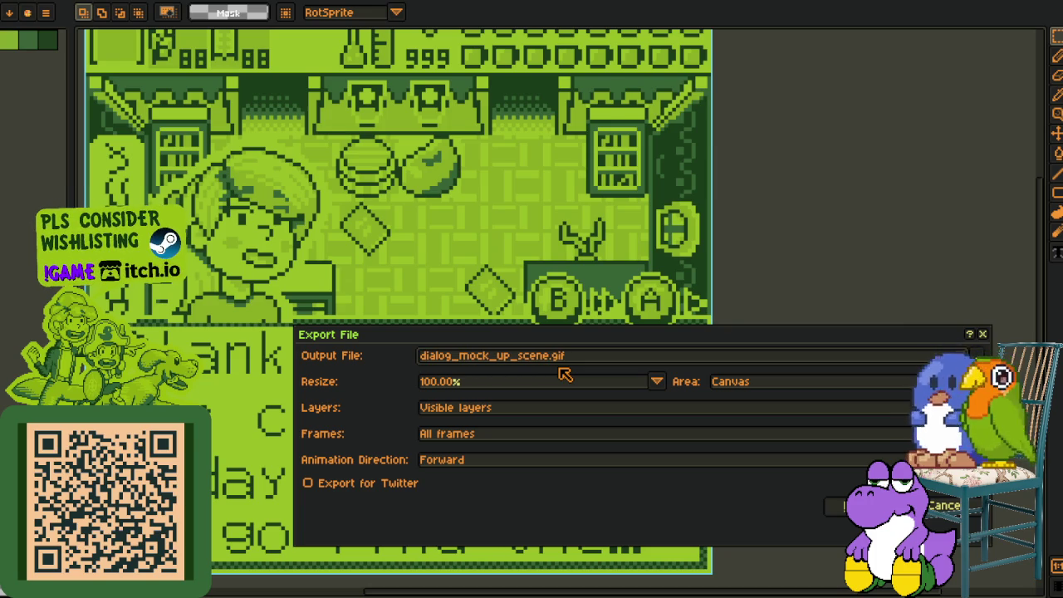
- Confirm the GIF export, accepting the layer warning and default GIF options
key(Return)
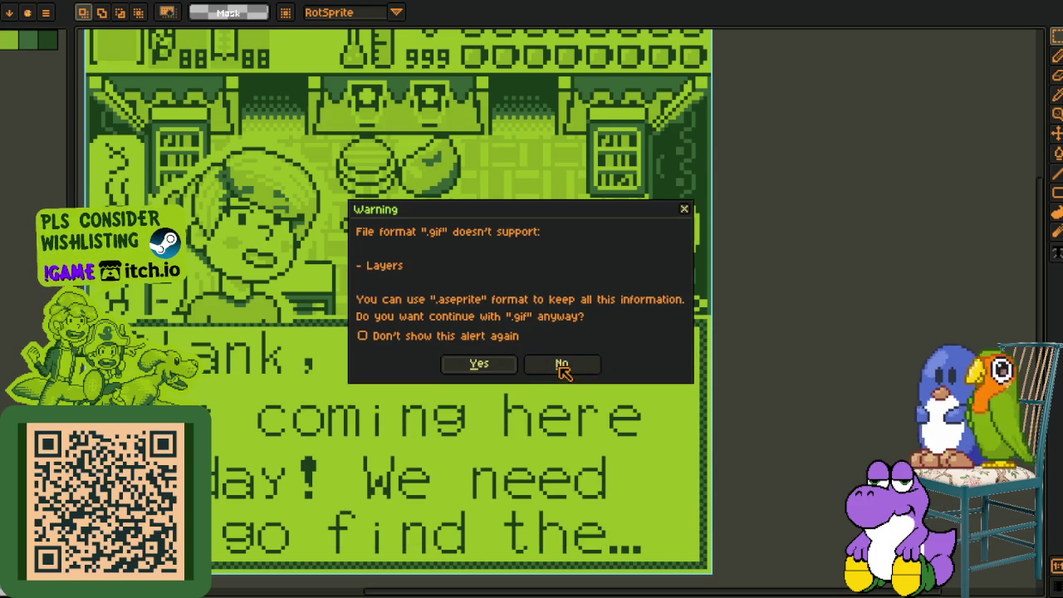
click(494, 372)
click(586, 351)
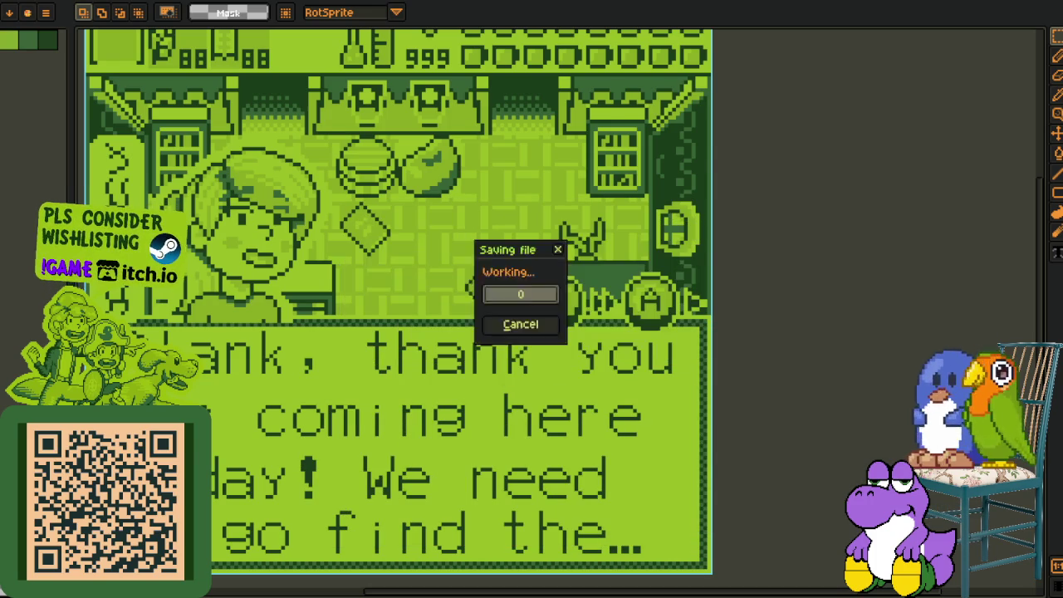
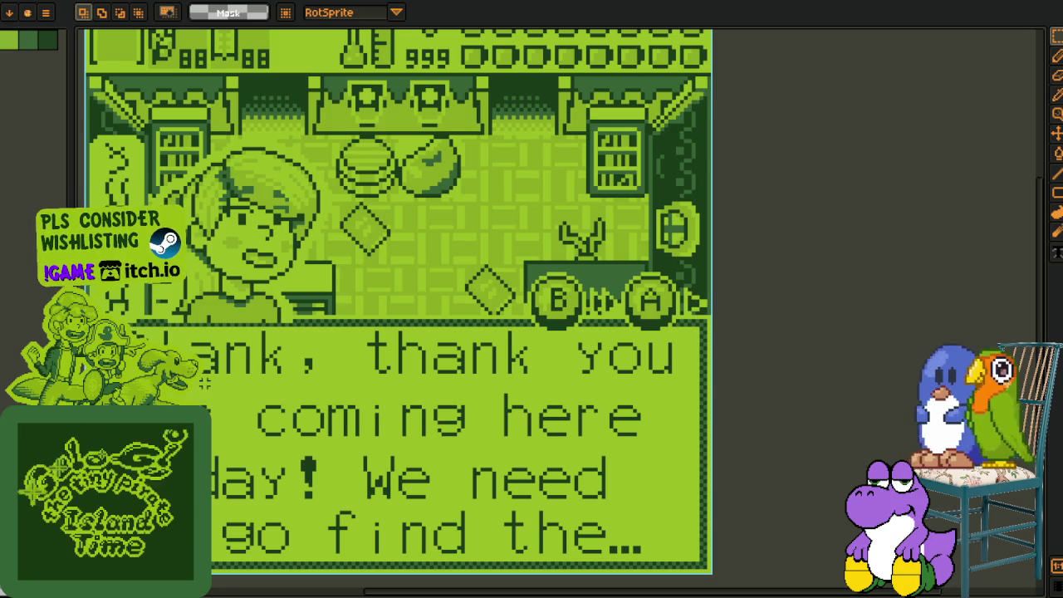
- Show the layers timeline, restore the portrait and text strip, and pan across the mockup
key(Tab)
scroll(399, 214, down, 1)
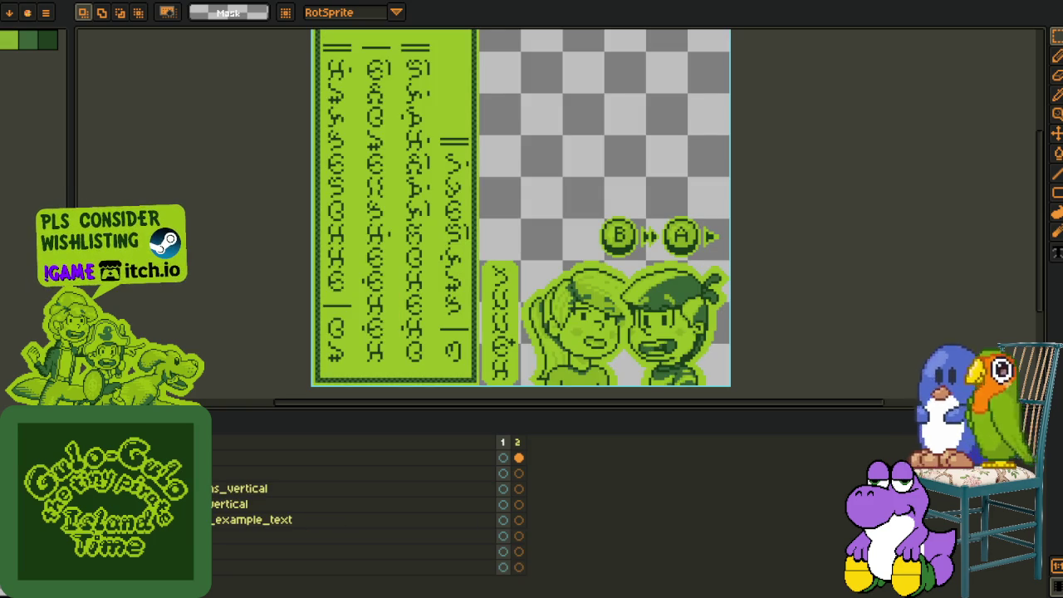
scroll(344, 288, down, 1)
scroll(344, 290, up, 1)
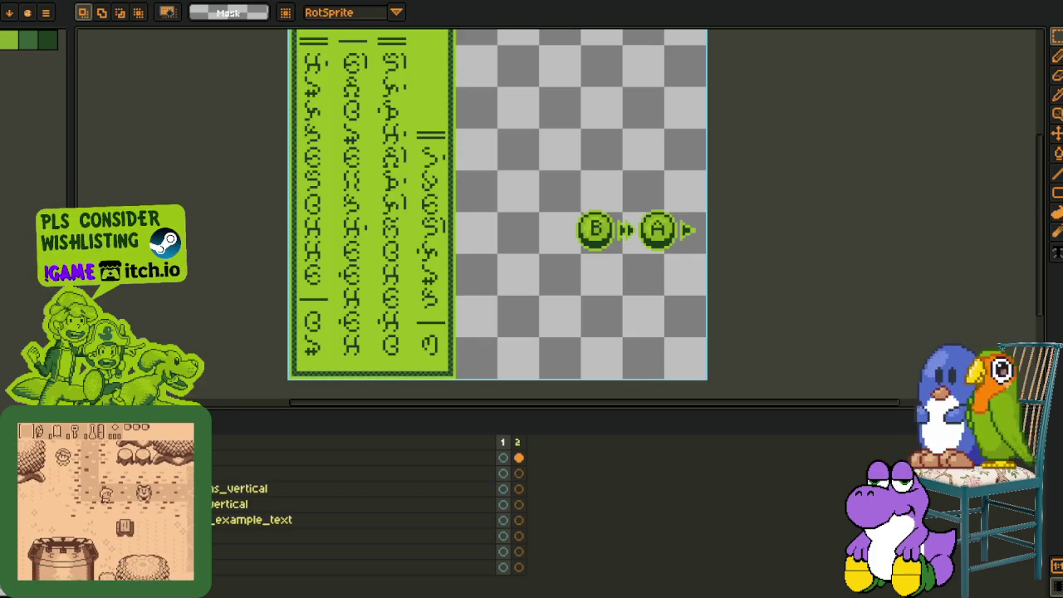
key(ctrl+z)
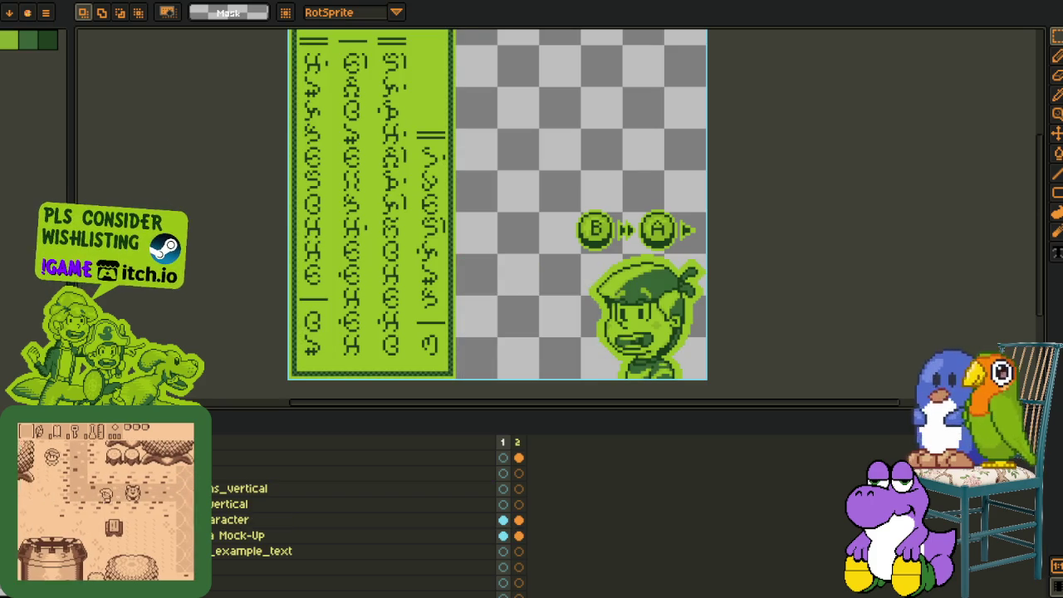
drag(581, 260, 504, 253)
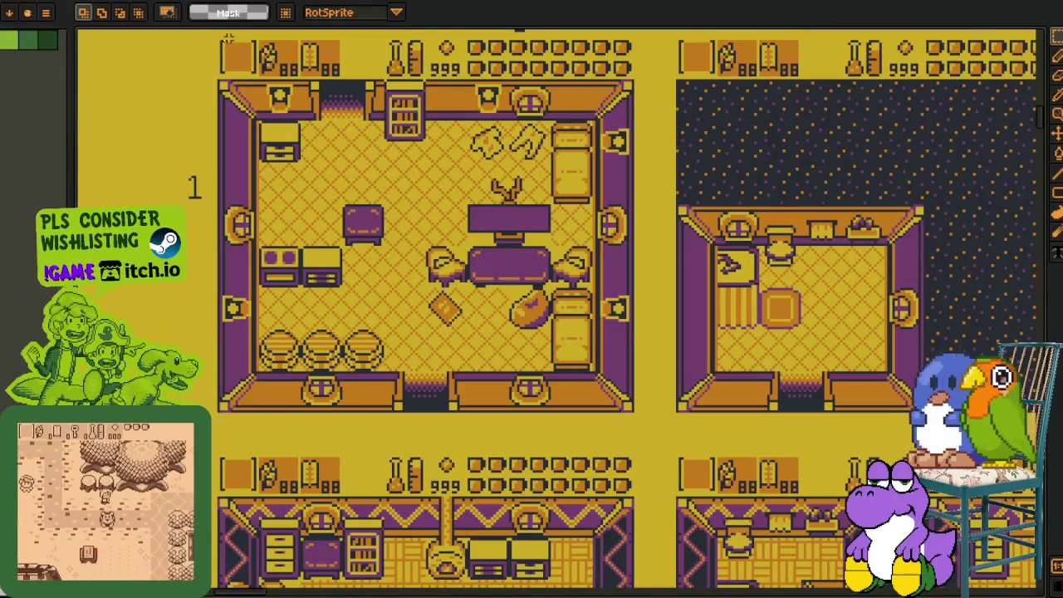
- Take house room 1 onto the clipboard, then put its tiles back in place
drag(214, 42, 629, 403)
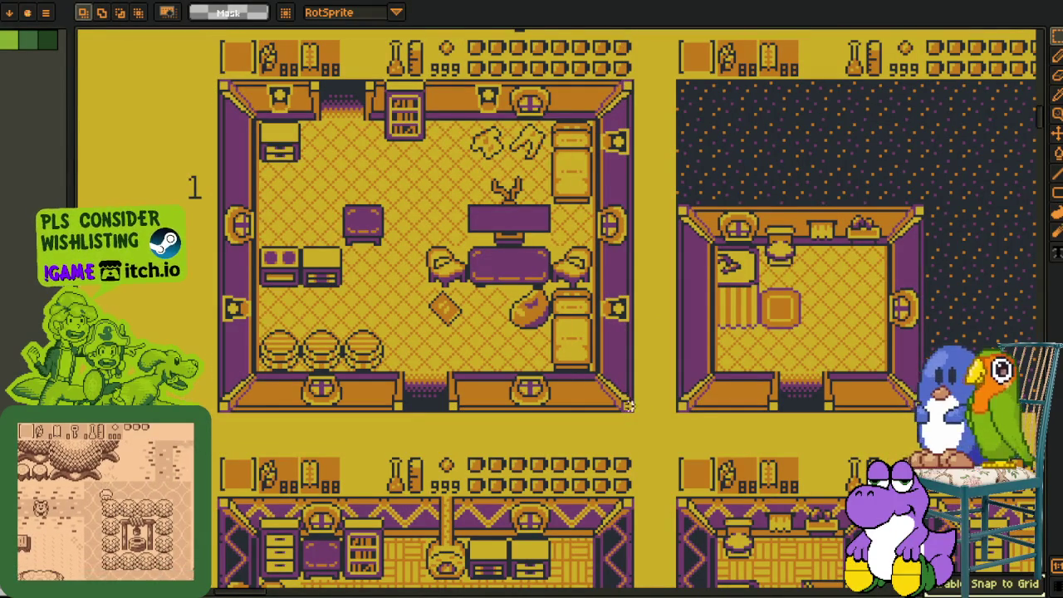
key(Delete)
key(ctrl+z)
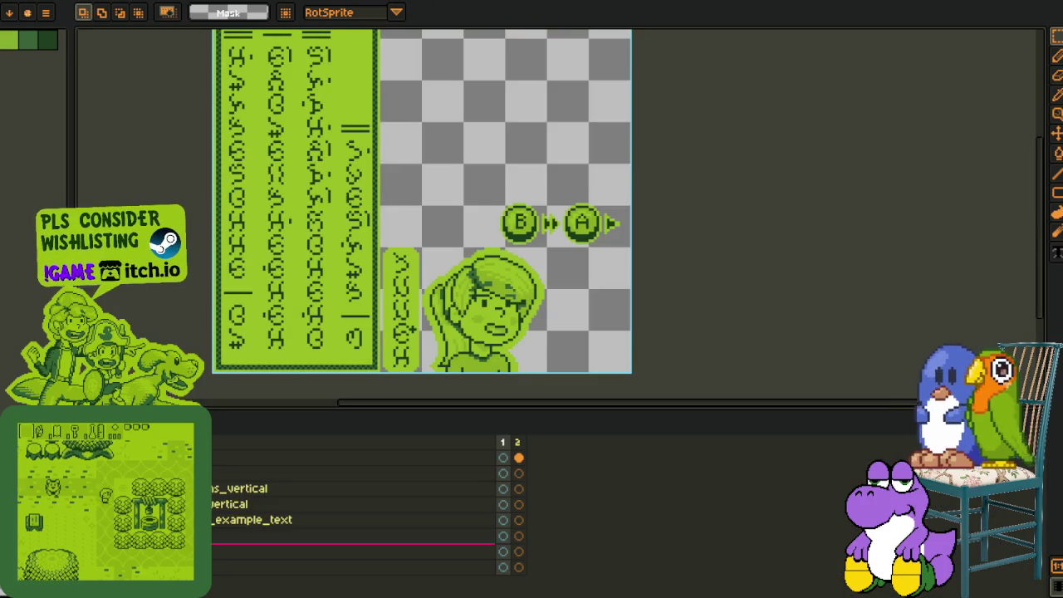
scroll(142, 536, down, 2)
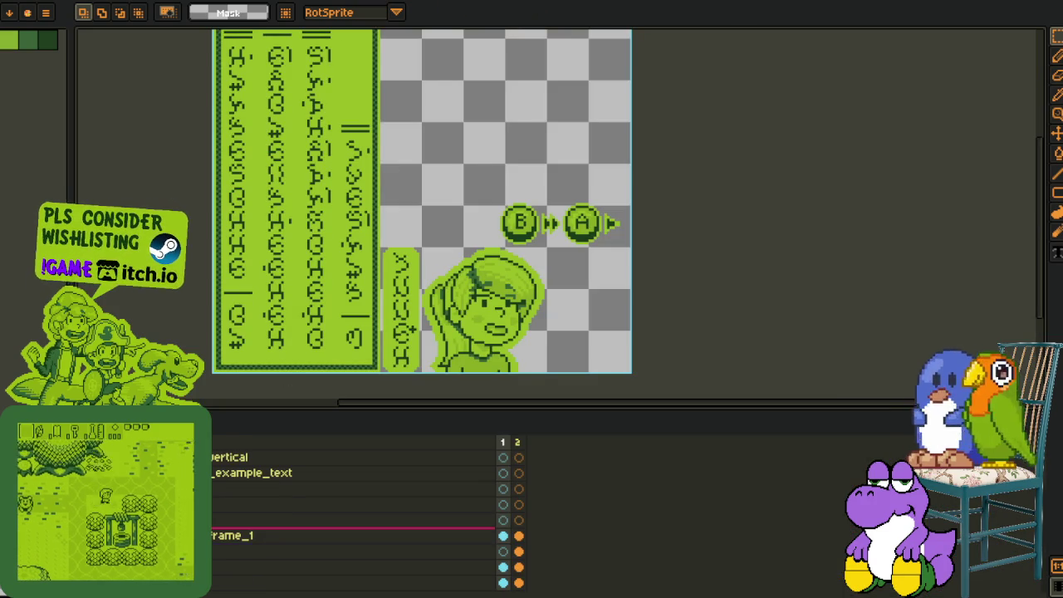
- Delete the frame_1 layer and select the empty layer in the mockup stack
right_click(141, 536)
key(Escape)
key(Delete)
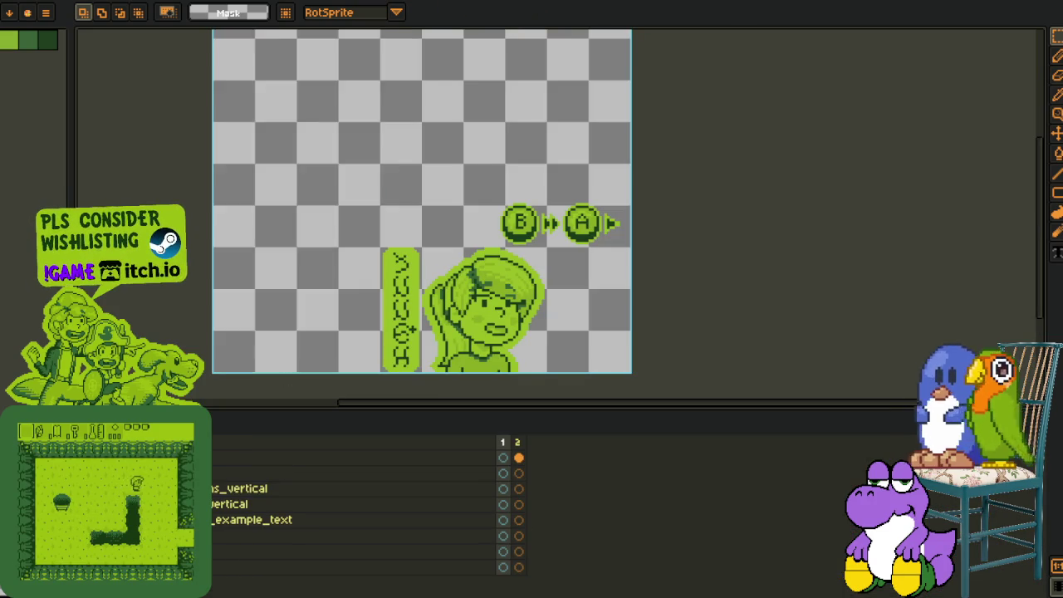
click(349, 535)
- Add a new empty layer named backdrop and move it lower in the layer stack
right_click(120, 535)
key(Escape)
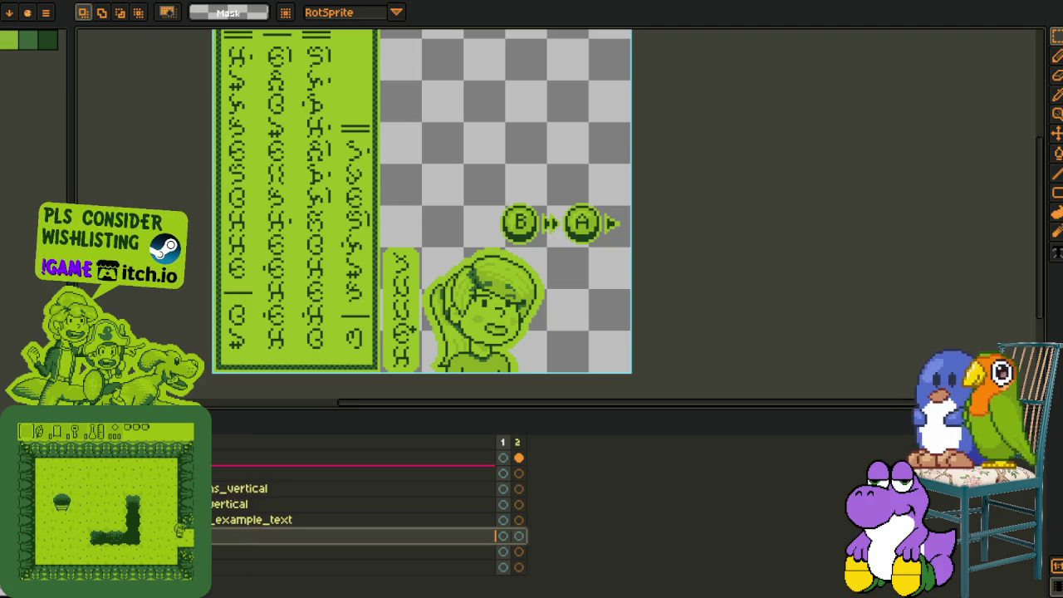
right_click(120, 473)
click(286, 503)
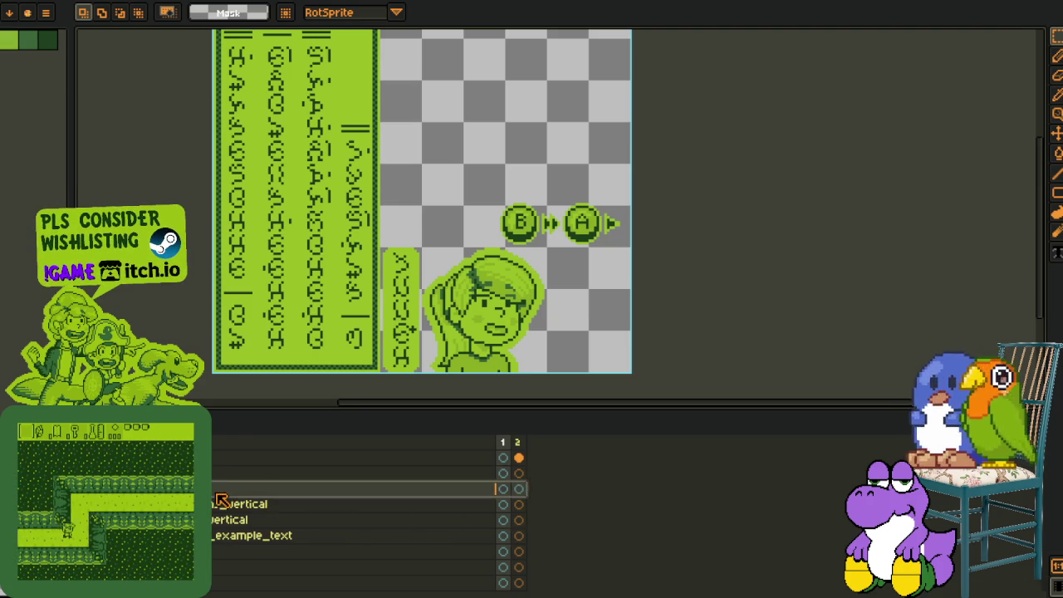
key(F2)
text(background)
key(Return)
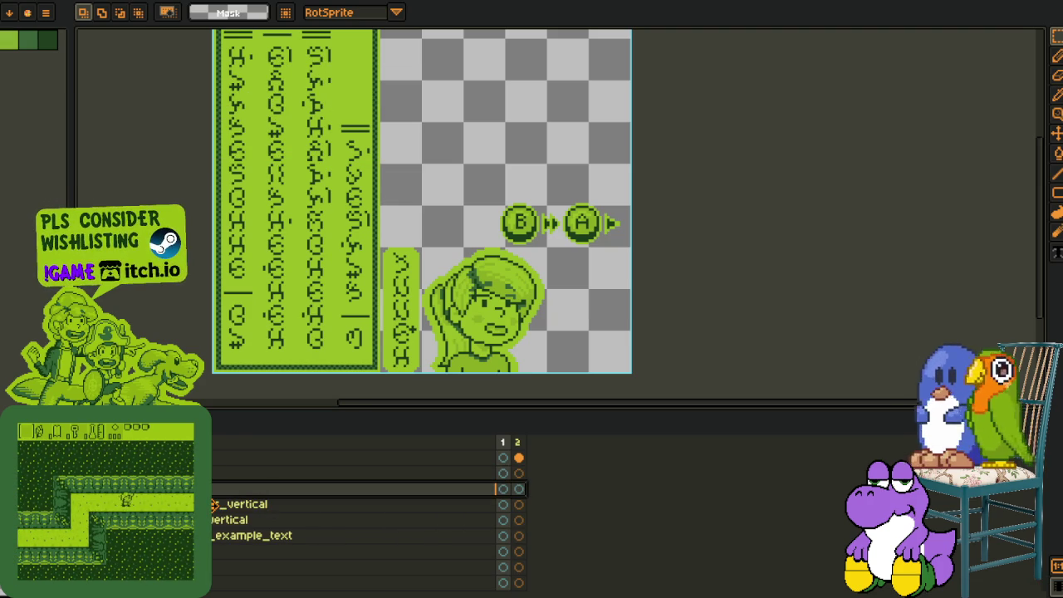
drag(214, 490, 213, 552)
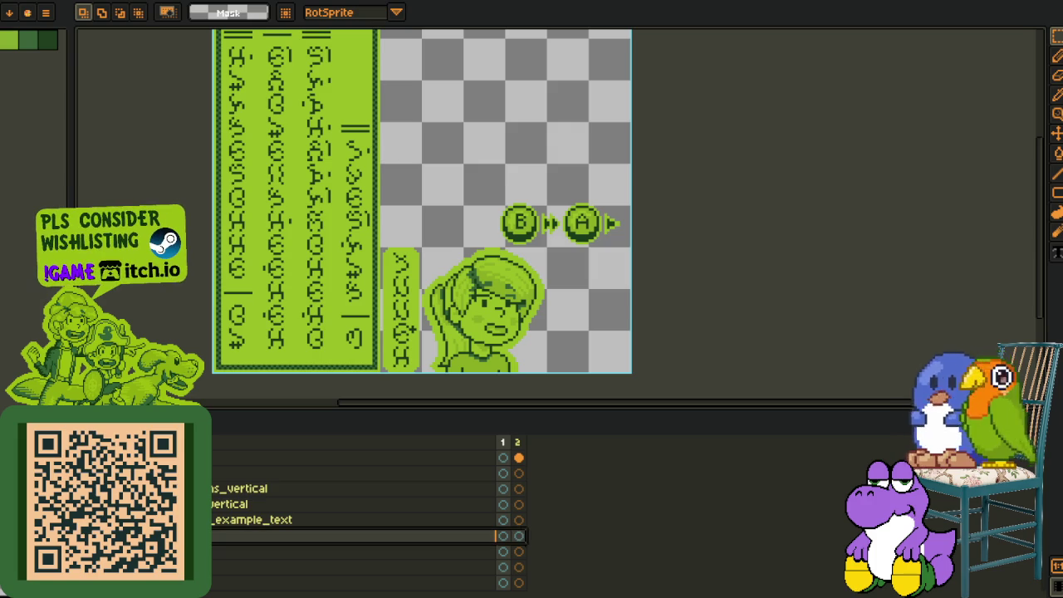
double_click(187, 535)
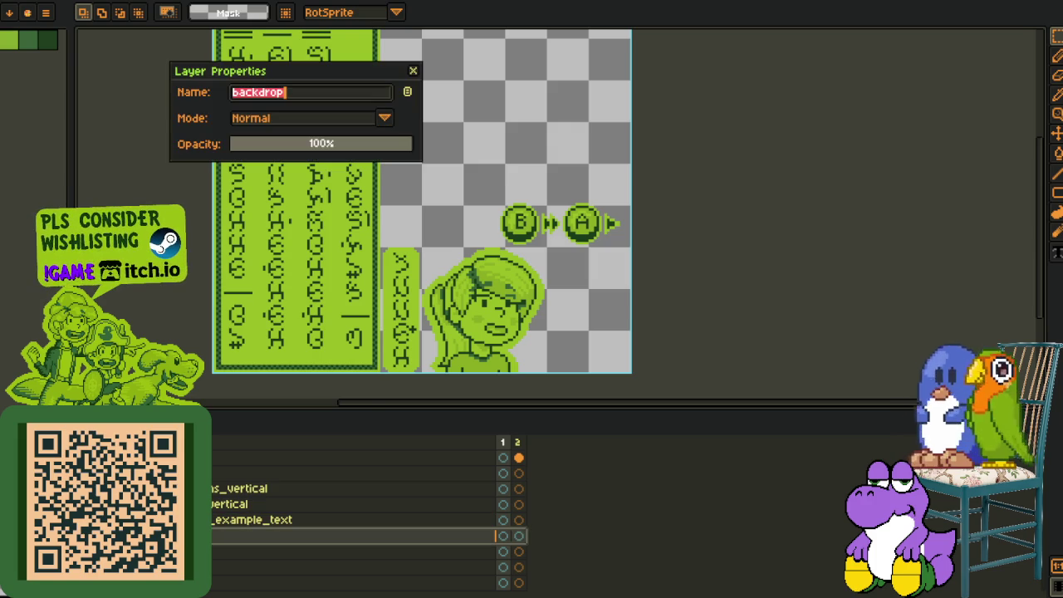
- Paste the copied house room into the backdrop layer and commit it
click(413, 71)
scroll(631, 161, down, 4)
key(ctrl+v)
key(Return)
scroll(701, 159, up, 2)
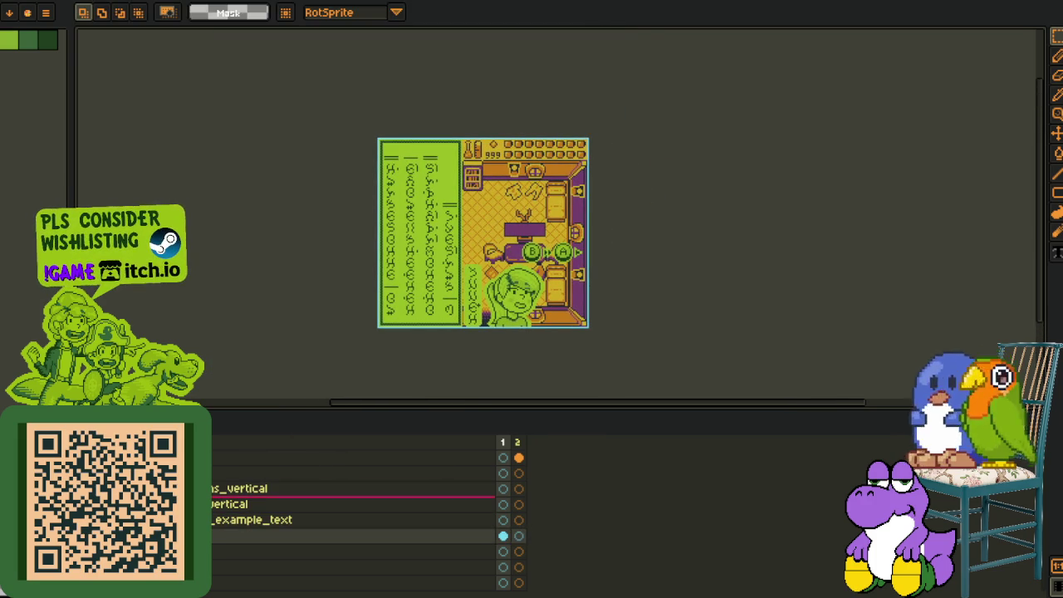
scroll(520, 247, up, 1)
mouse_move(396, 17)
mouse_down()
mouse_move(370, 77)
mouse_move(518, 72)
mouse_up()
- Inspect the pasted backdrop, trying a selection on the text box's top strip, then clear it
key(Tab)
scroll(370, 77, up, 1)
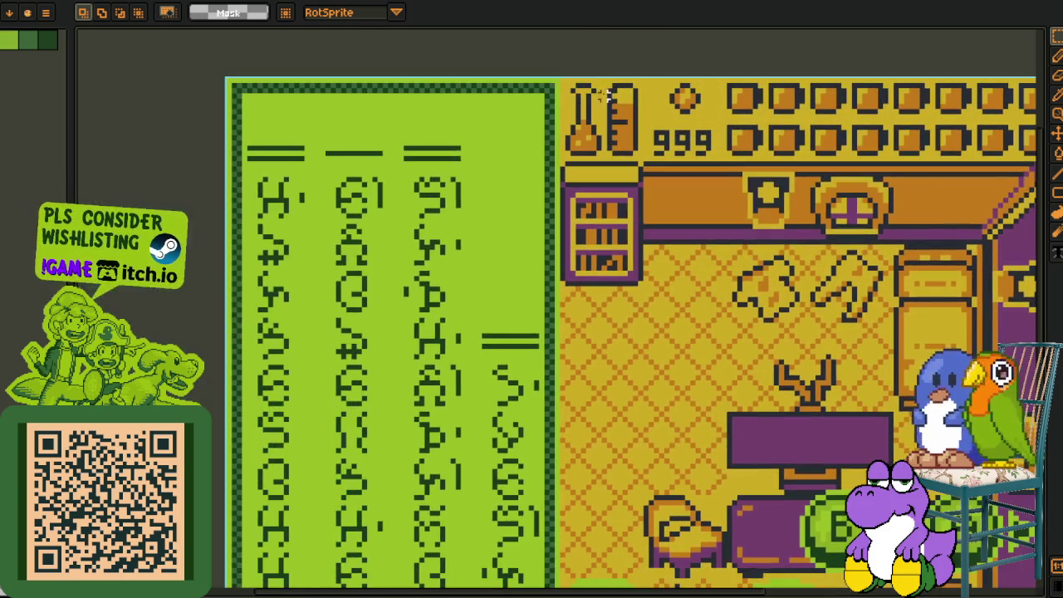
drag(584, 80, 192, 158)
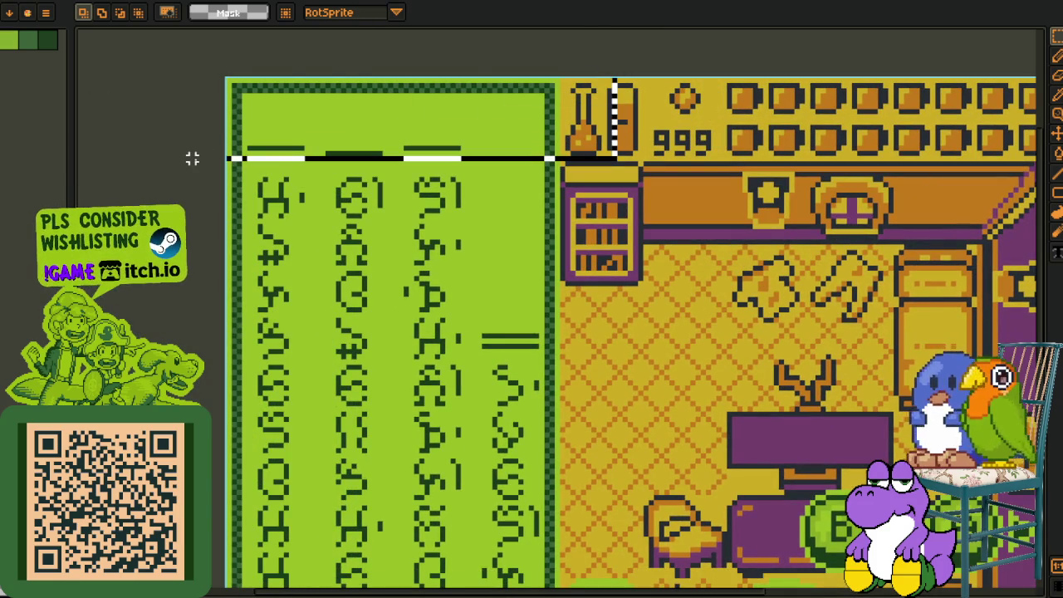
scroll(611, 136, down, 1)
drag(712, 208, 616, 213)
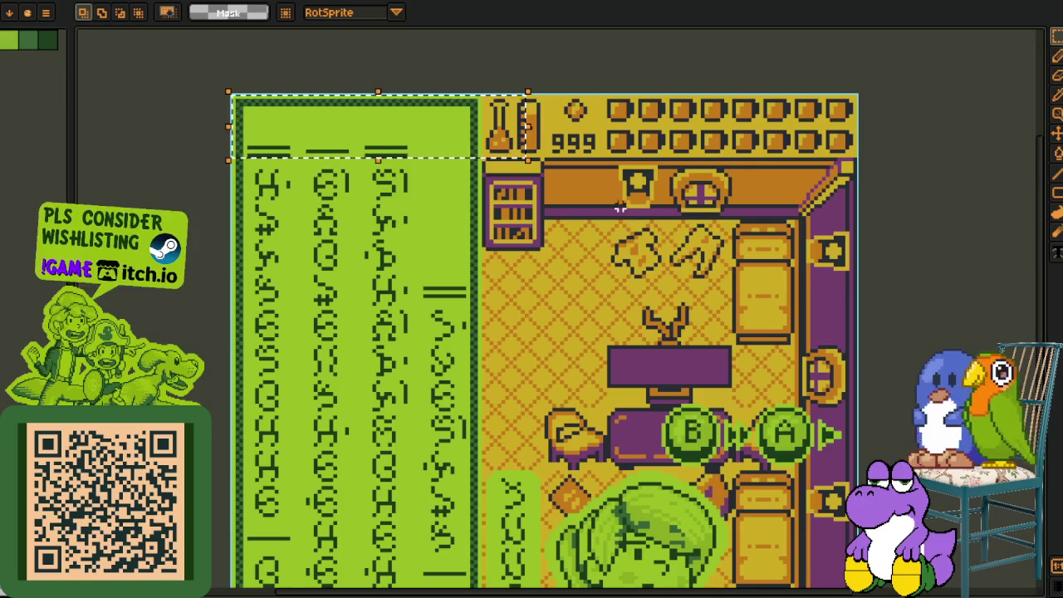
scroll(538, 244, down, 1)
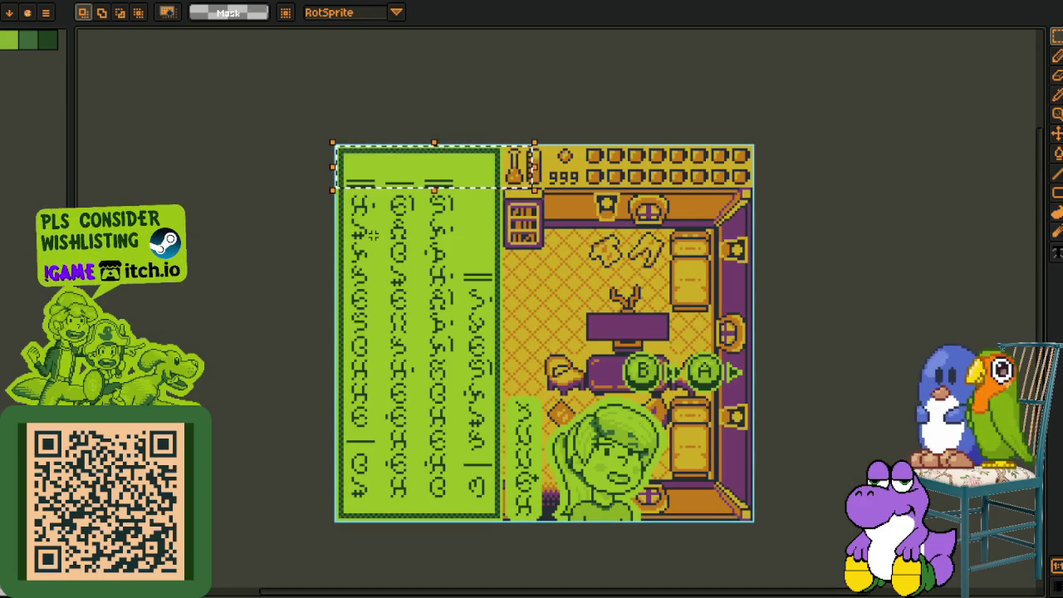
click(533, 152)
scroll(447, 167, up, 1)
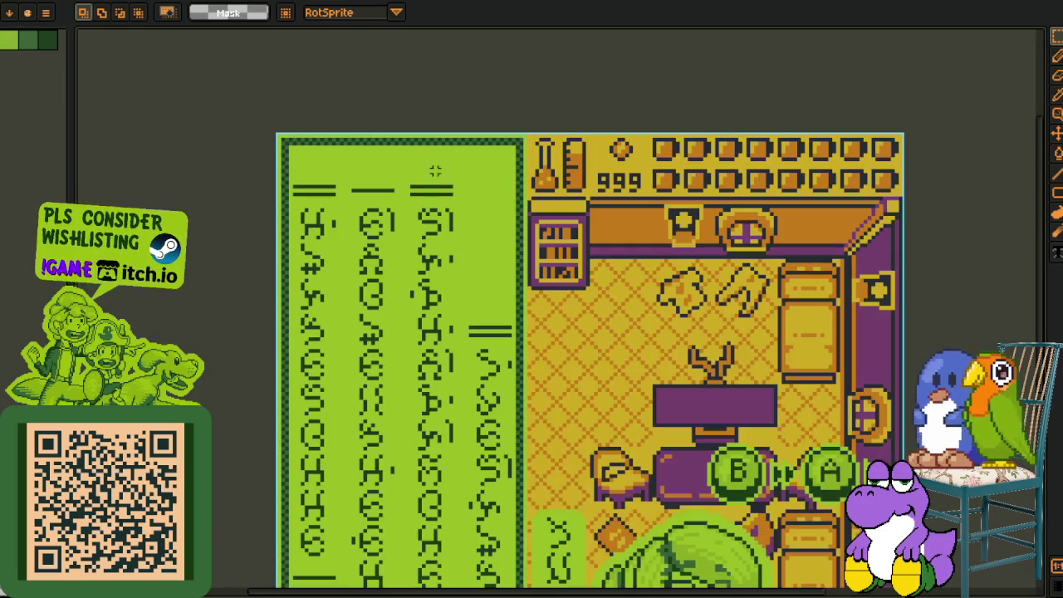
- Add a new layer, then undo it
key(Tab)
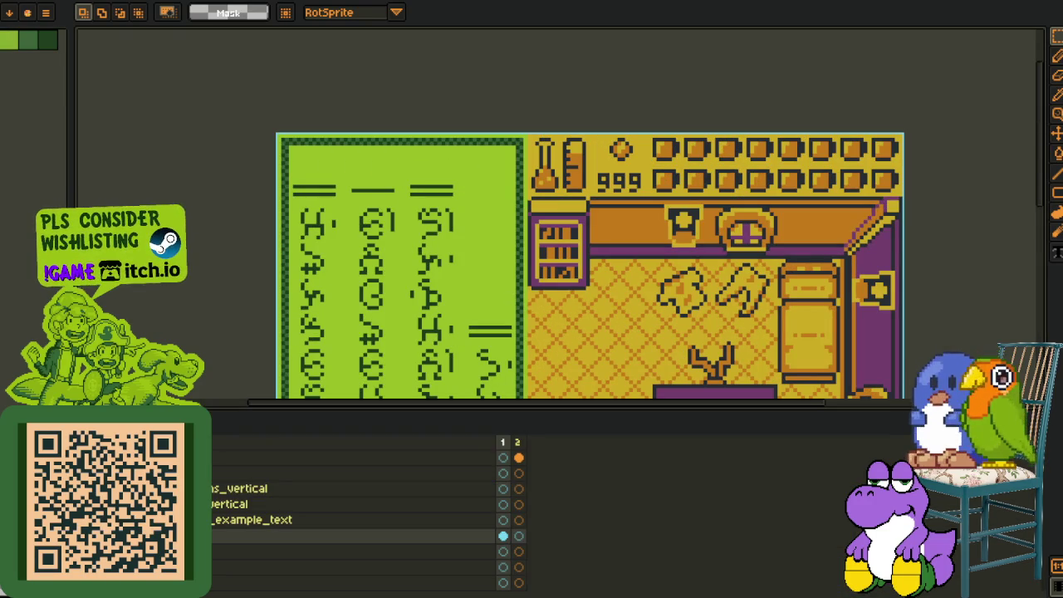
key(shift+n)
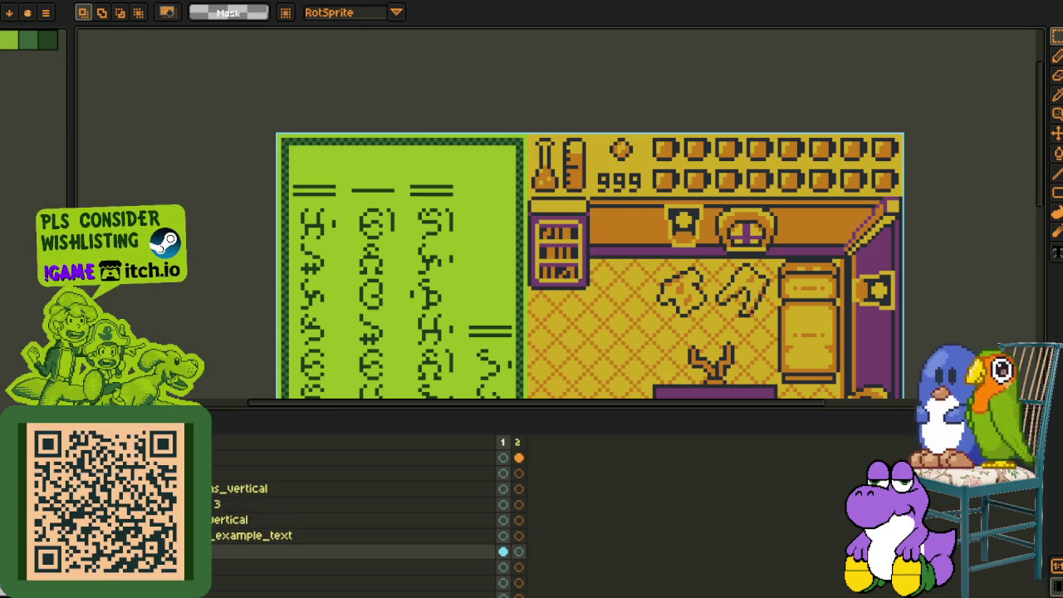
key(ctrl+z)
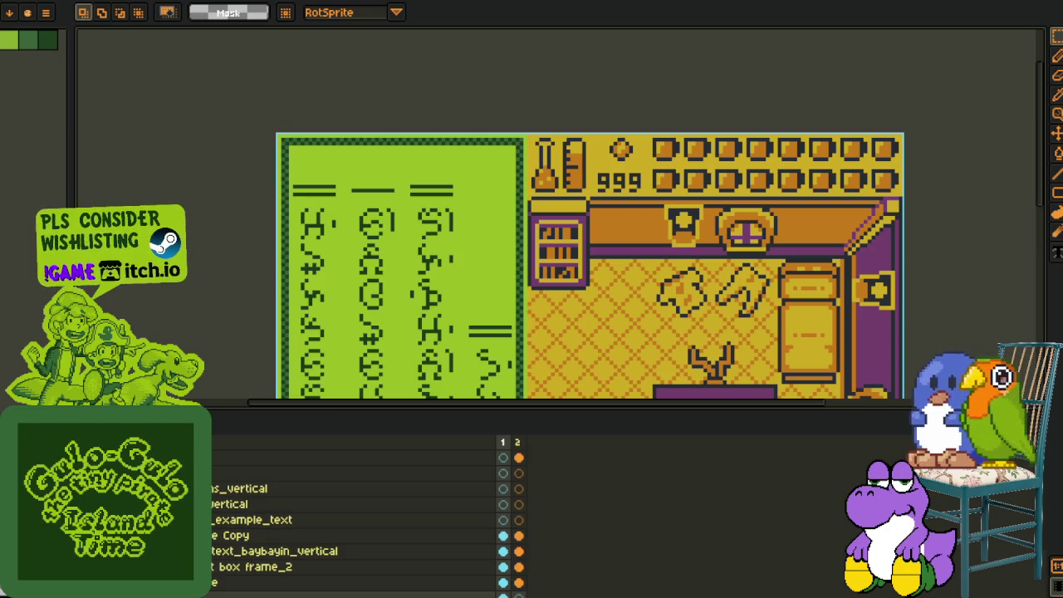
- Duplicate the box_frame Copy layer and rename the copy box_frame_2
right_click(199, 535)
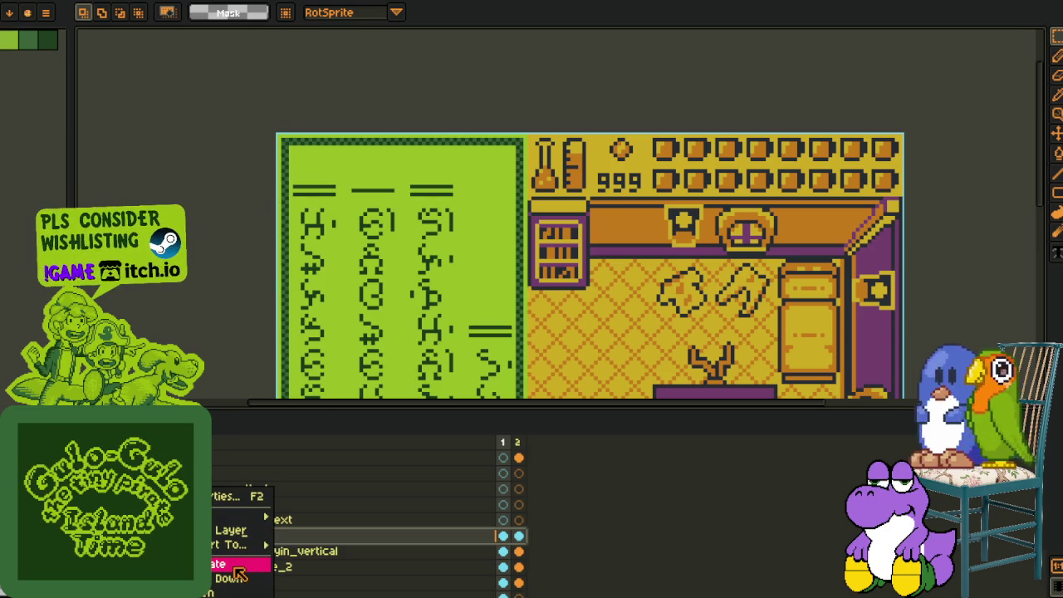
click(235, 569)
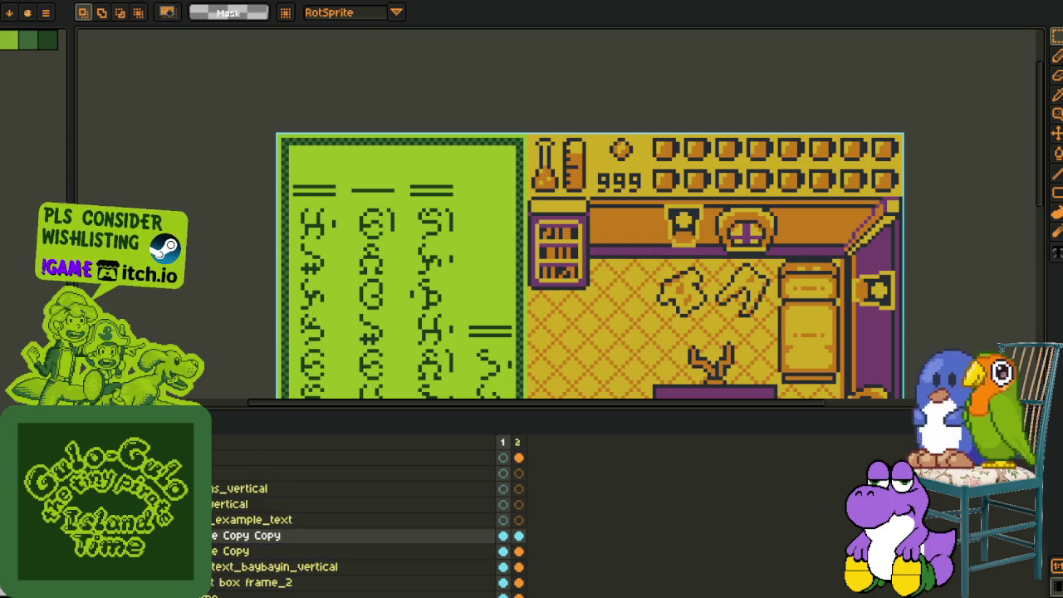
double_click(249, 535)
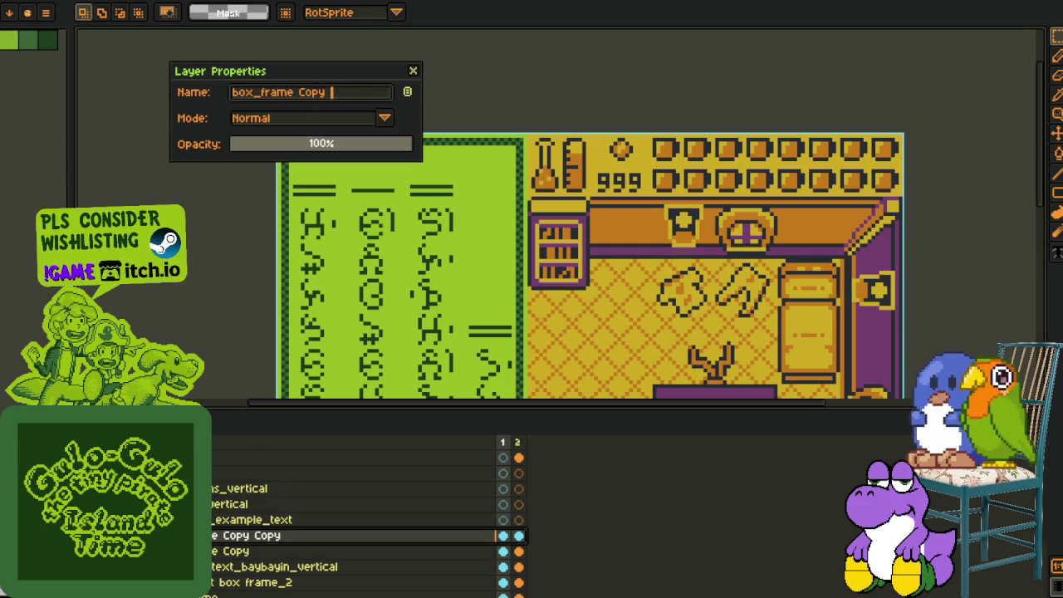
key(Return)
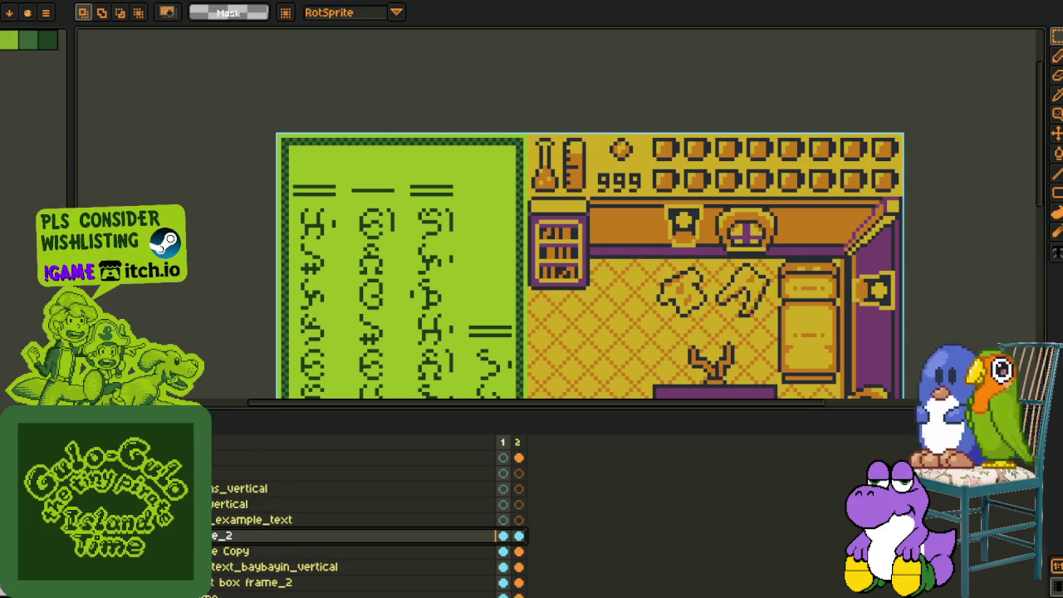
scroll(501, 202, down, 1)
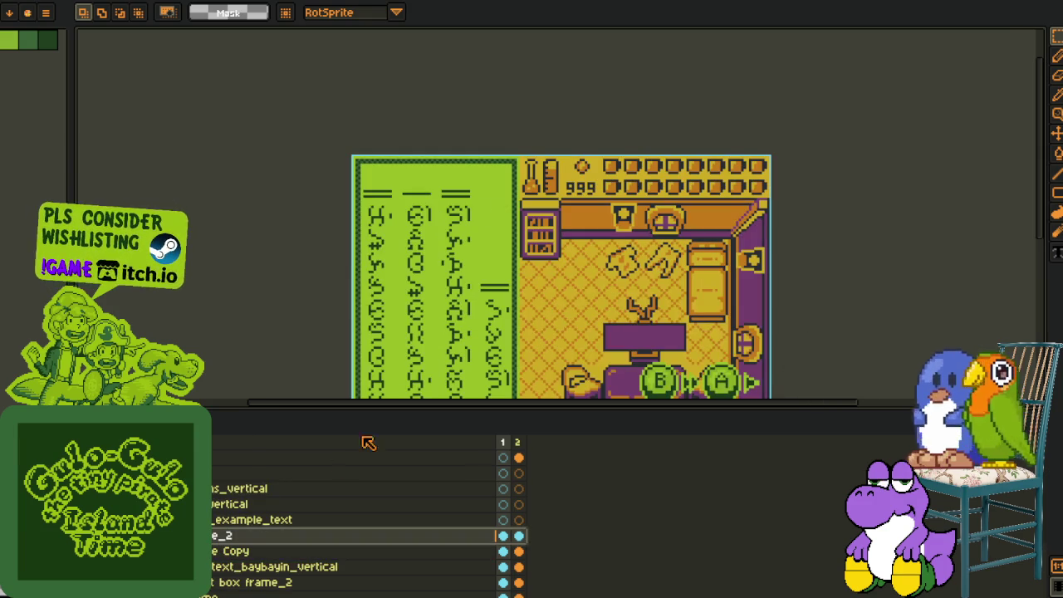
key(Tab)
scroll(399, 181, up, 1)
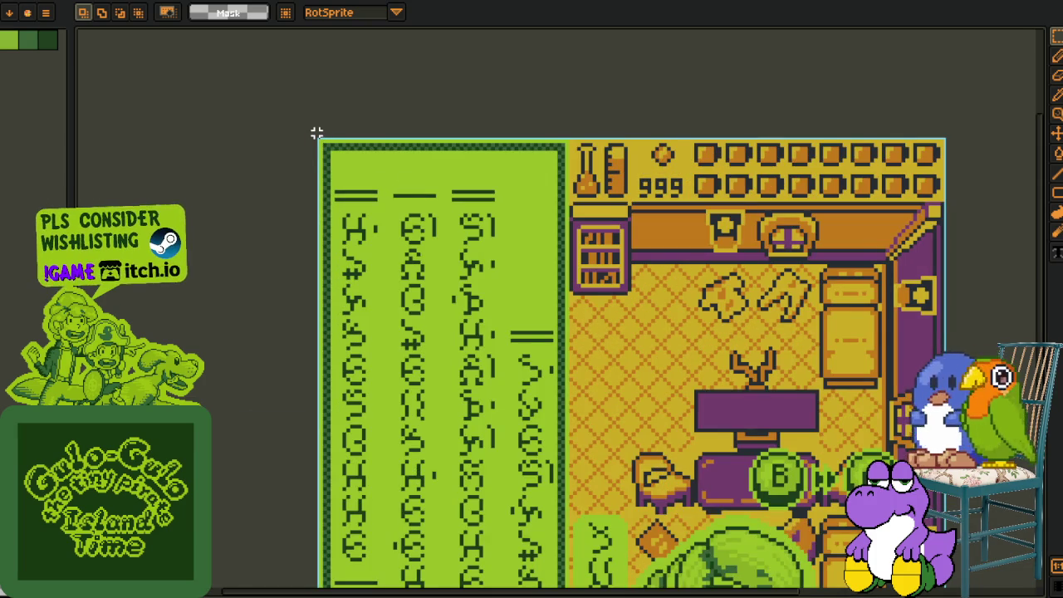
key(Tab)
- Select the text box's top rows and move them down to reveal the HUD bar
drag(316, 133, 564, 240)
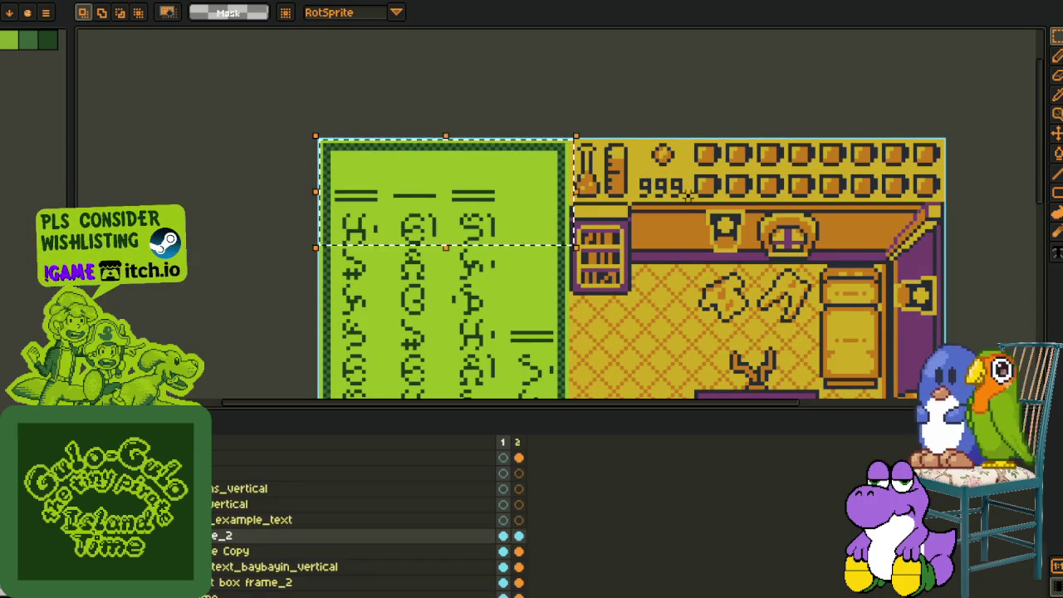
key(shift+s)
mouse_move(568, 143)
mouse_down()
mouse_move(504, 188)
mouse_move(324, 255)
mouse_up()
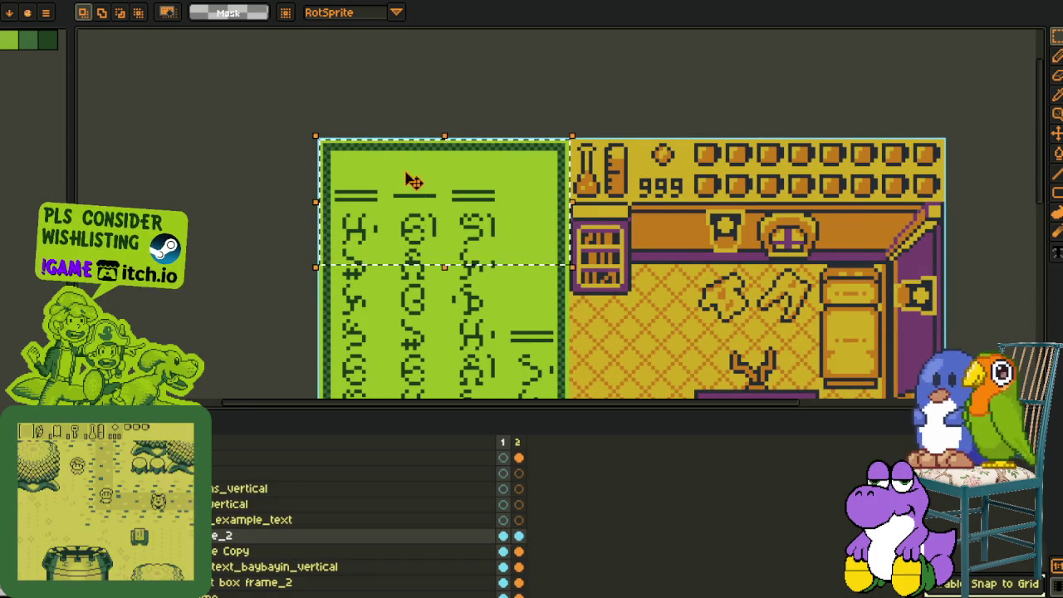
scroll(397, 224, up, 1)
key(Tab)
drag(424, 183, 415, 257)
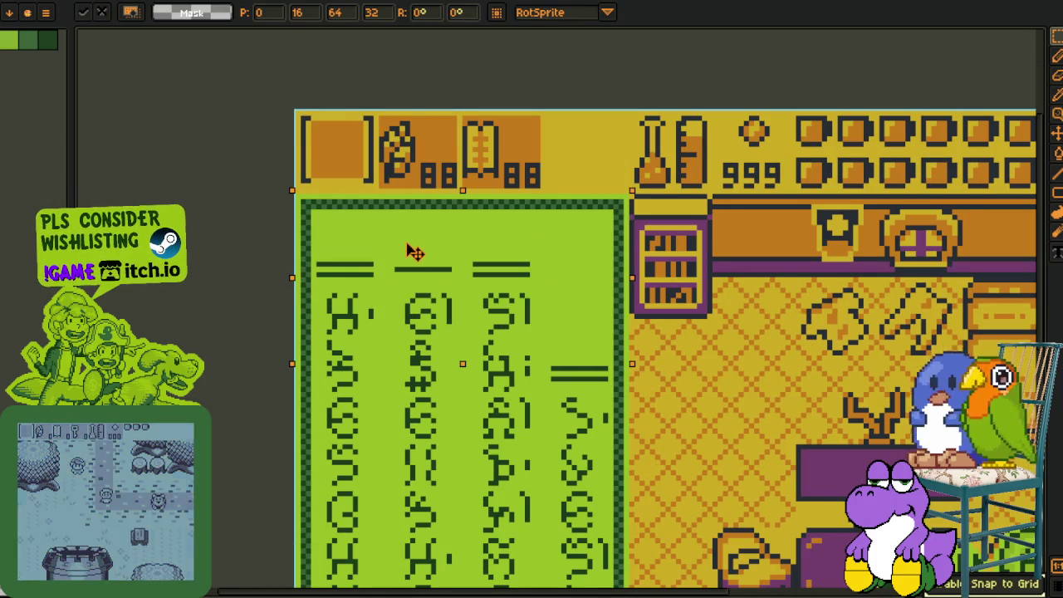
scroll(776, 207, down, 2)
key(Tab)
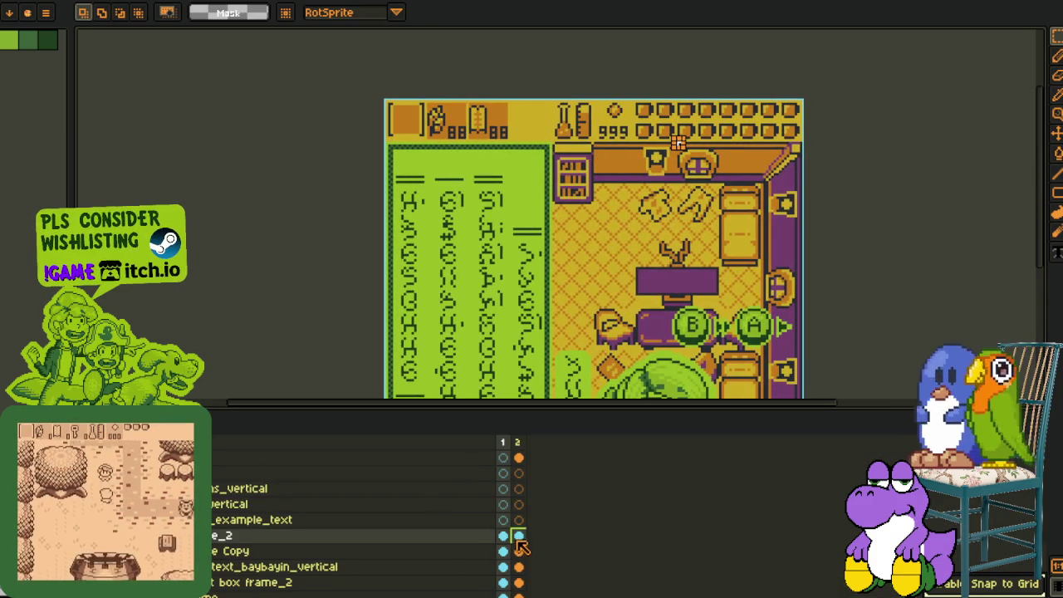
- Move the text box cel from frame 2 into frame 1 and zoom out to see the whole sprite
click(518, 536)
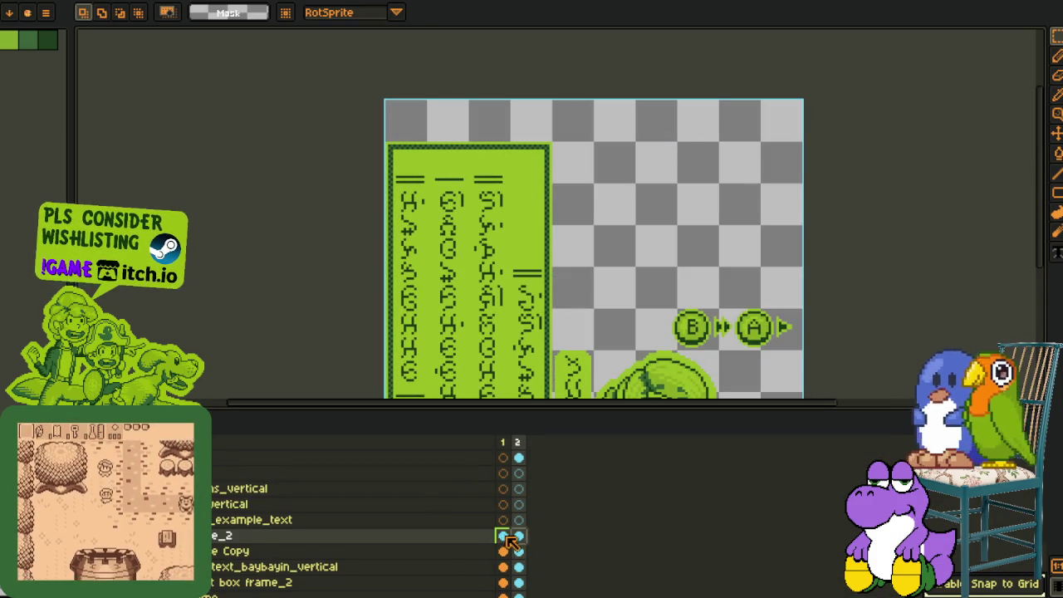
mouse_move(518, 536)
mouse_down()
mouse_move(503, 537)
mouse_move(518, 535)
mouse_up()
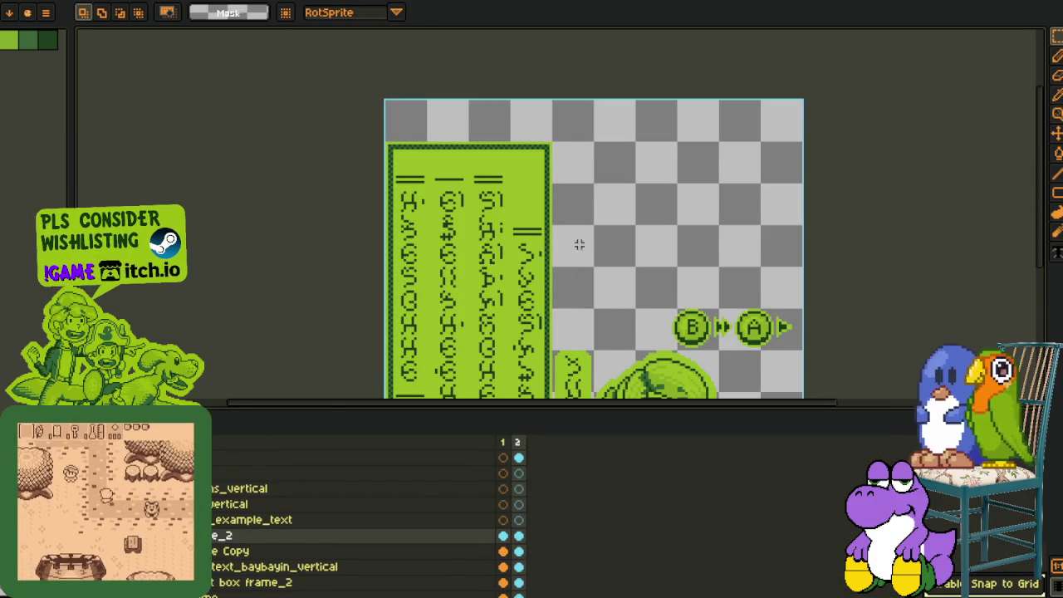
scroll(555, 249, down, 2)
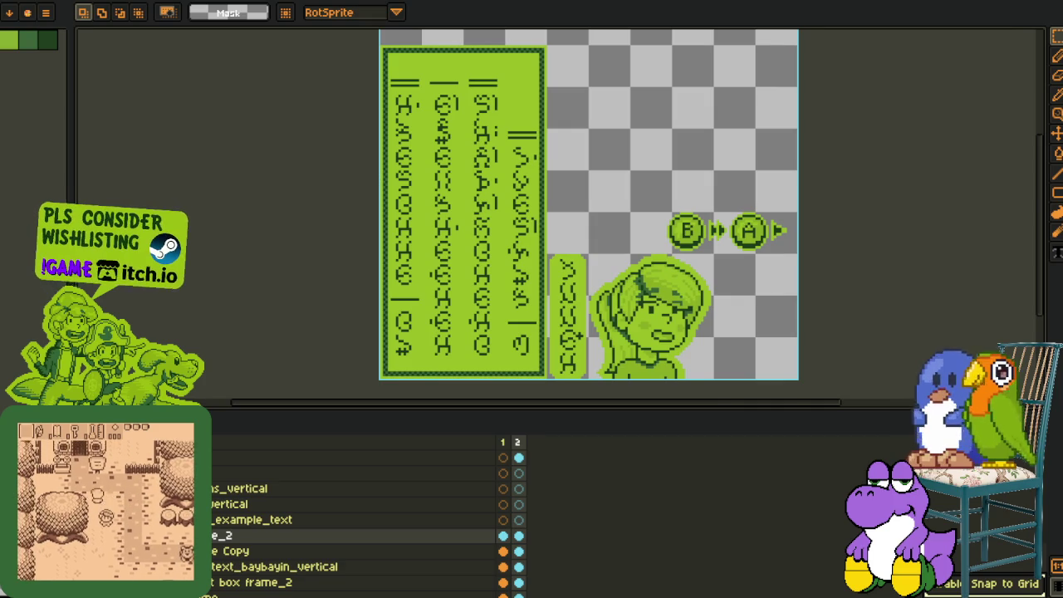
scroll(357, 518, down, 2)
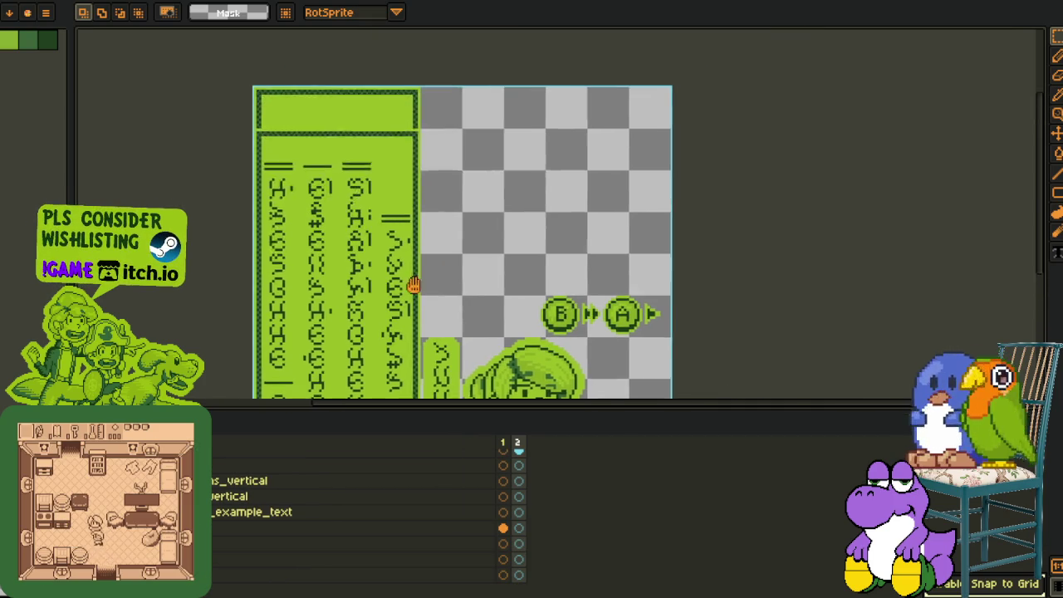
drag(515, 356, 399, 296)
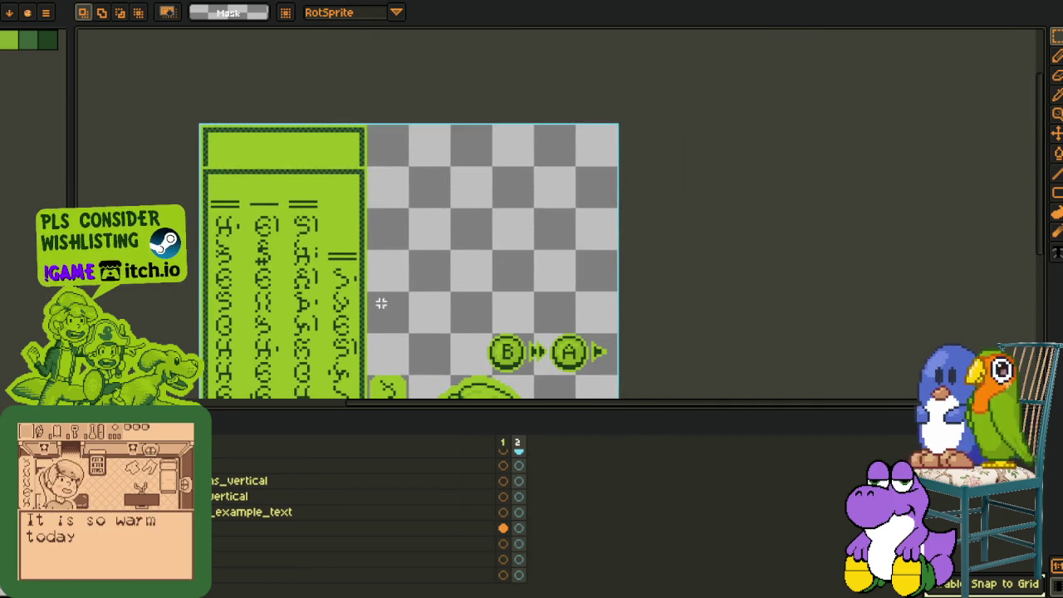
scroll(272, 383, down, 1)
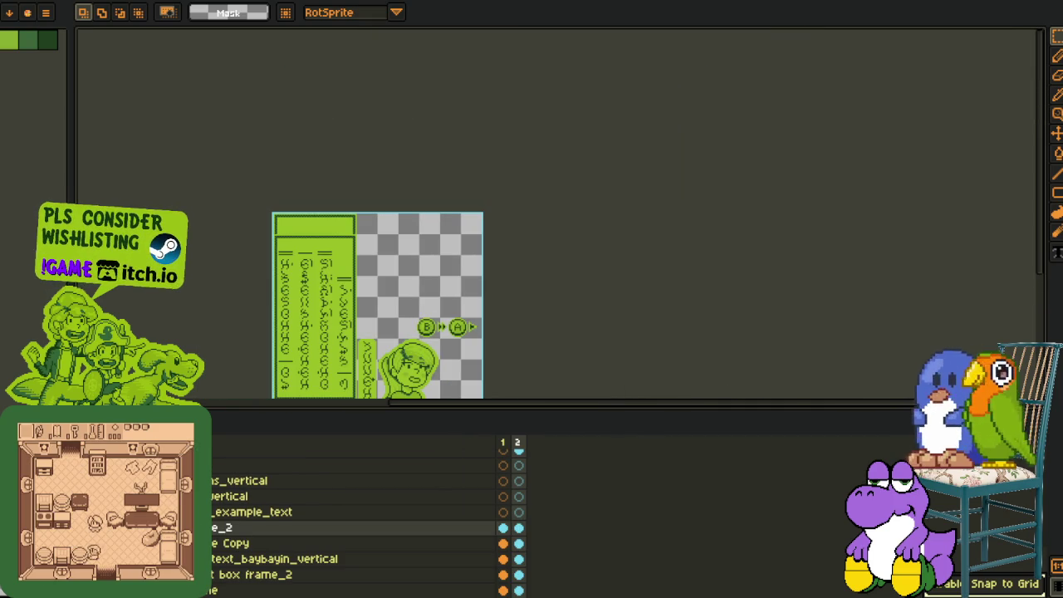
scroll(353, 523, down, 1)
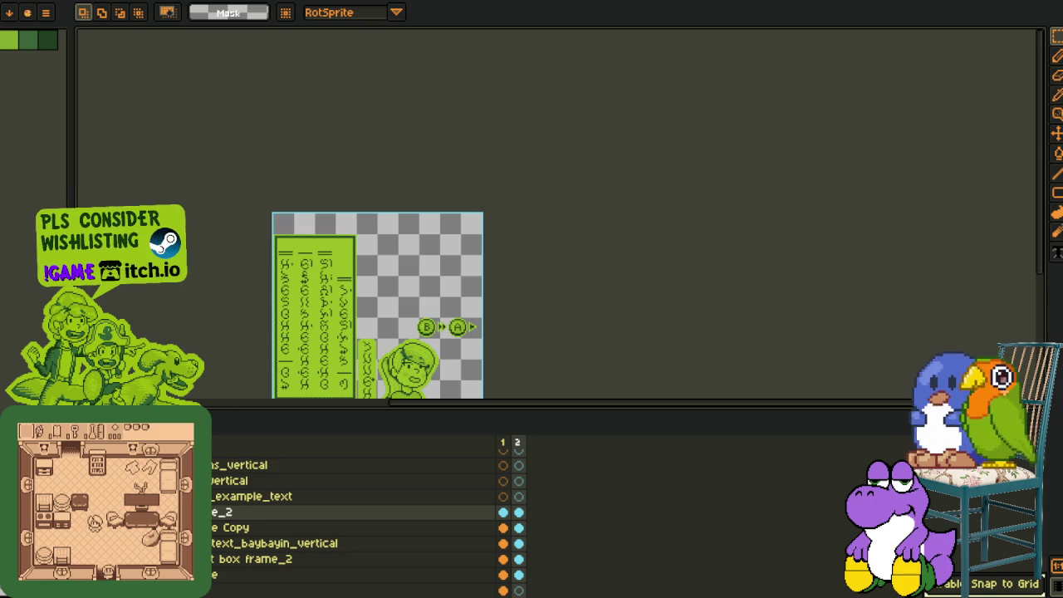
scroll(353, 523, up, 1)
scroll(352, 523, down, 2)
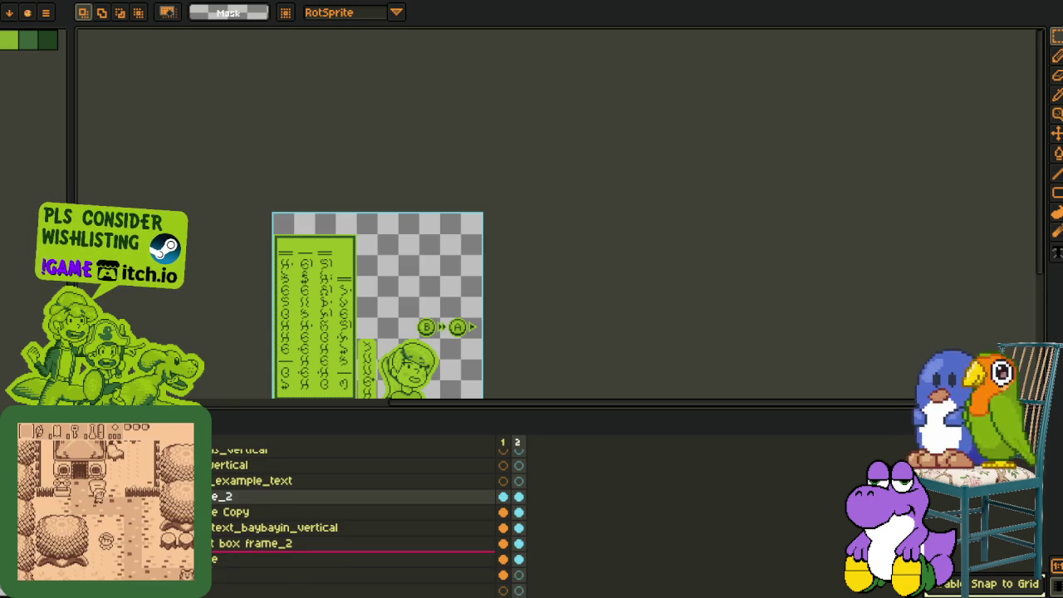
- Compare frames 1 and 2 over the game-room background, then add a new layer
click(502, 574)
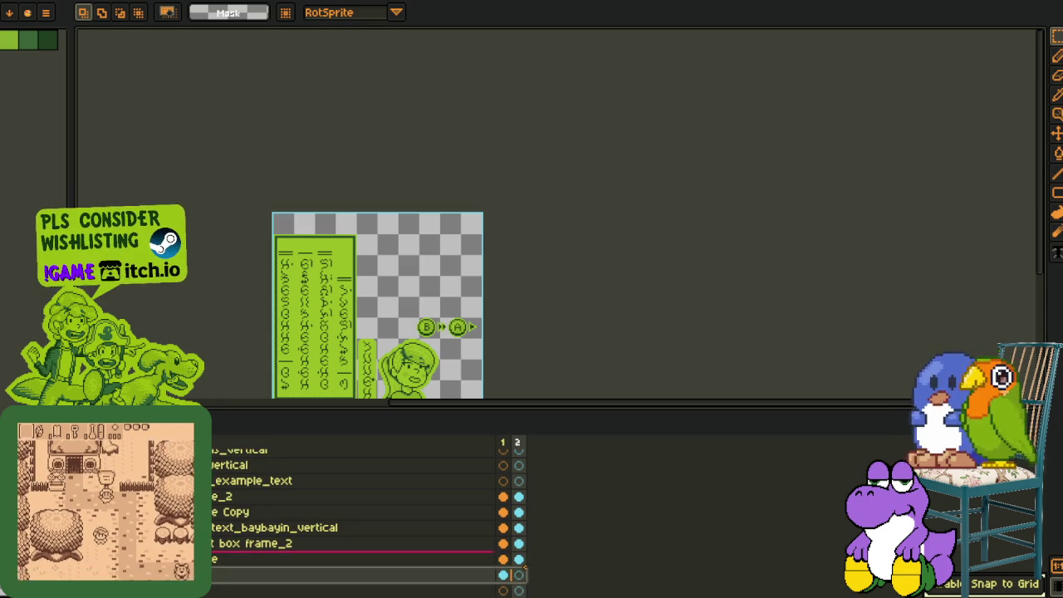
click(503, 575)
click(518, 574)
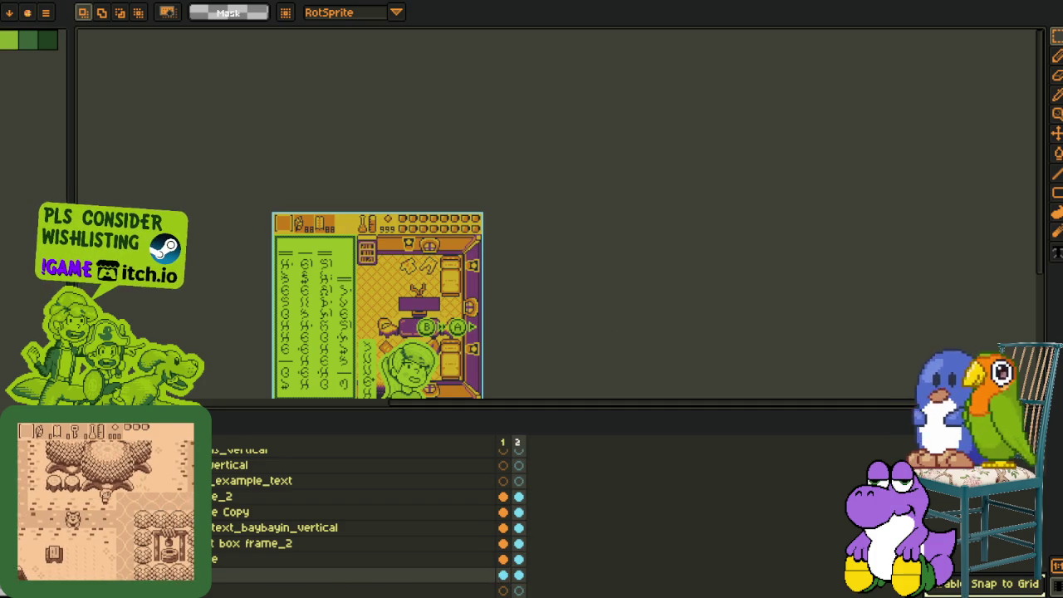
scroll(354, 291, up, 2)
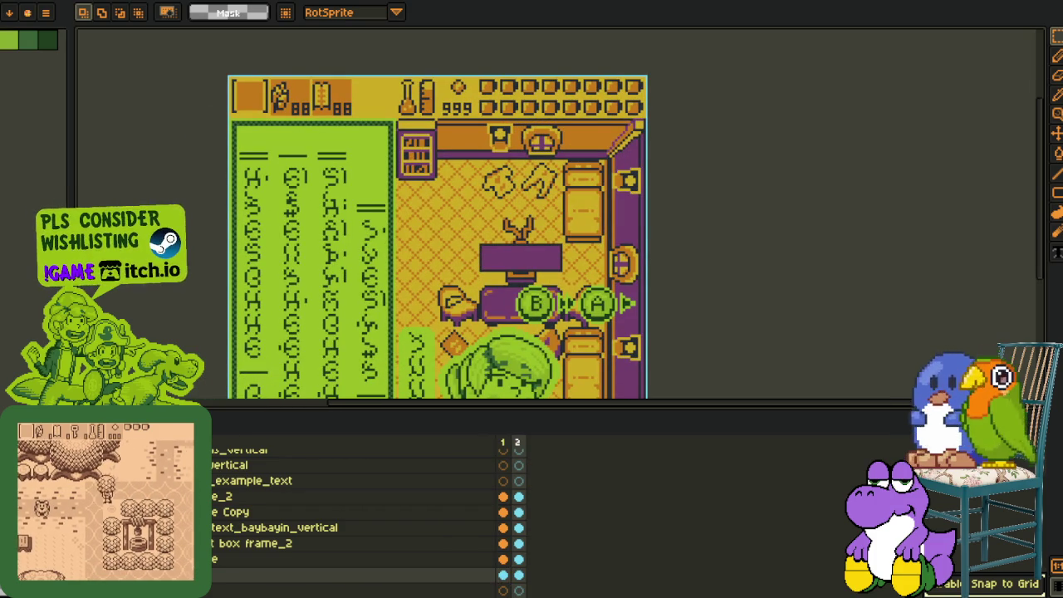
key(Tab)
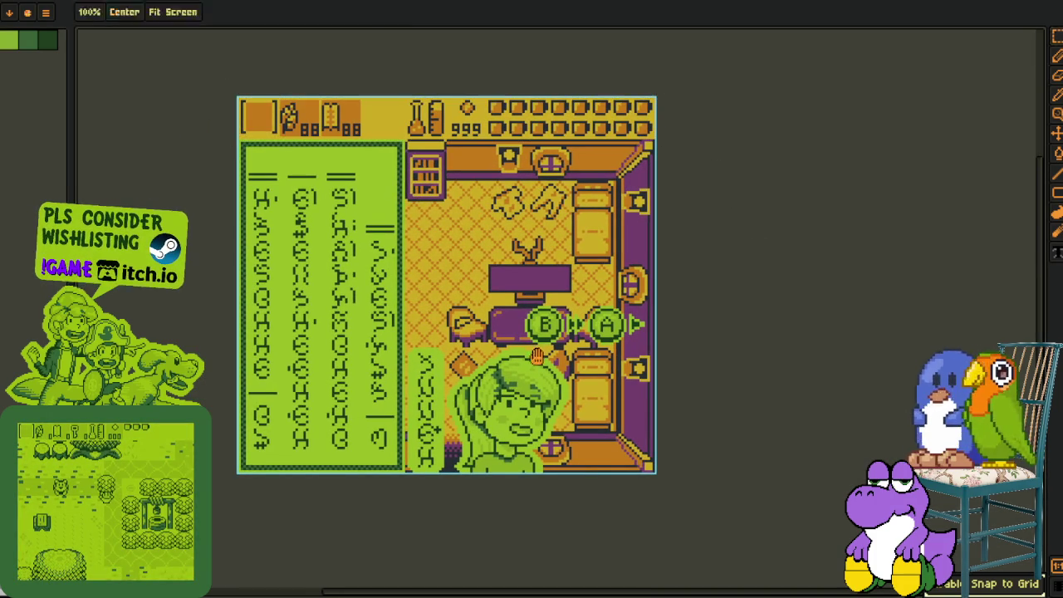
key(Tab)
key(shift+n)
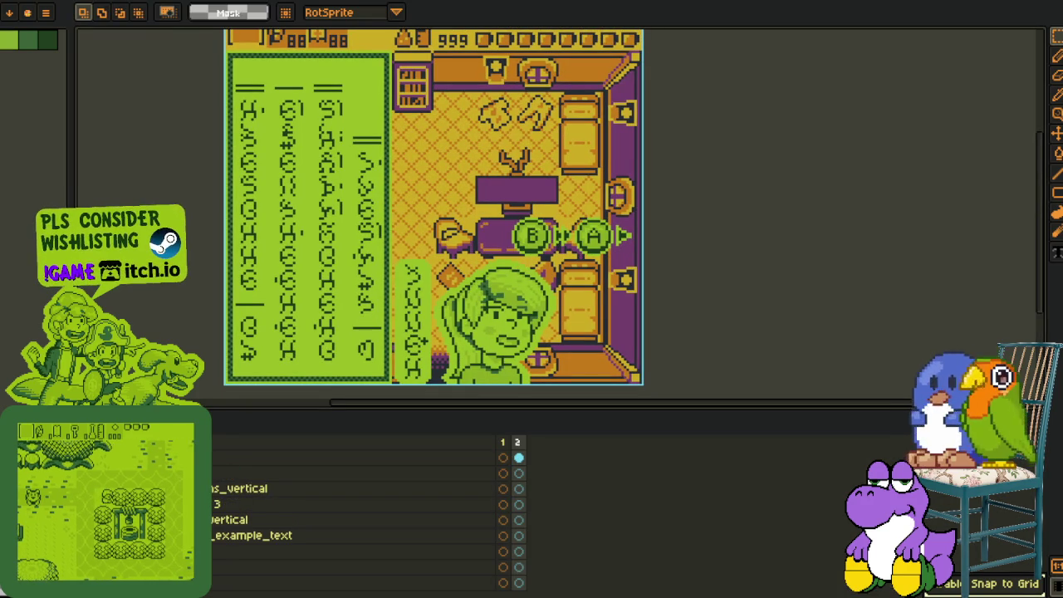
- Marquee the lower room area with the A/B prompts and group the three prompt icon layers below the new layer
scroll(415, 373, up, 2)
drag(375, 80, 754, 332)
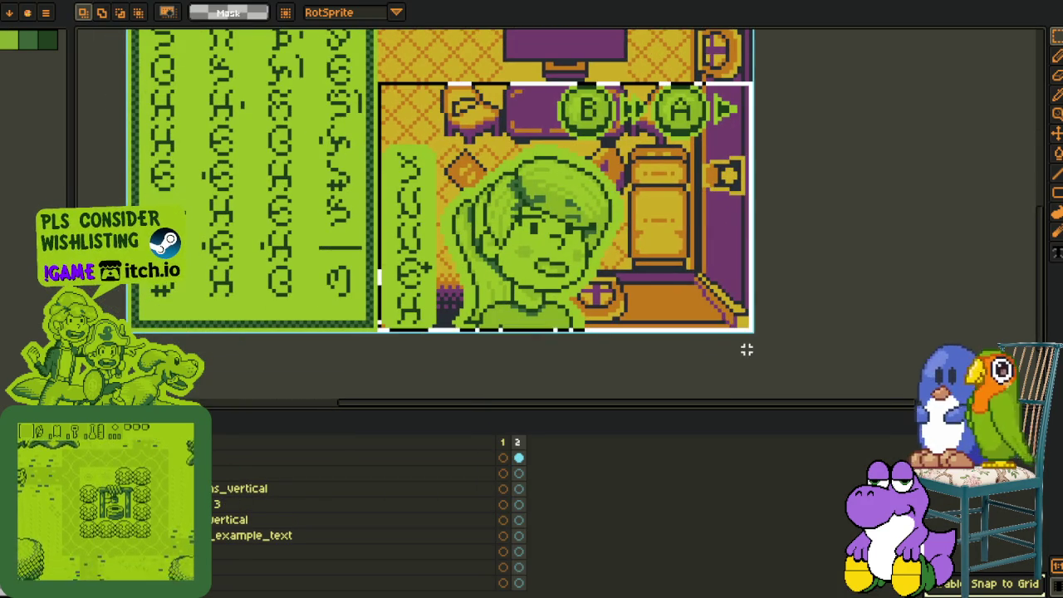
drag(934, 284, 920, 334)
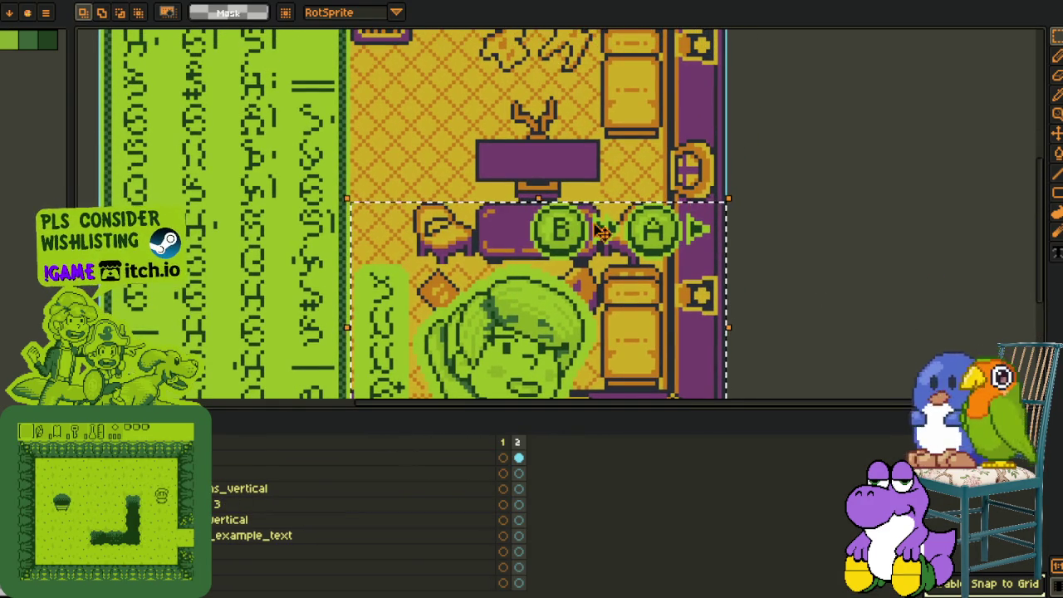
drag(348, 481, 349, 512)
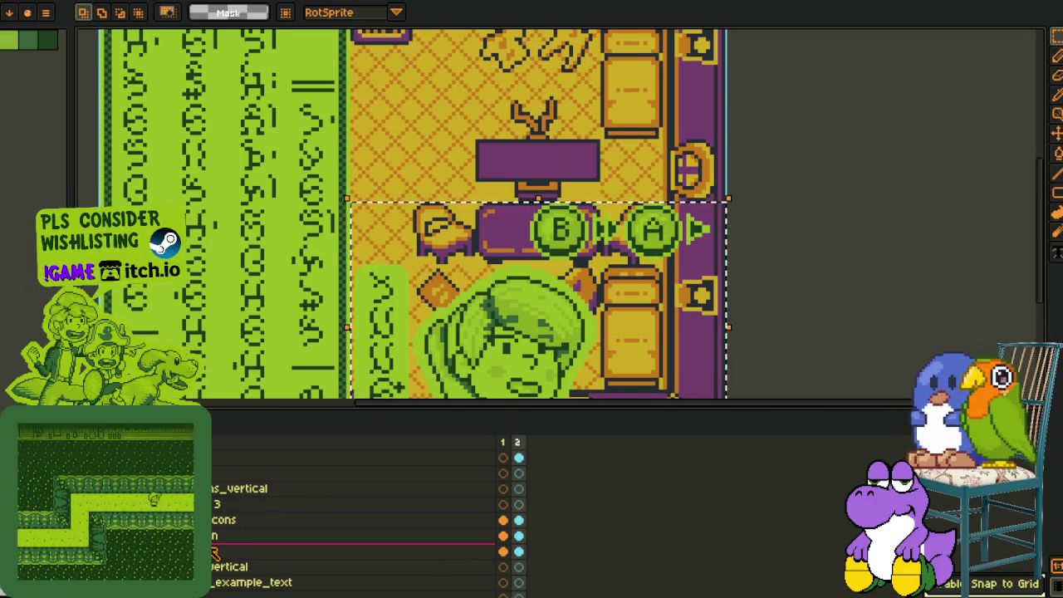
drag(249, 550, 215, 523)
scroll(556, 303, down, 1)
scroll(556, 303, up, 1)
- Try shifting the three prompt icon layers, delete them, then undo the deletion
mouse_move(545, 233)
mouse_down()
mouse_move(643, 306)
mouse_move(473, 204)
mouse_up()
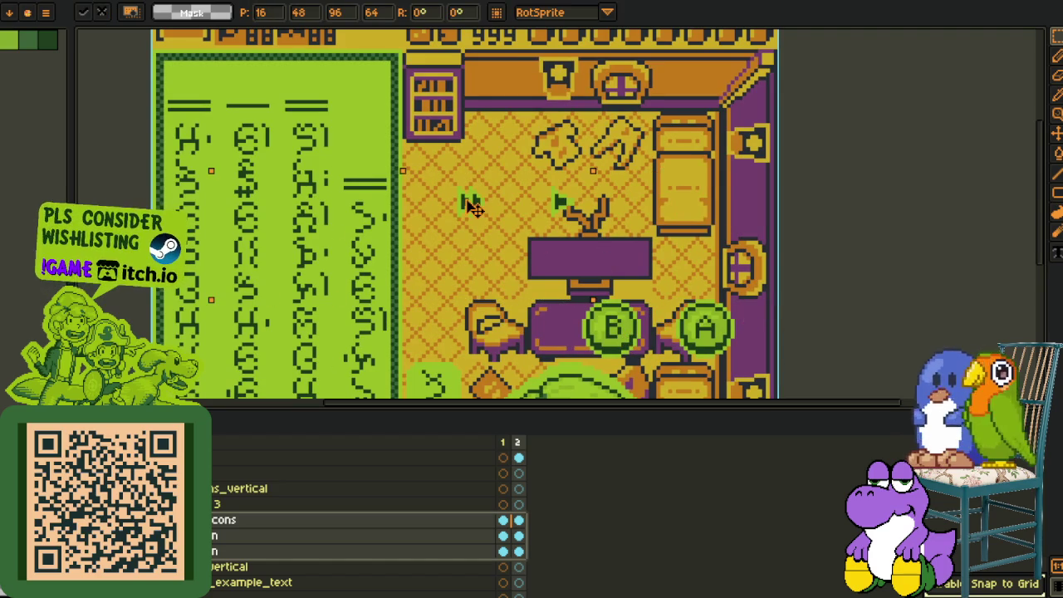
mouse_move(482, 528)
mouse_down()
mouse_move(479, 470)
mouse_move(359, 437)
mouse_up()
key(Escape)
drag(628, 343, 536, 247)
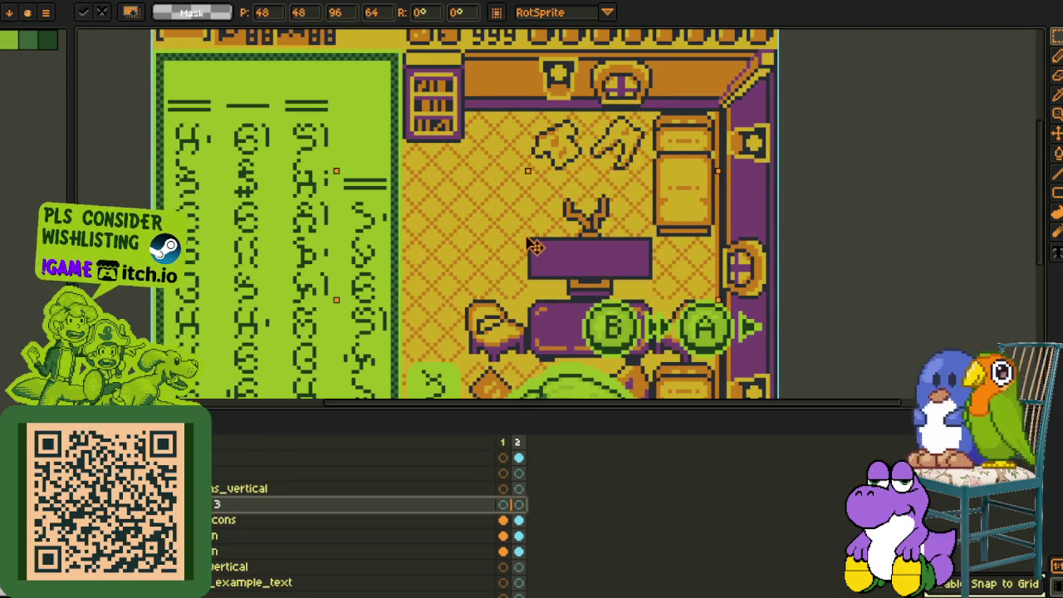
drag(265, 471, 266, 486)
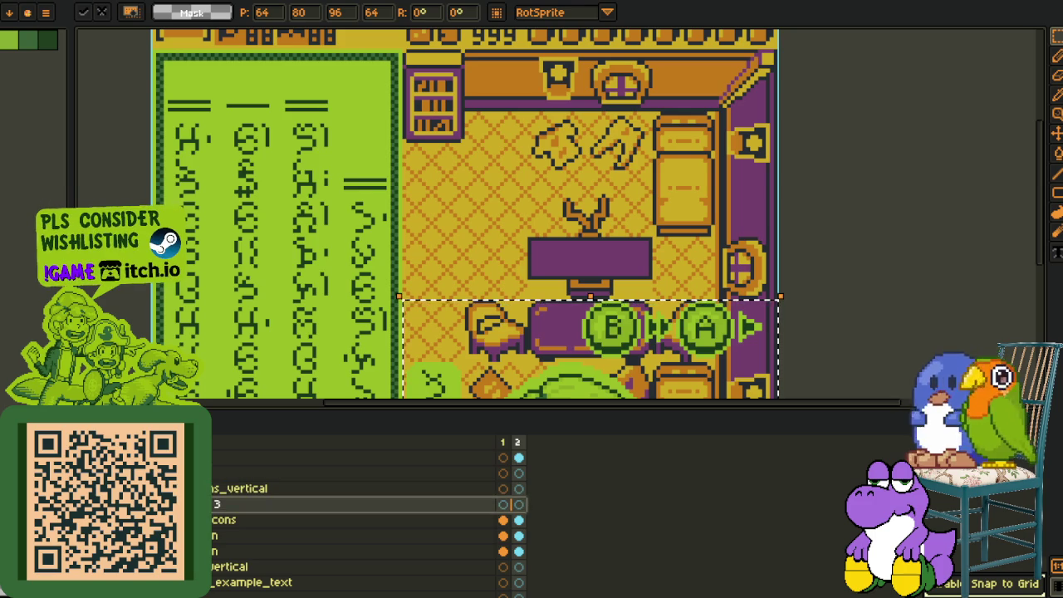
key(Delete)
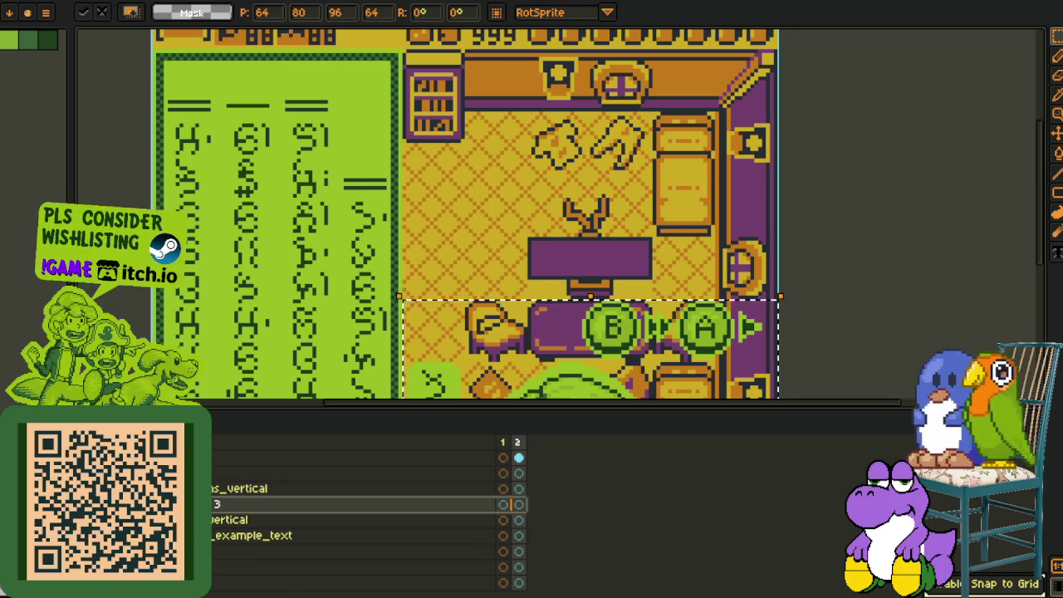
key(ctrl+z)
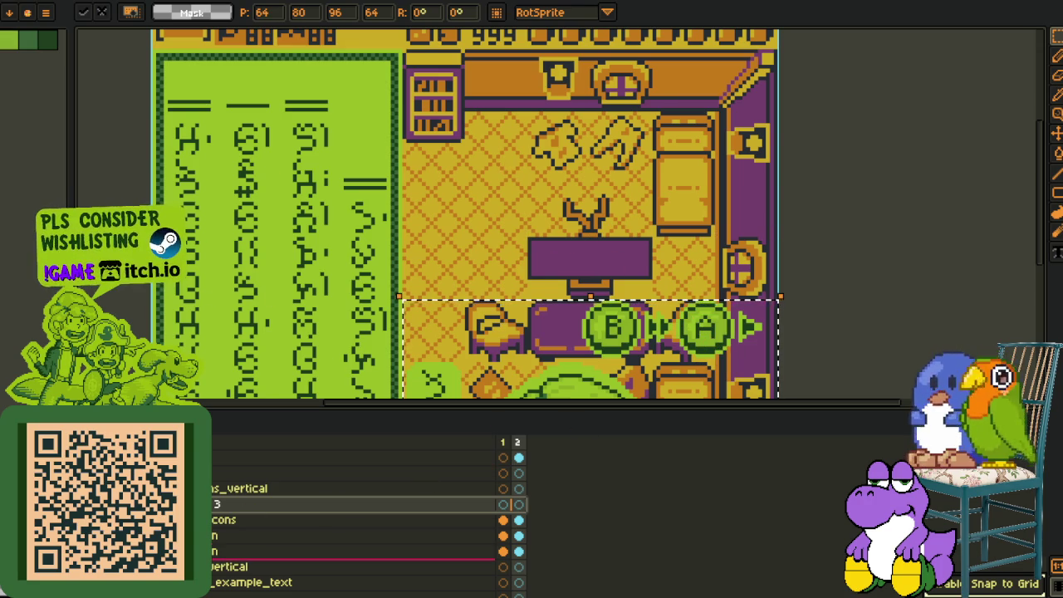
- Move the A button to the top of the text box and place the B button beside it
click(357, 550)
mouse_move(710, 330)
mouse_down()
mouse_move(452, 83)
mouse_move(328, 94)
mouse_move(343, 100)
mouse_up()
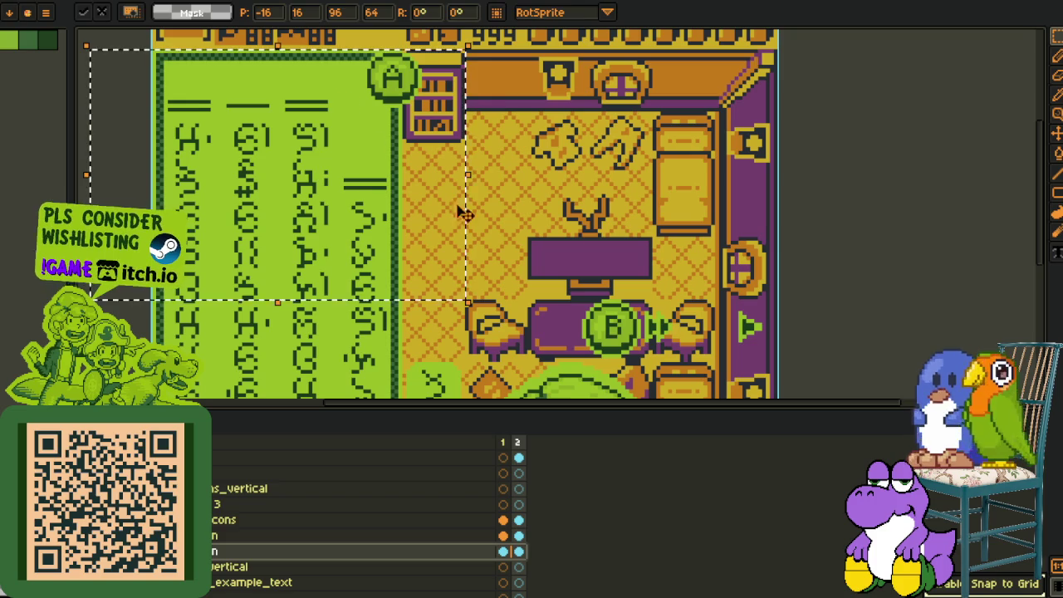
key(Return)
drag(213, 538, 212, 536)
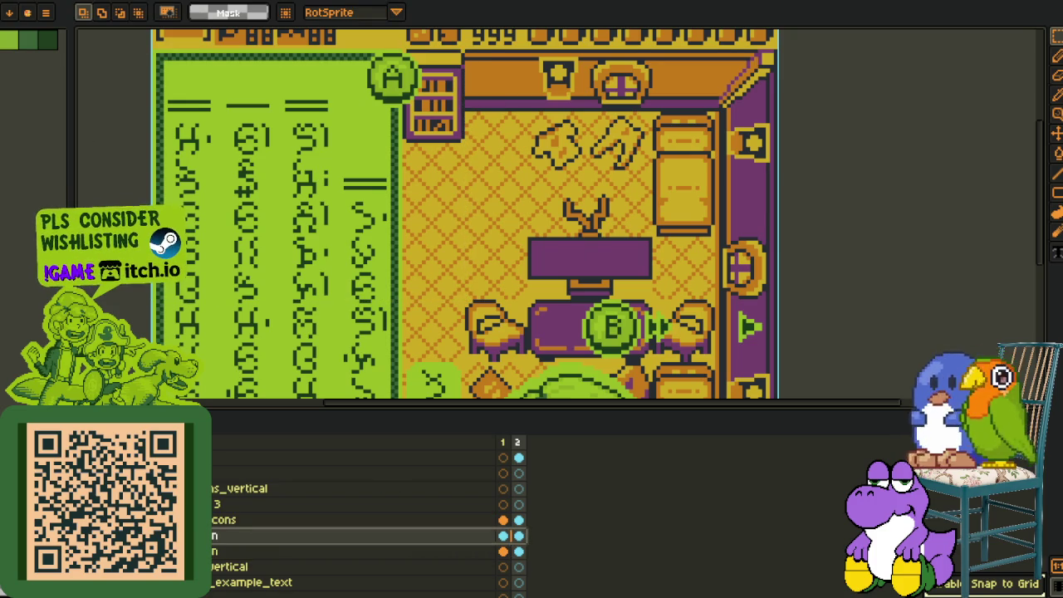
drag(587, 238, 588, 297)
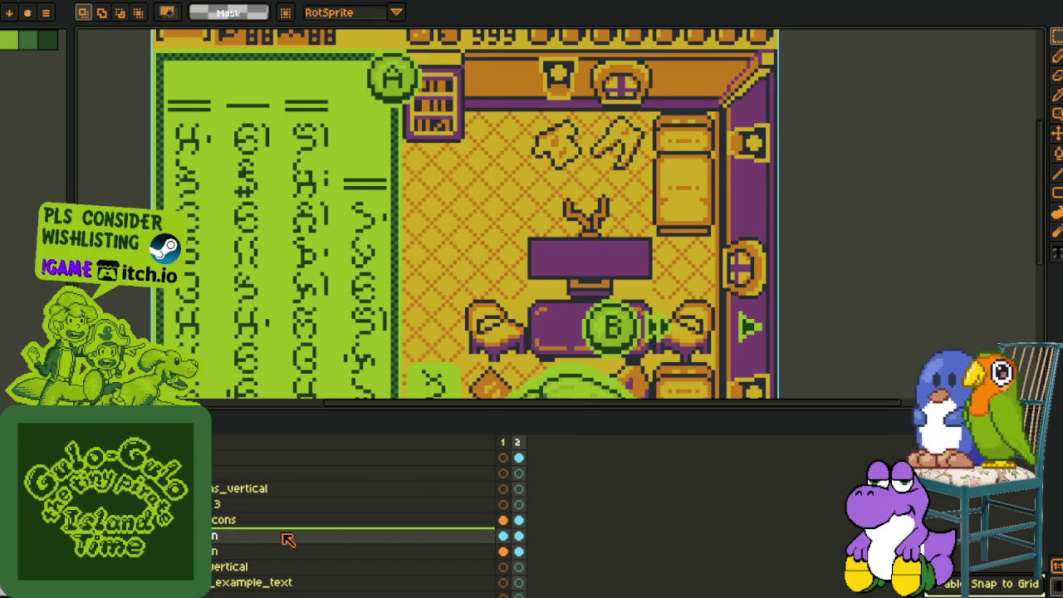
drag(260, 535, 467, 540)
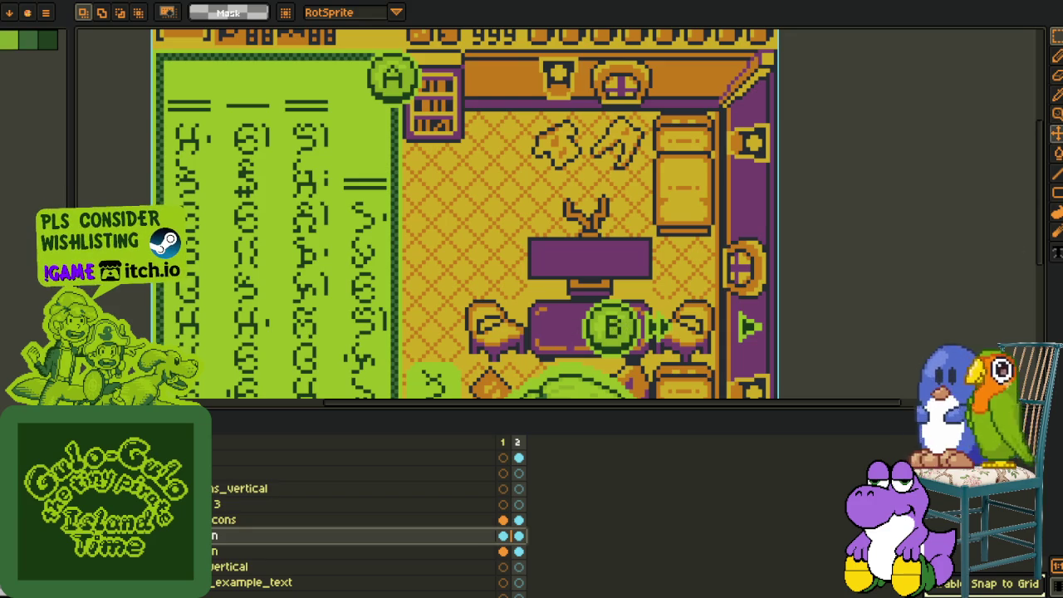
key(m)
drag(622, 344, 332, 91)
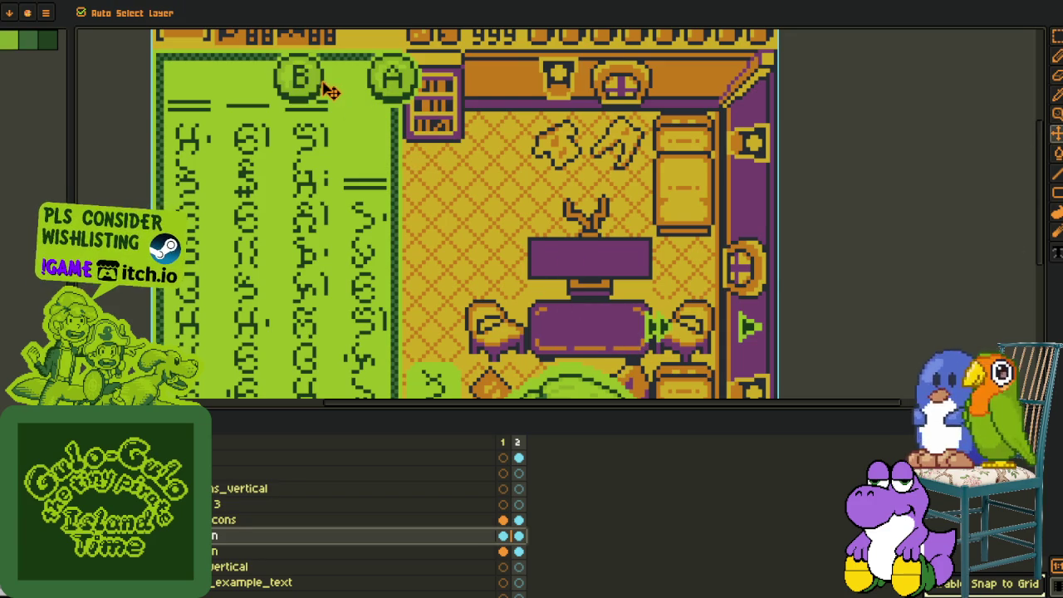
- Reorder layers in the stack and move the button cel to the other frame
scroll(546, 399, down, 5)
scroll(565, 357, up, 3)
scroll(583, 340, up, 2)
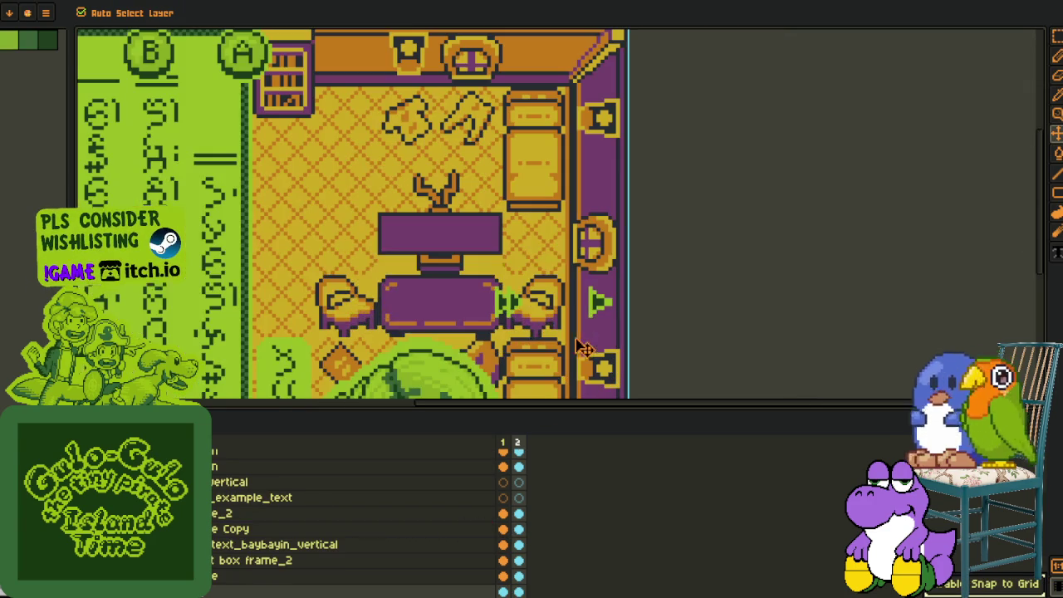
drag(233, 508, 235, 591)
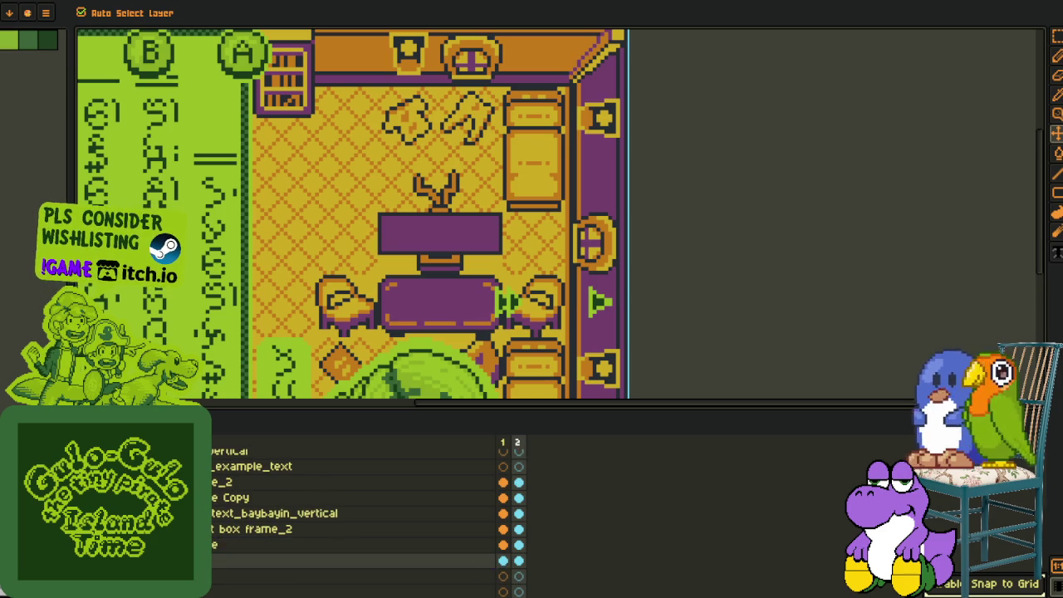
drag(211, 448, 212, 506)
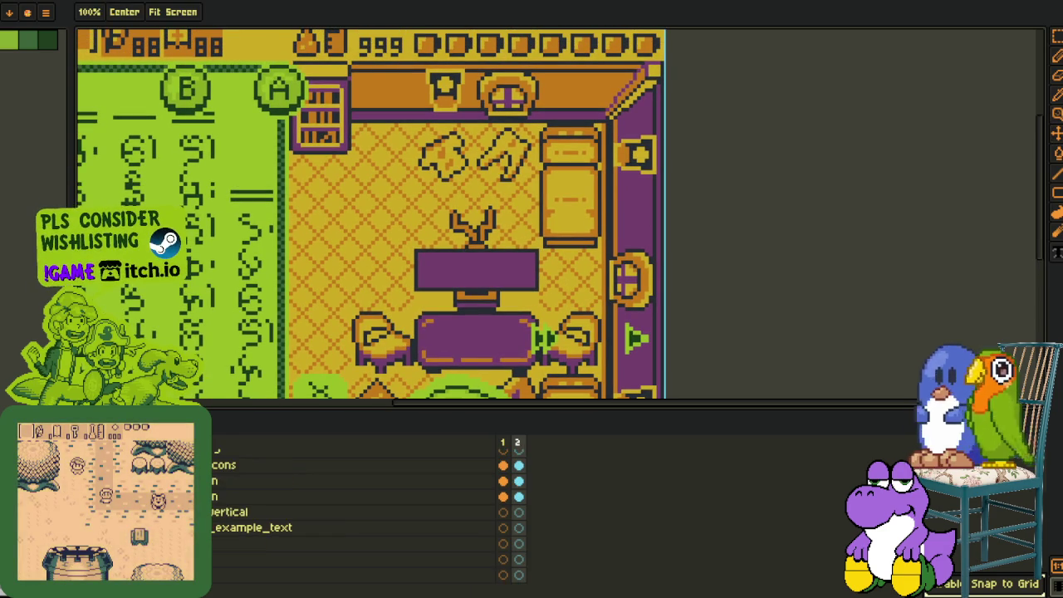
click(512, 498)
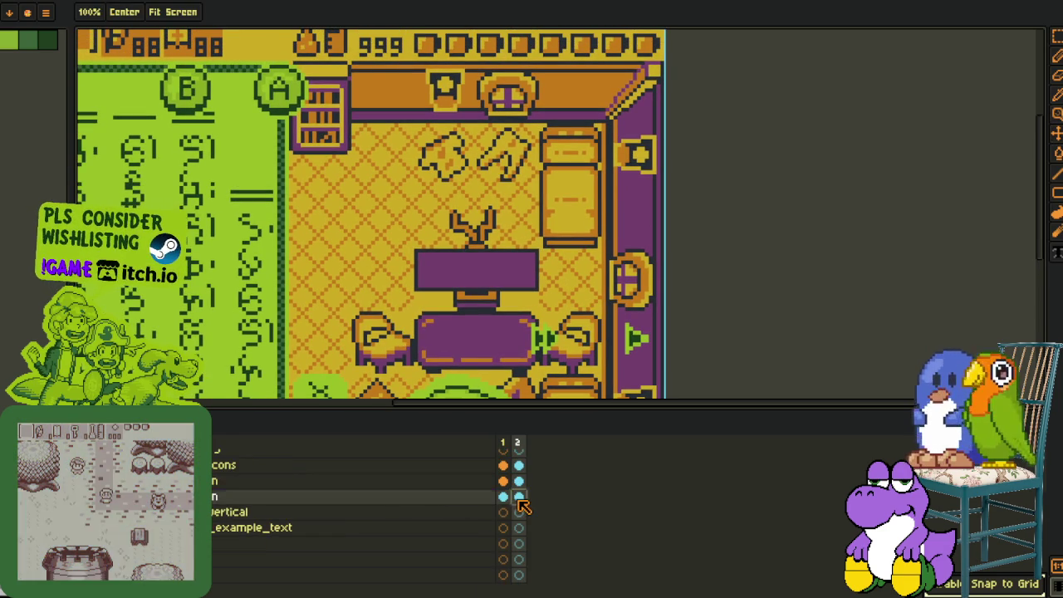
click(502, 497)
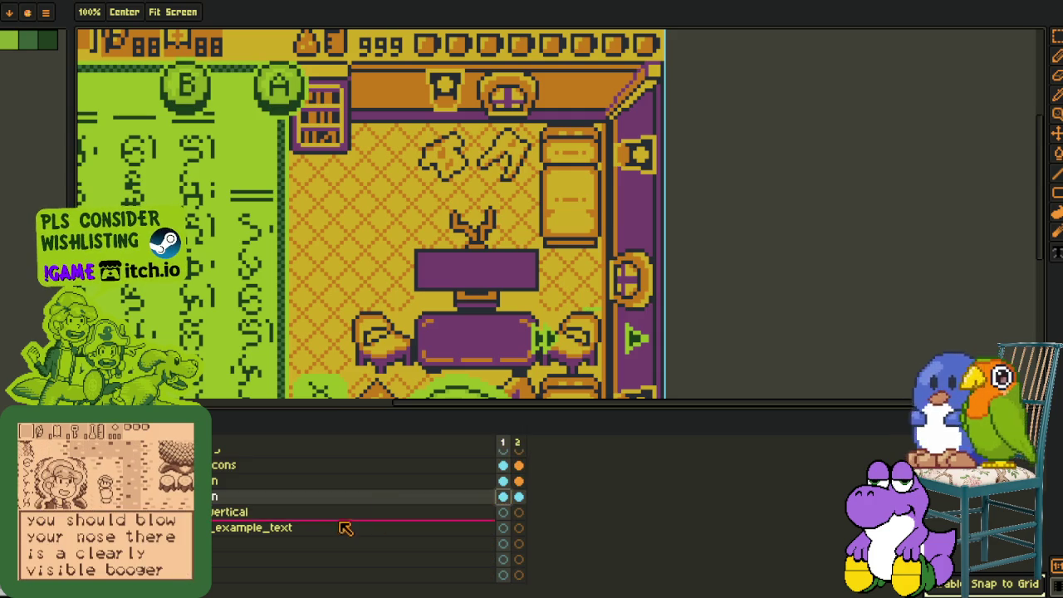
drag(498, 498, 608, 314)
click(503, 496)
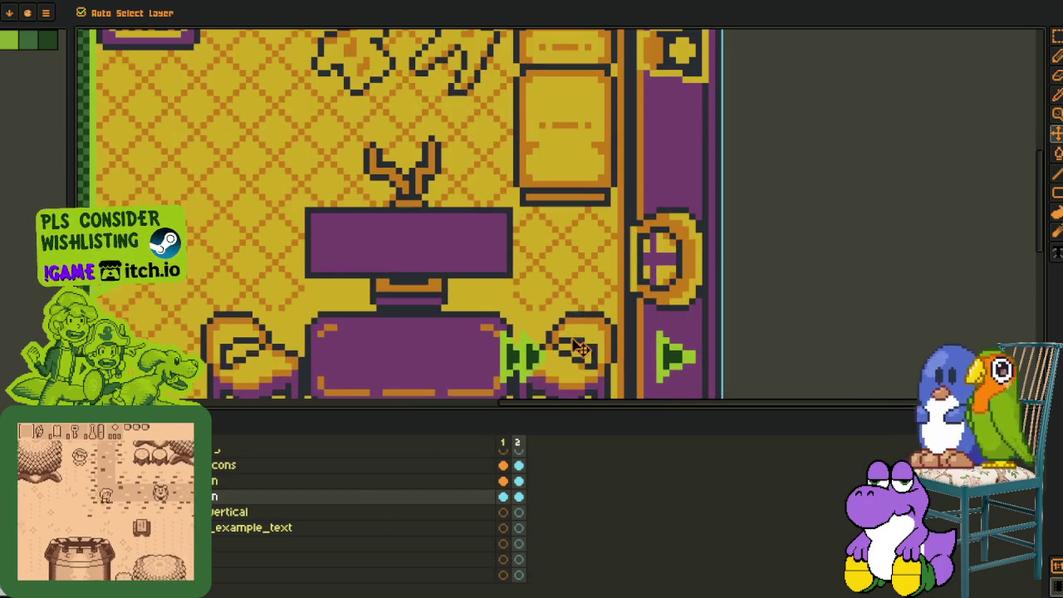
- With the rectangular marquee, lift the selected pixels, shift them right, and commit them
click(503, 496)
key(m)
key(Tab)
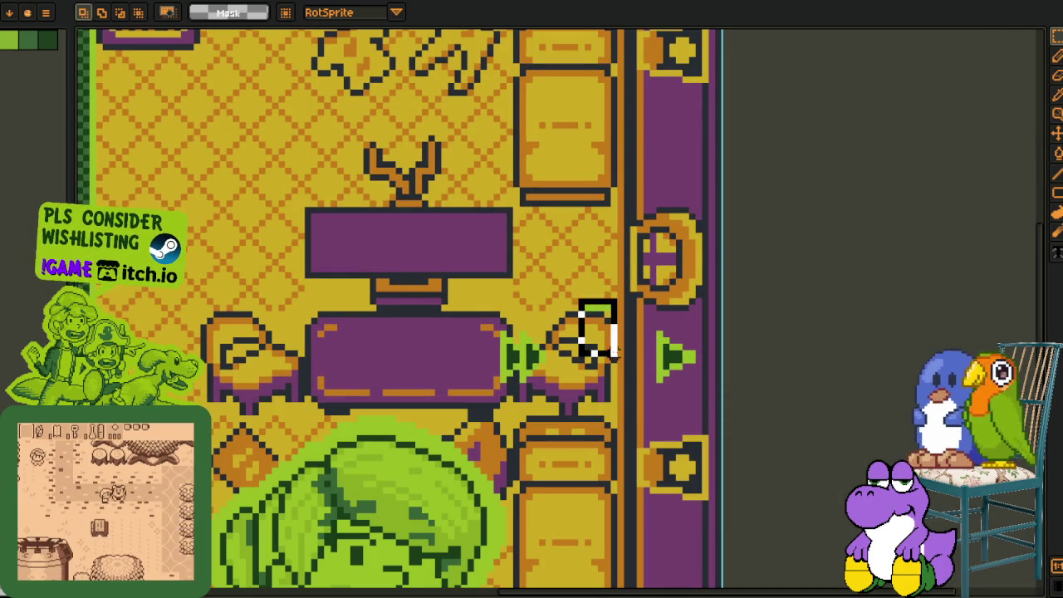
mouse_move(612, 354)
mouse_down()
mouse_move(721, 332)
mouse_move(793, 350)
mouse_up()
scroll(721, 332, up, 2)
key(Return)
- Bring the arrow prompts by the right armchair into view and make the prompt icons layer active
scroll(581, 332, down, 3)
scroll(498, 374, up, 1)
key(Tab)
drag(403, 487, 345, 412)
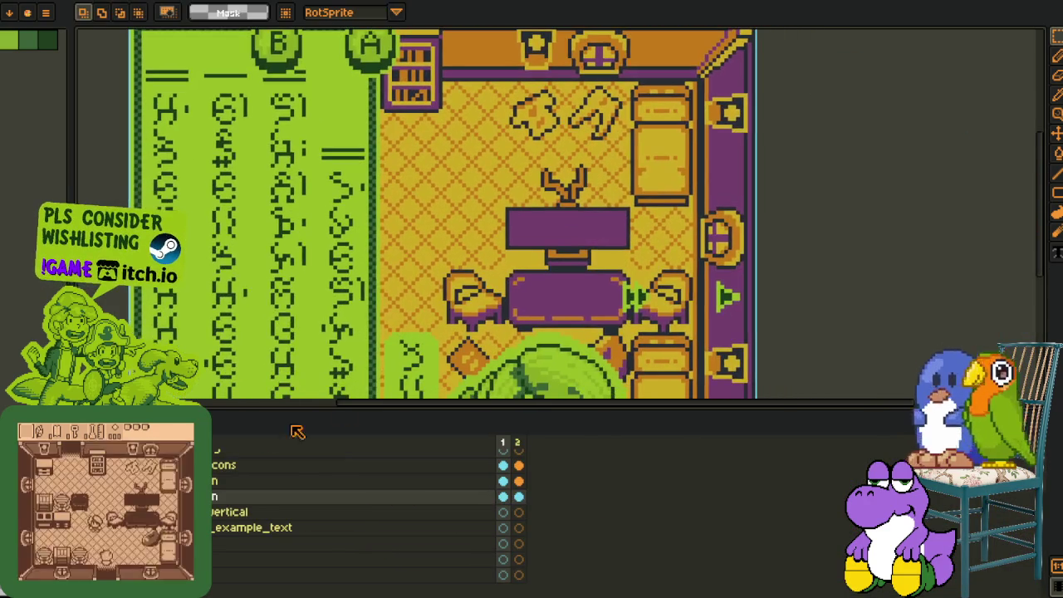
click(217, 466)
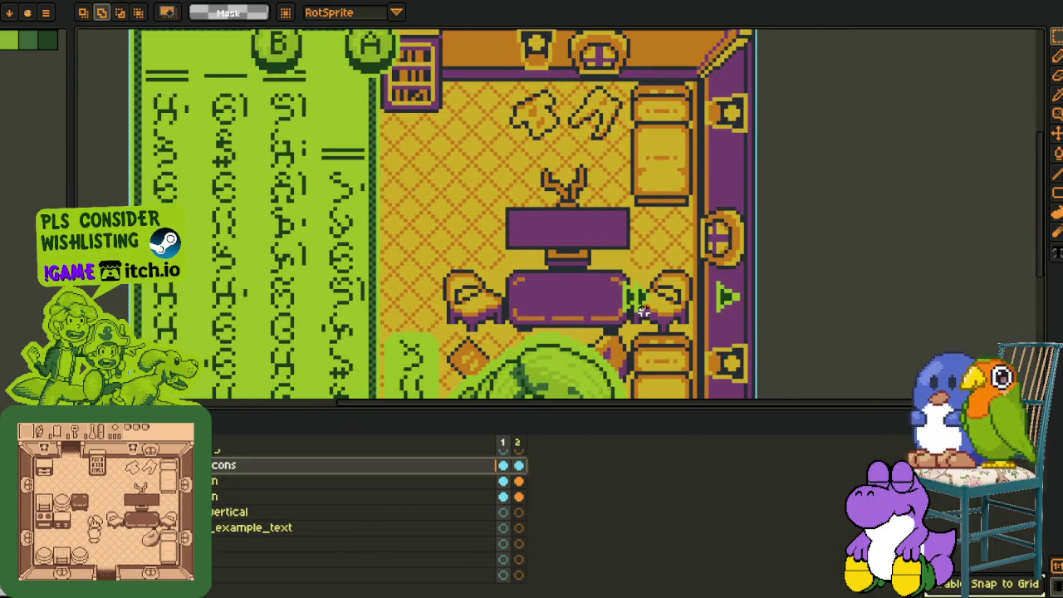
scroll(581, 277, up, 1)
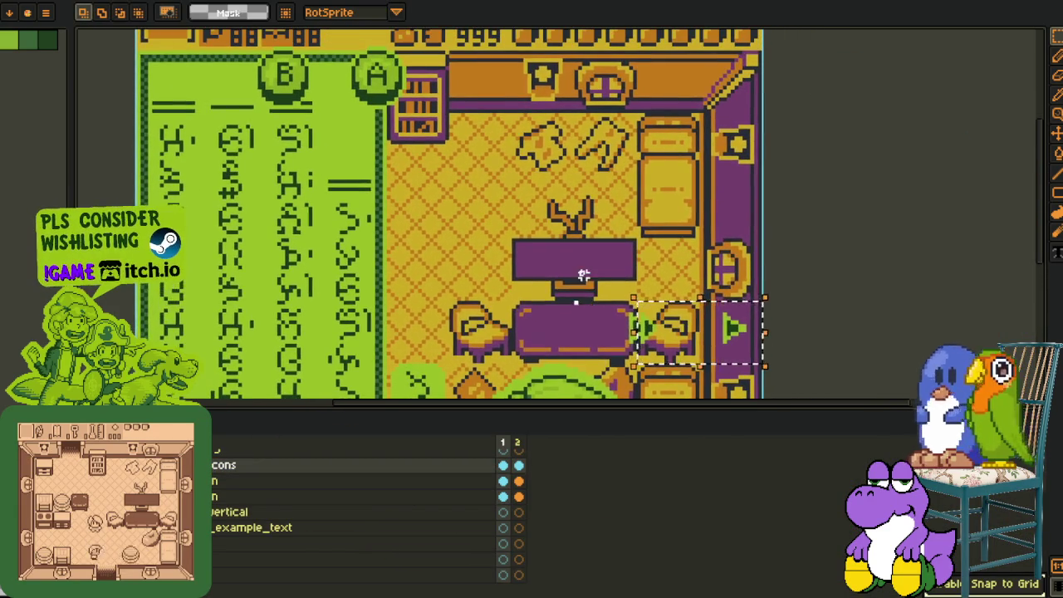
- Move the selected arrow graphic up beside the B and A buttons in frame 1
scroll(640, 326, down, 2)
drag(644, 278, 362, 153)
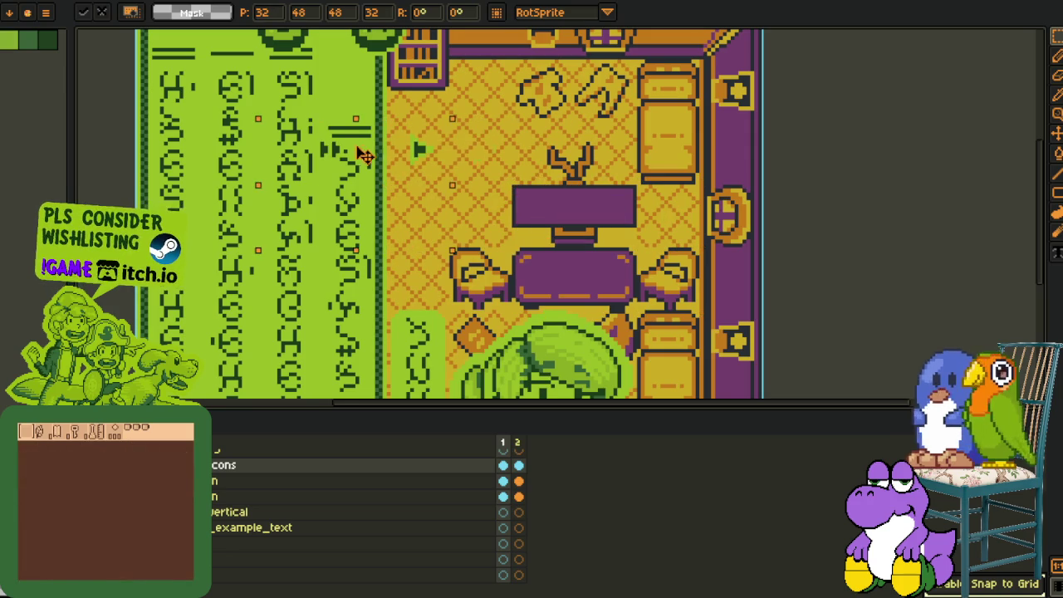
scroll(363, 154, up, 3)
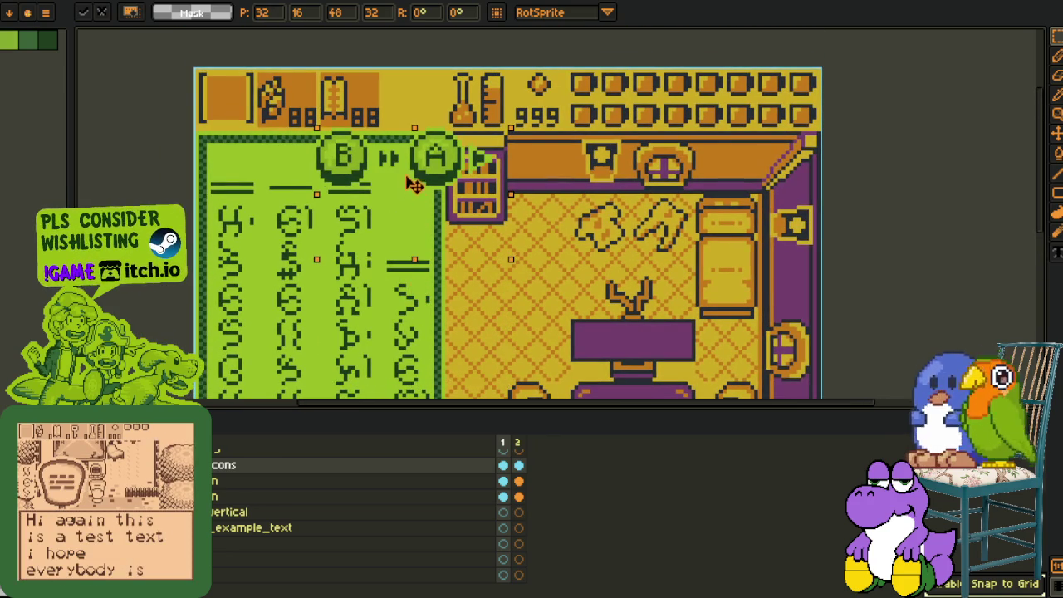
drag(415, 282, 415, 169)
key(Return)
- In frame 2, paste the arrow and place it between B and A
scroll(679, 239, down, 1)
key(period)
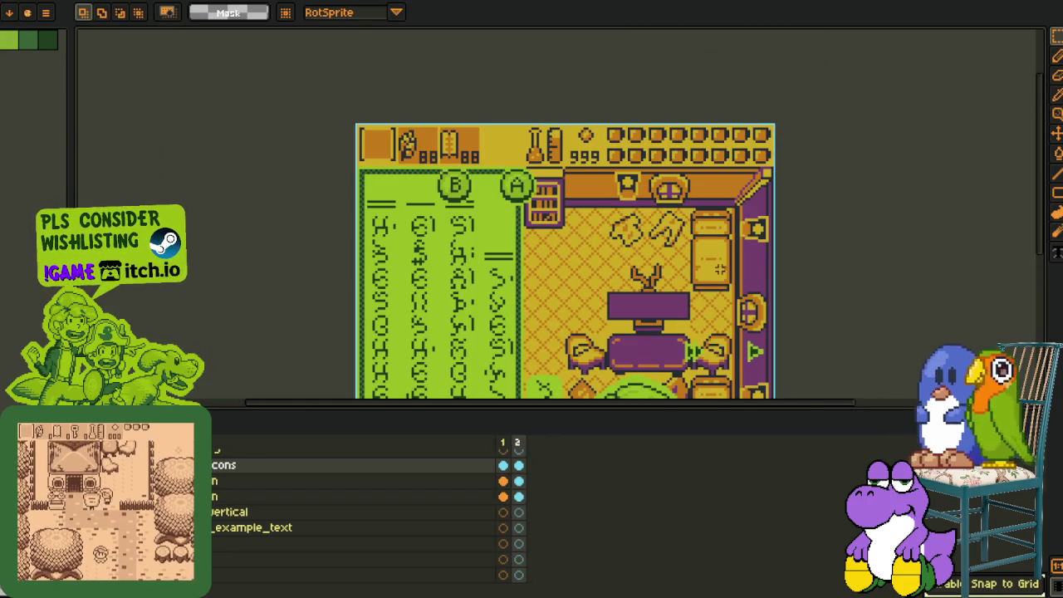
scroll(644, 325, down, 1)
key(ctrl+v)
drag(520, 211, 490, 193)
key(Return)
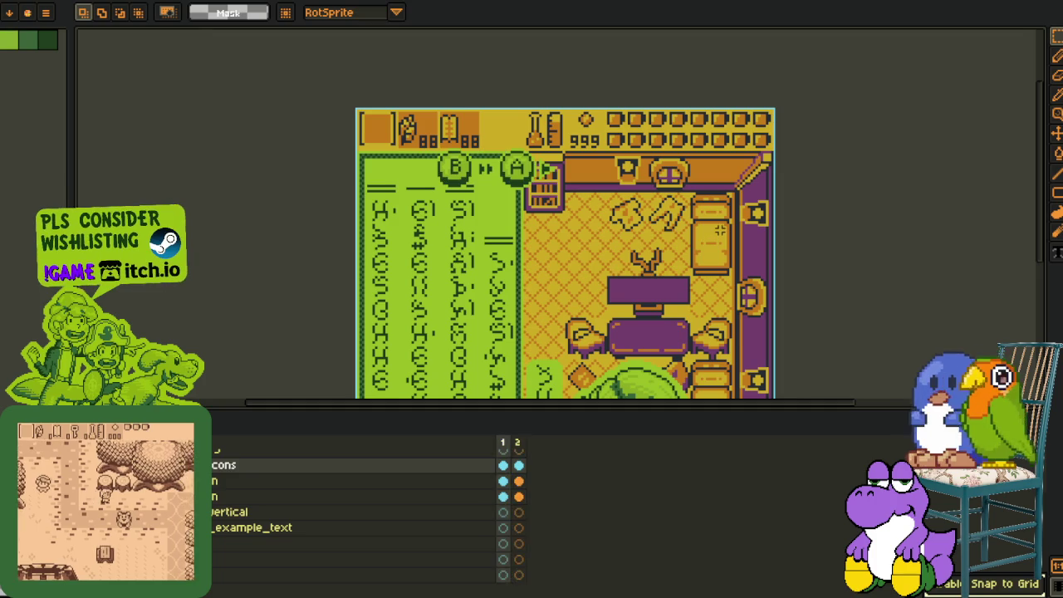
- Reorder the three prompt layers and pick the text box frame layer from the canvas
scroll(490, 208, up, 1)
mouse_move(529, 208)
mouse_down()
mouse_move(488, 181)
mouse_move(490, 212)
mouse_up()
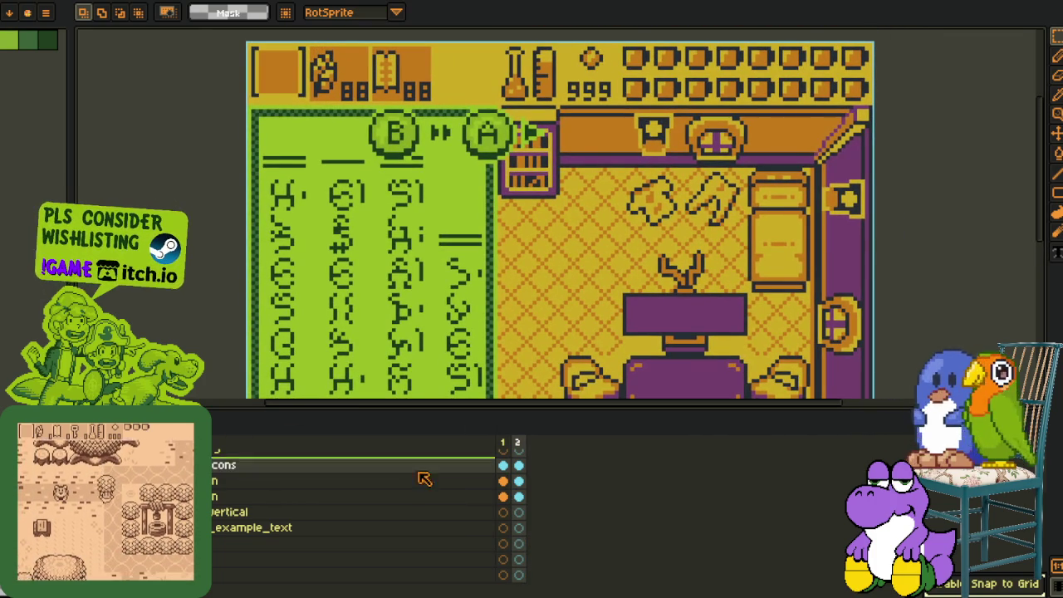
drag(313, 321, 314, 332)
drag(222, 504, 218, 470)
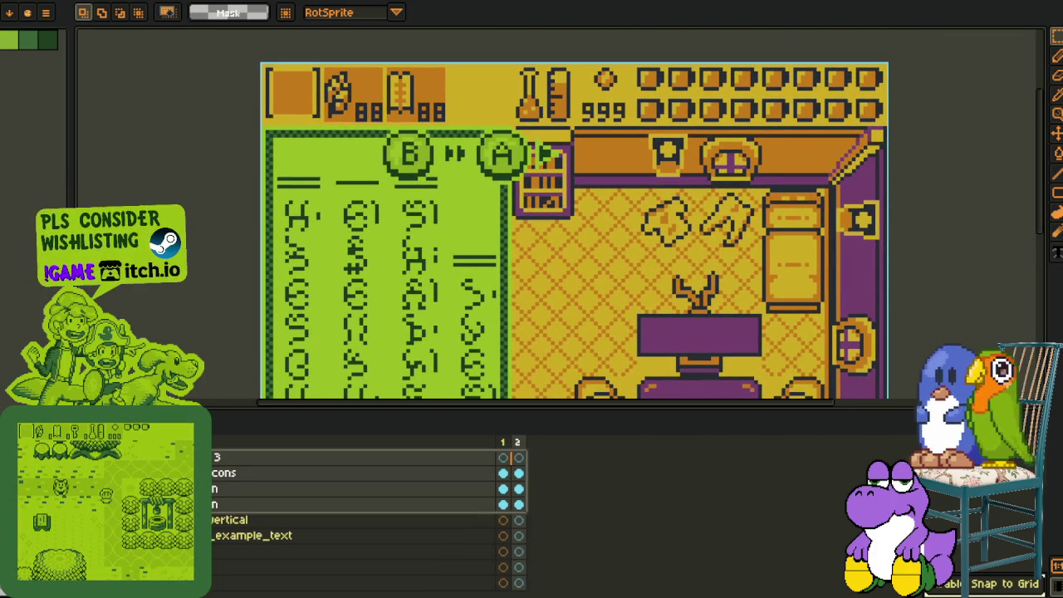
click(1057, 133)
click(390, 162)
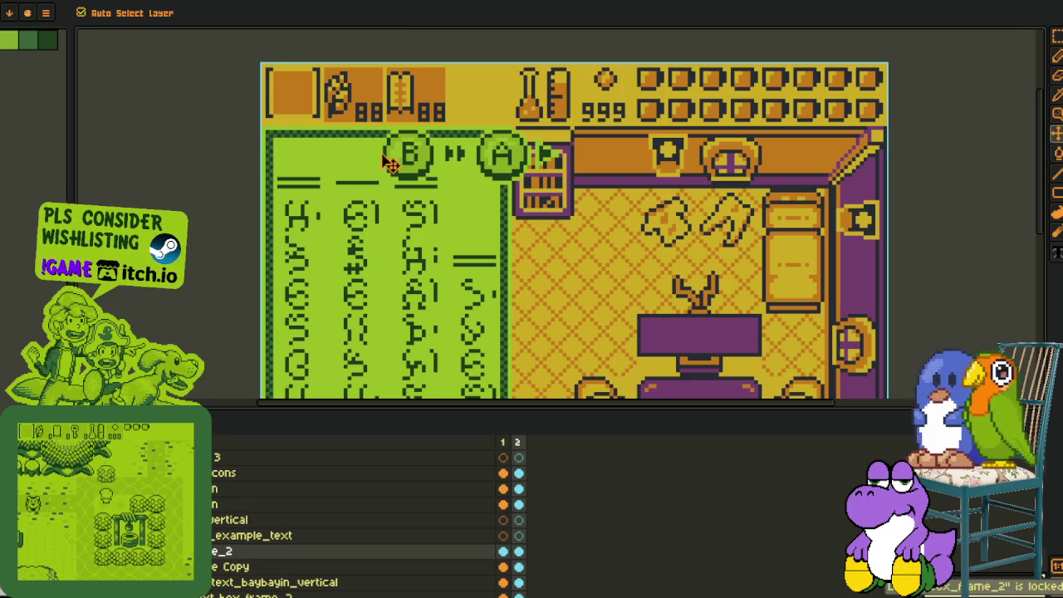
mouse_move(249, 550)
mouse_down()
mouse_move(249, 528)
mouse_move(249, 544)
mouse_move(431, 286)
mouse_up()
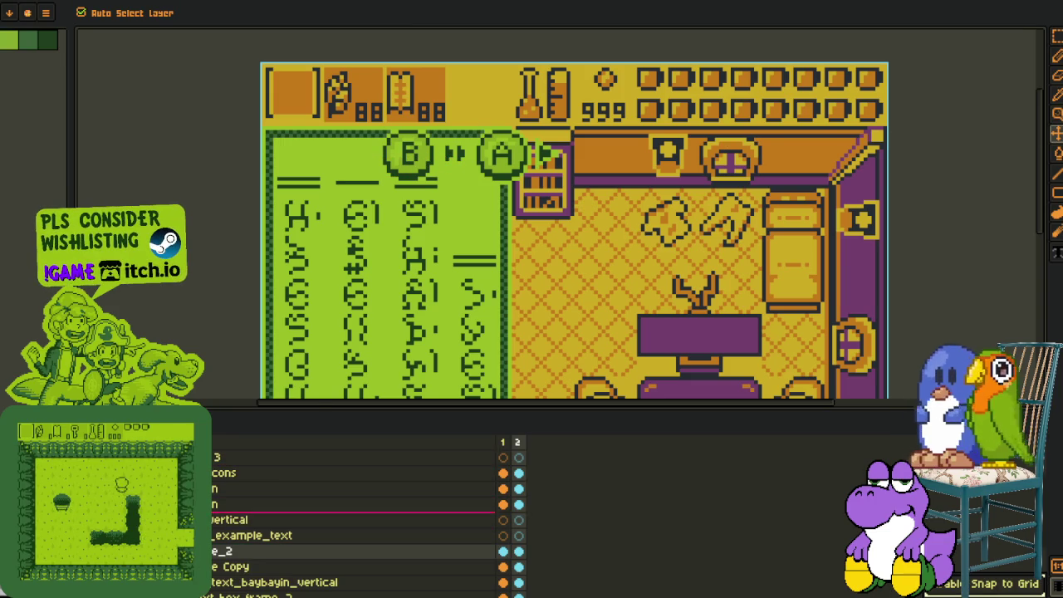
scroll(349, 507, up, 1)
click(518, 488)
shift+click(518, 520)
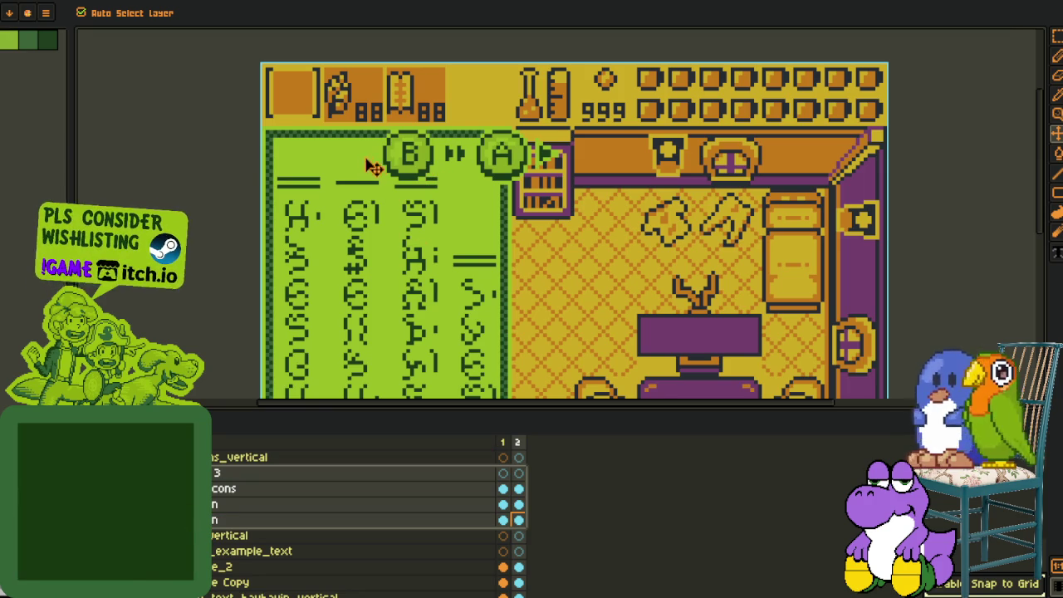
mouse_move(413, 166)
mouse_down()
mouse_move(328, 166)
mouse_move(410, 165)
mouse_move(344, 163)
mouse_up()
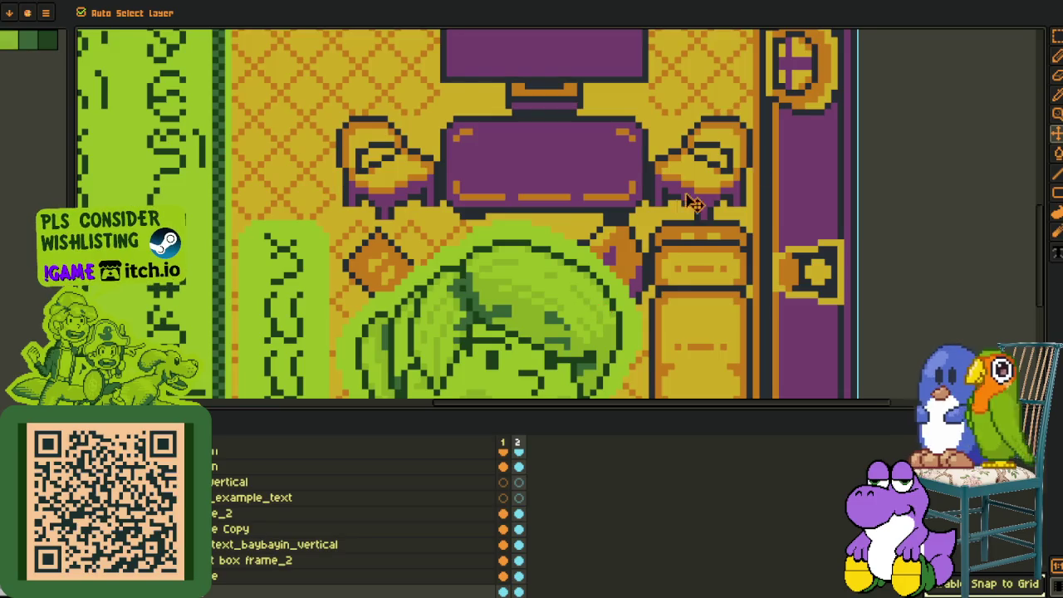
scroll(750, 253, down, 3)
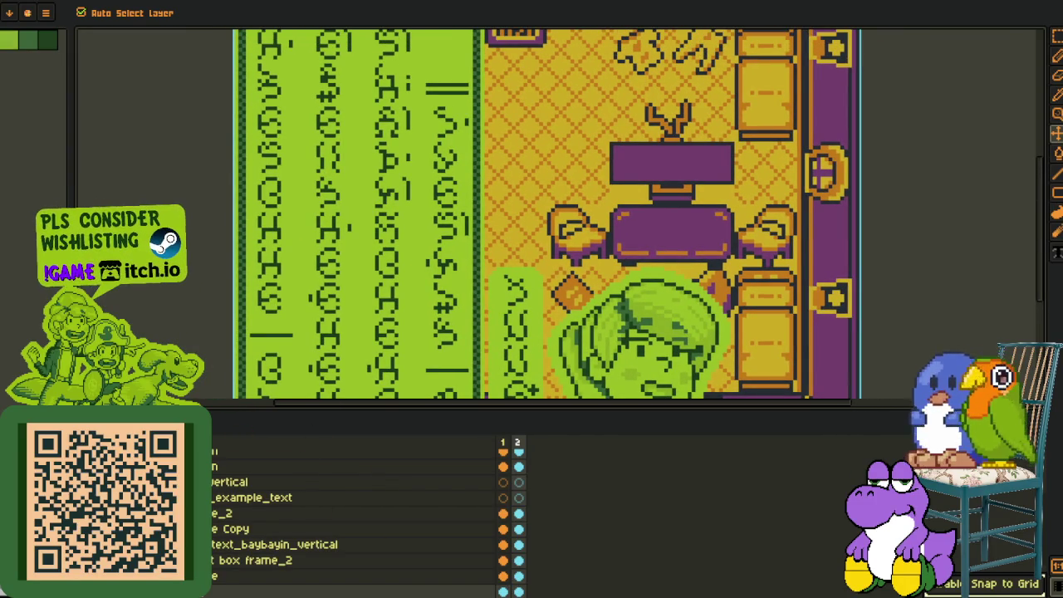
drag(330, 411, 333, 524)
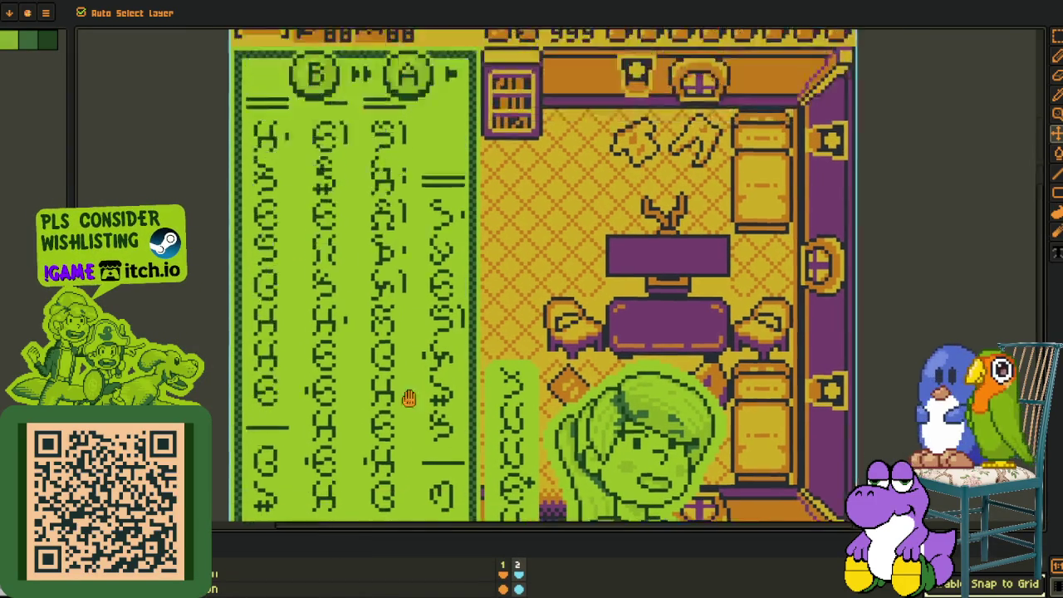
scroll(470, 183, up, 3)
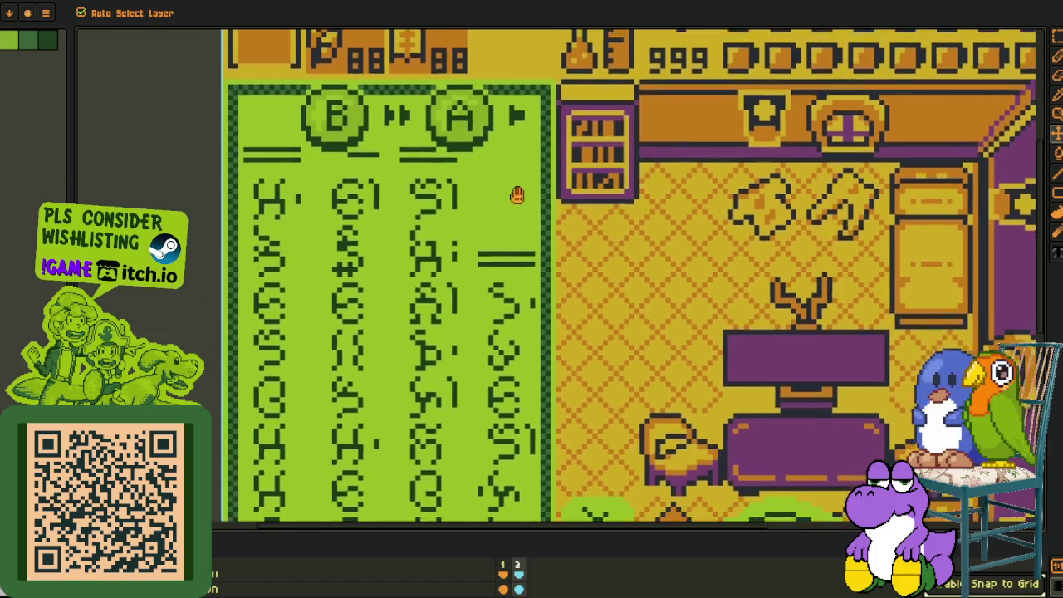
scroll(326, 144, up, 3)
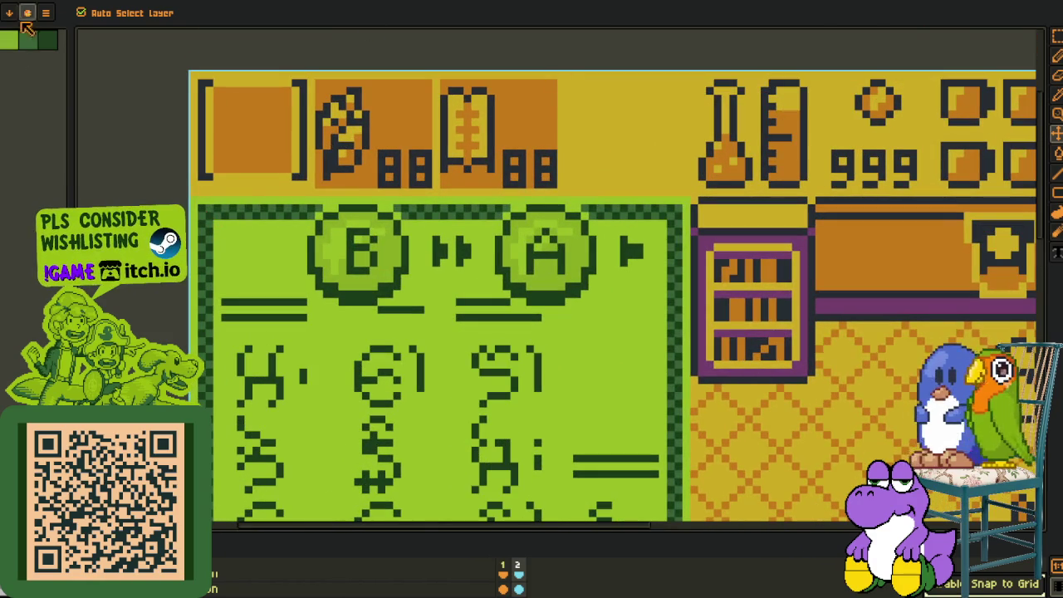
scroll(581, 173, down, 2)
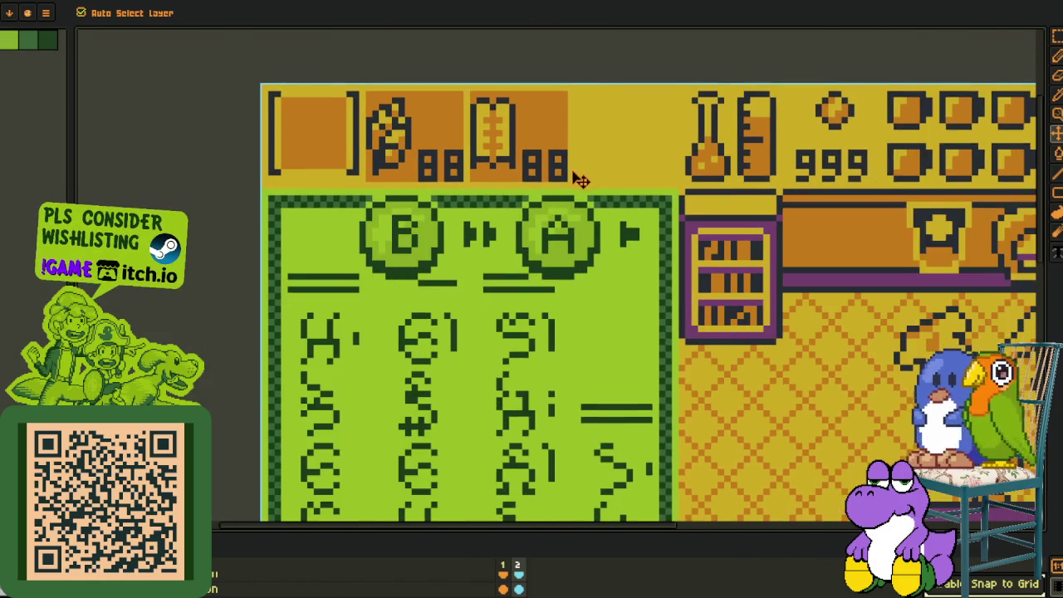
scroll(426, 190, up, 2)
scroll(348, 143, up, 1)
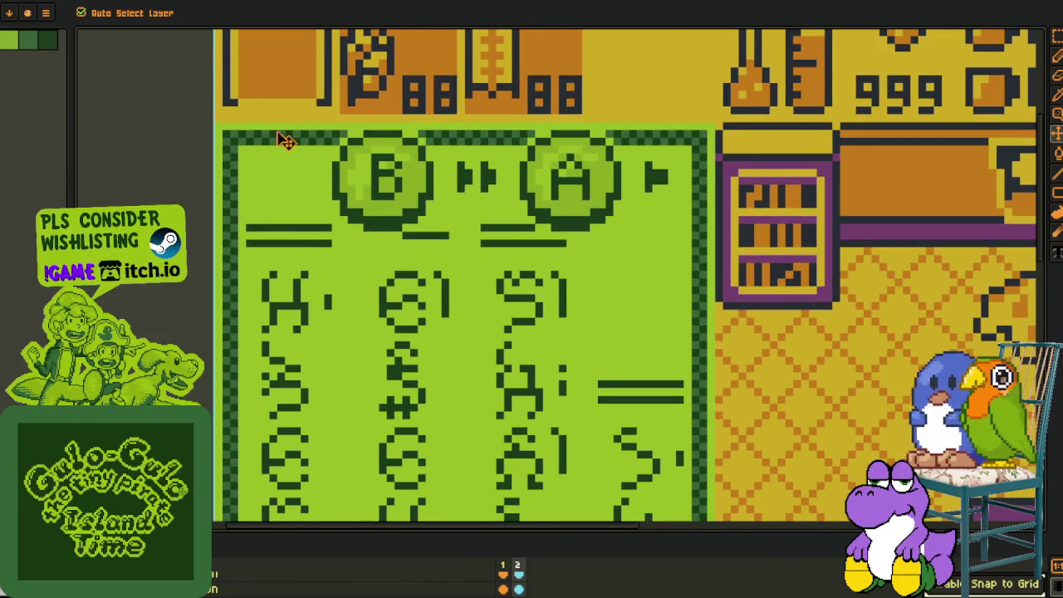
scroll(548, 216, up, 1)
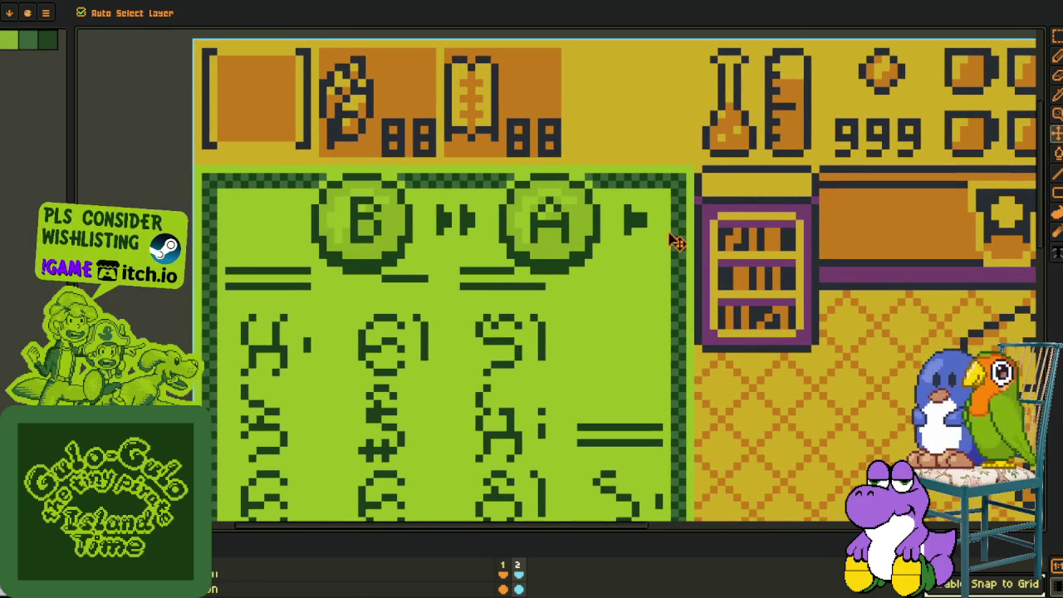
scroll(552, 241, down, 1)
scroll(541, 230, down, 1)
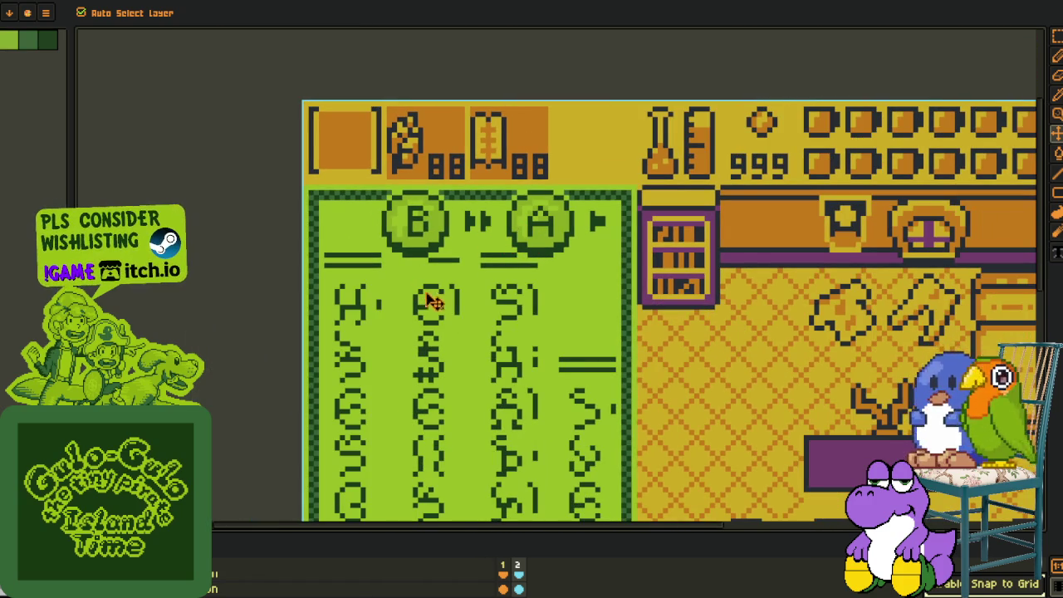
scroll(450, 337, down, 2)
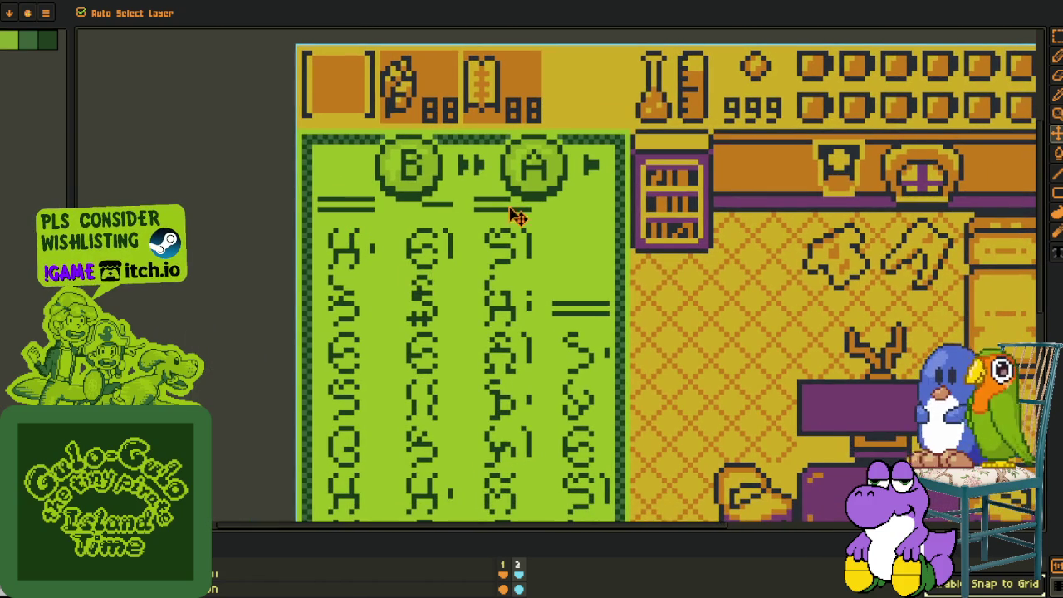
scroll(523, 208, down, 2)
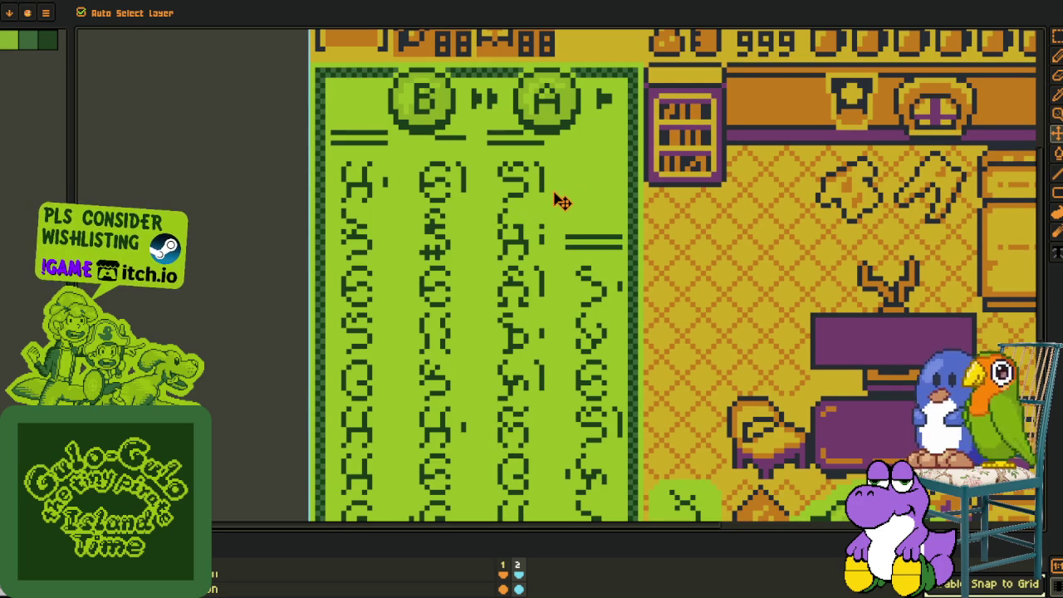
mouse_move(545, 230)
mouse_down()
mouse_move(503, 241)
mouse_move(492, 214)
mouse_up()
scroll(530, 240, down, 1)
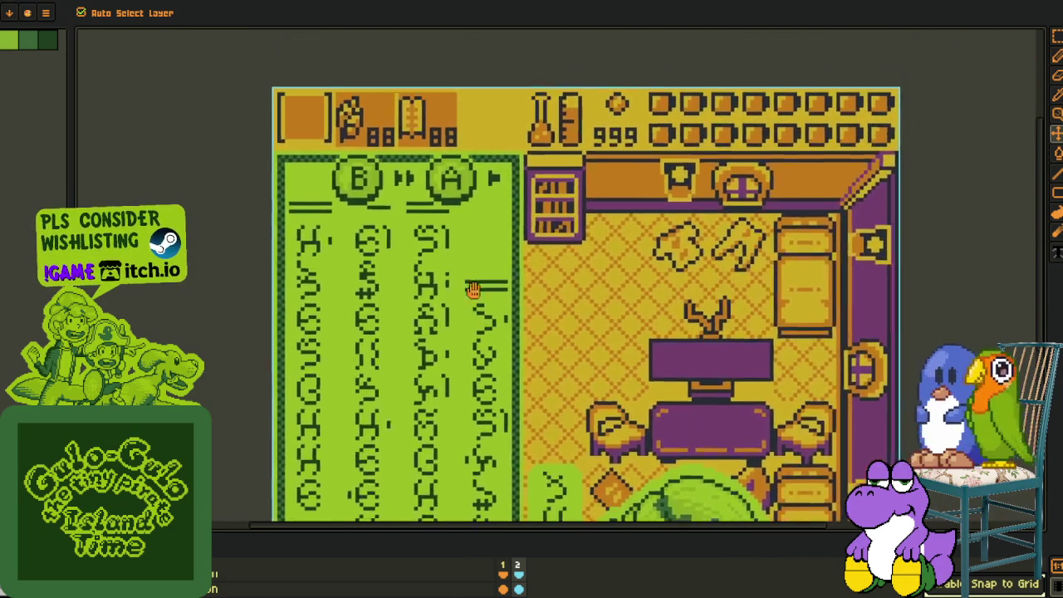
scroll(532, 133, up, 2)
scroll(552, 75, up, 1)
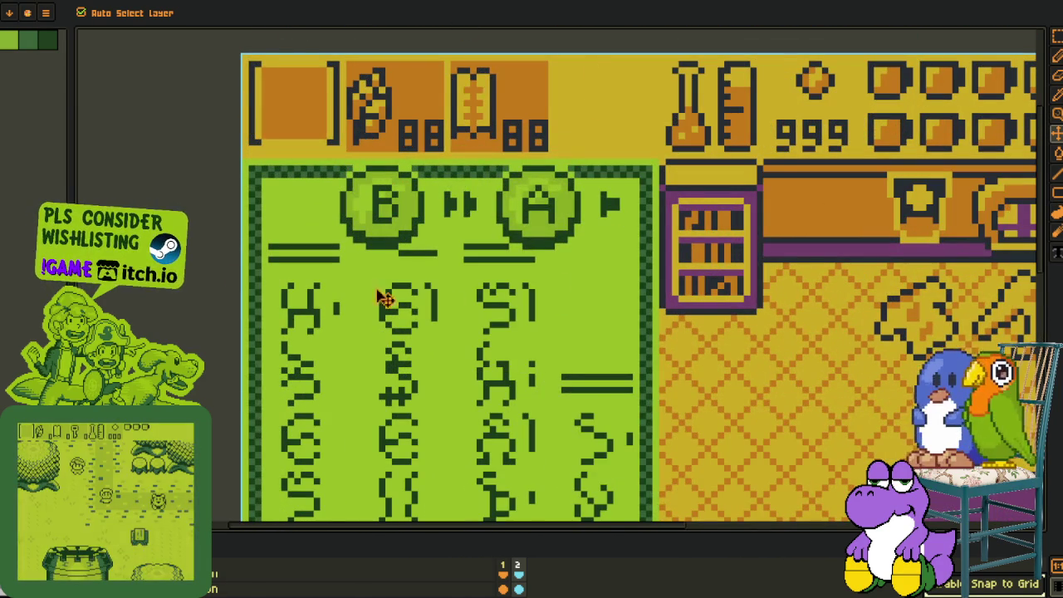
mouse_move(461, 272)
mouse_down()
mouse_move(479, 208)
mouse_move(457, 221)
mouse_up()
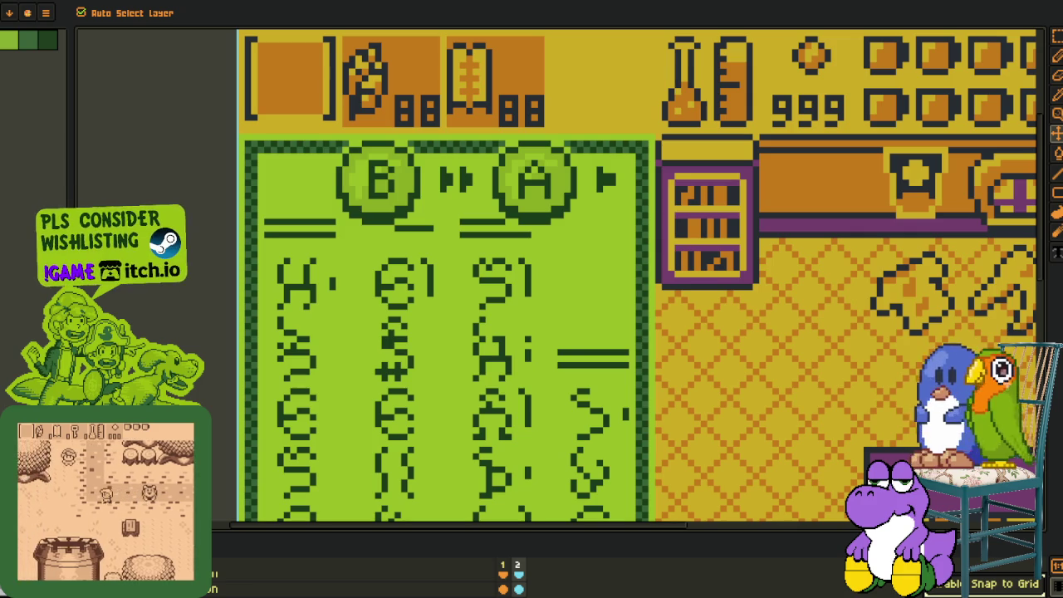
scroll(375, 209, down, 2)
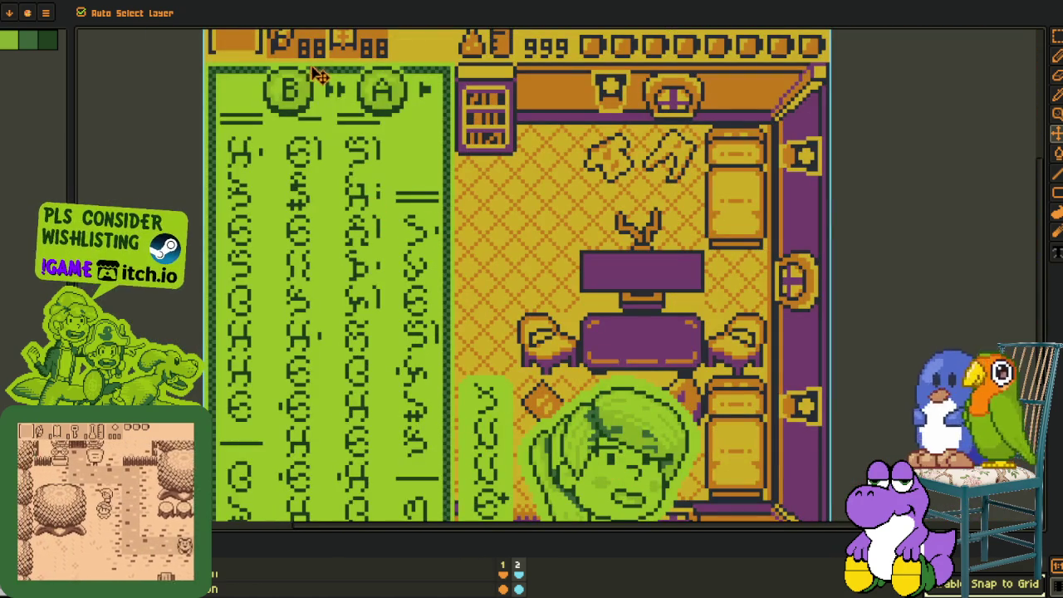
scroll(606, 254, up, 1)
scroll(549, 288, up, 1)
scroll(550, 287, up, 3)
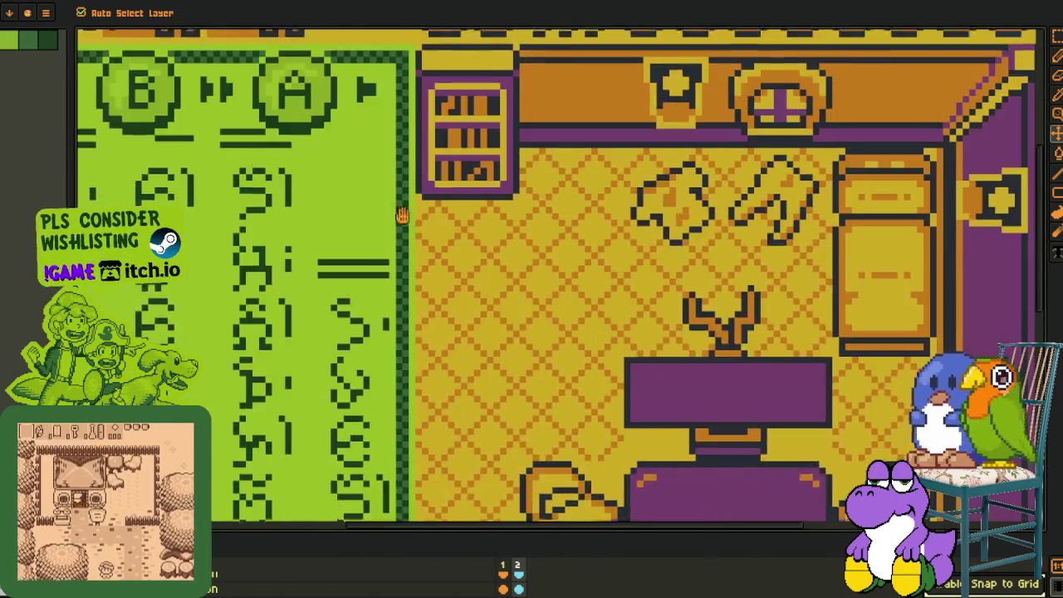
scroll(403, 204, up, 1)
scroll(441, 304, down, 3)
scroll(219, 119, down, 2)
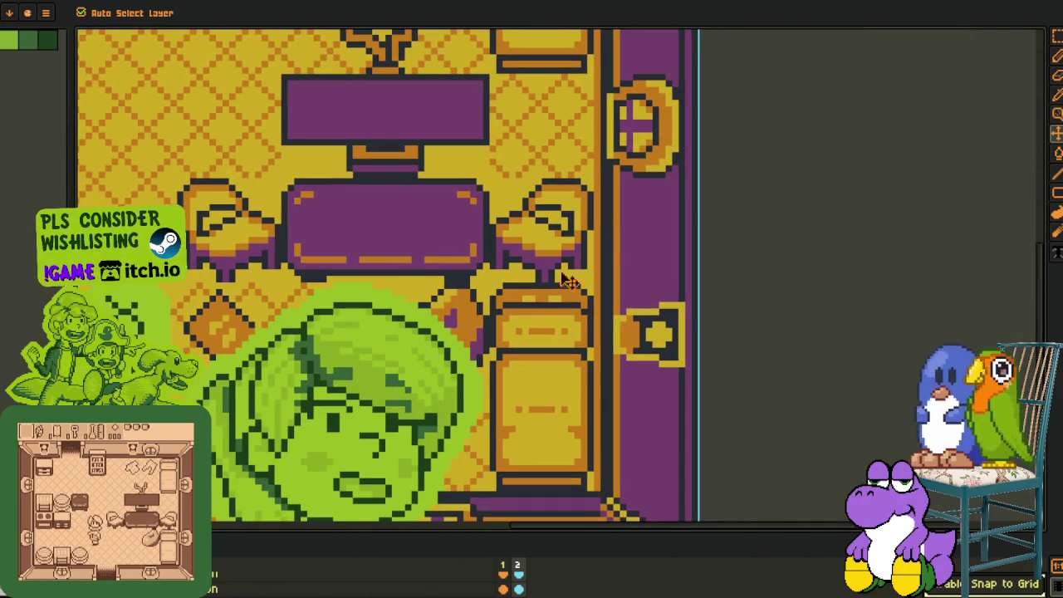
scroll(621, 290, up, 2)
scroll(531, 314, up, 1)
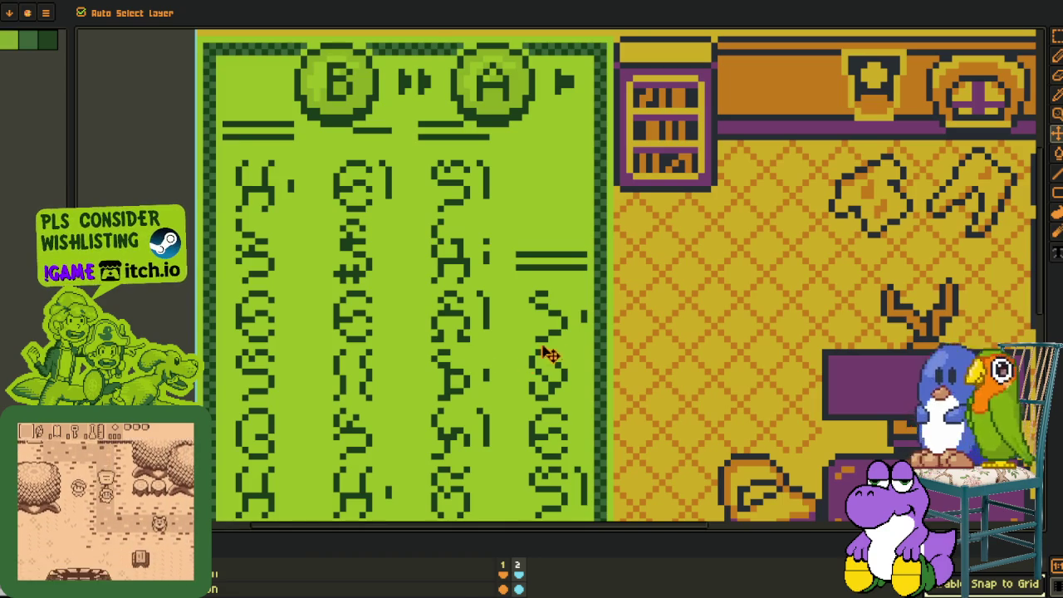
scroll(526, 360, down, 3)
scroll(590, 142, up, 3)
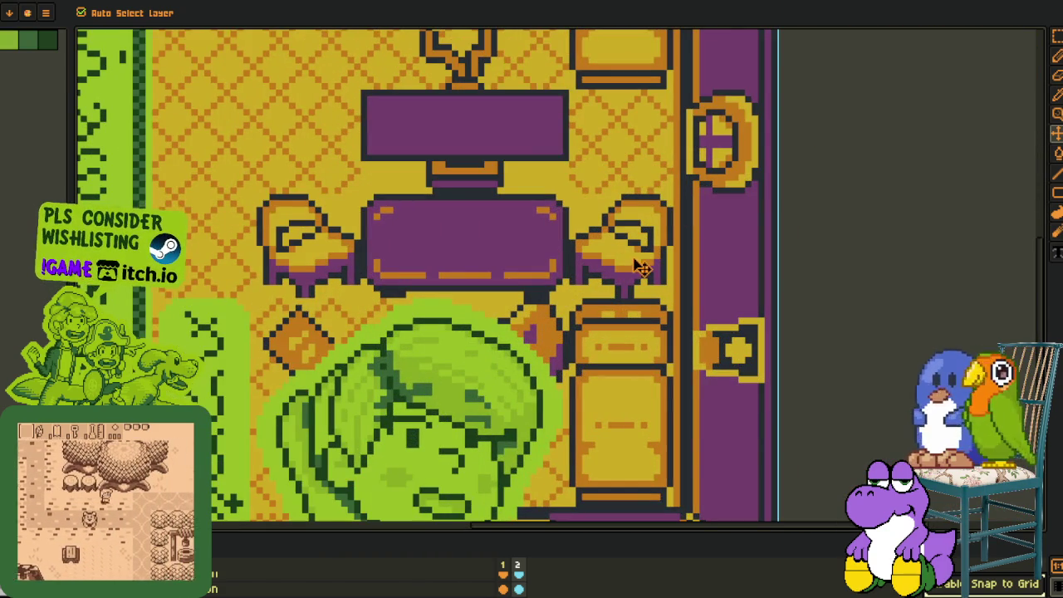
drag(431, 256, 517, 281)
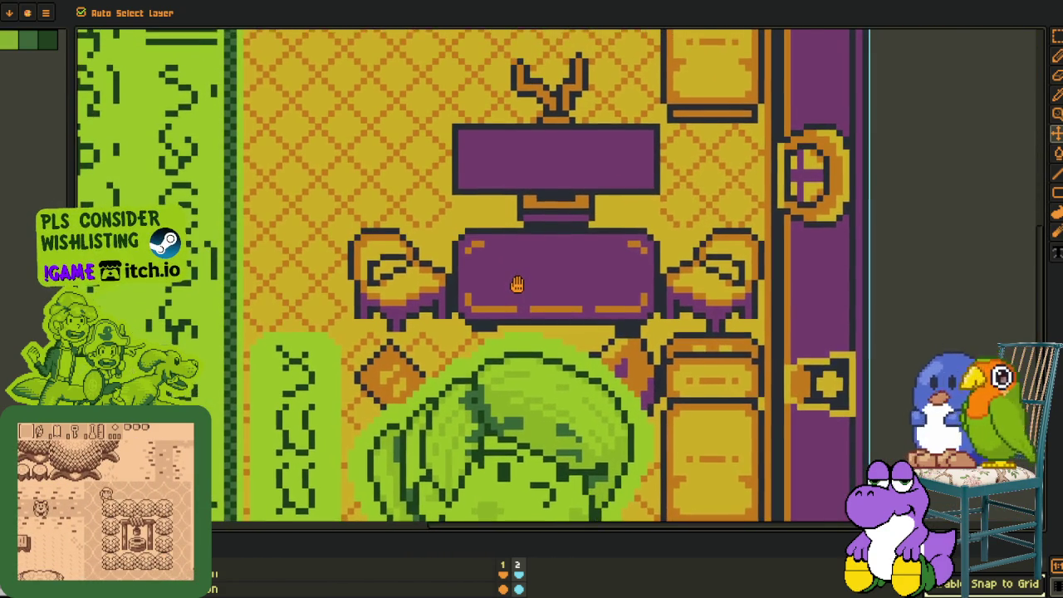
drag(277, 326, 364, 331)
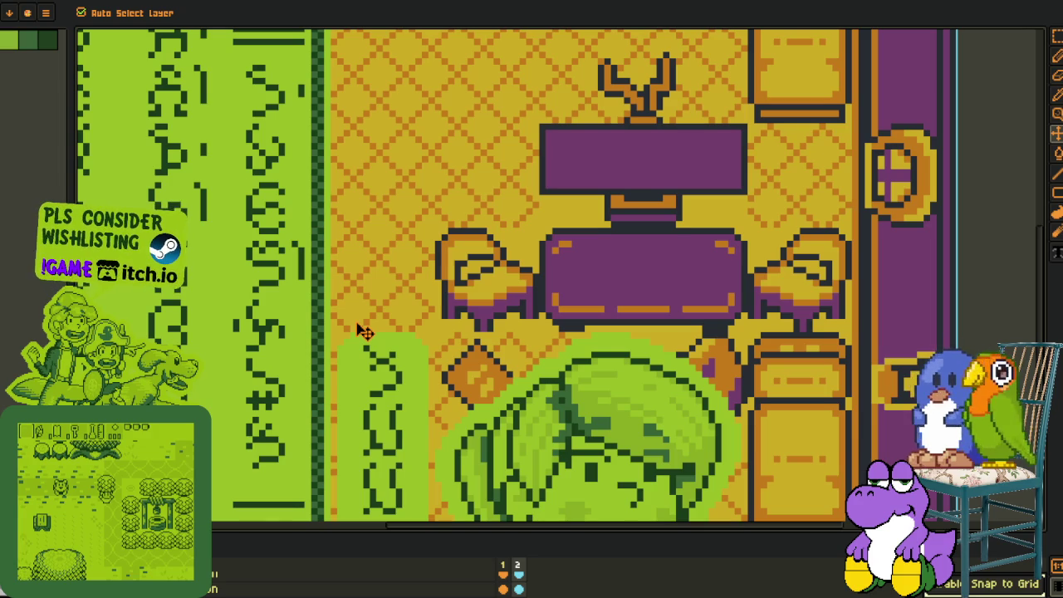
drag(636, 304, 836, 315)
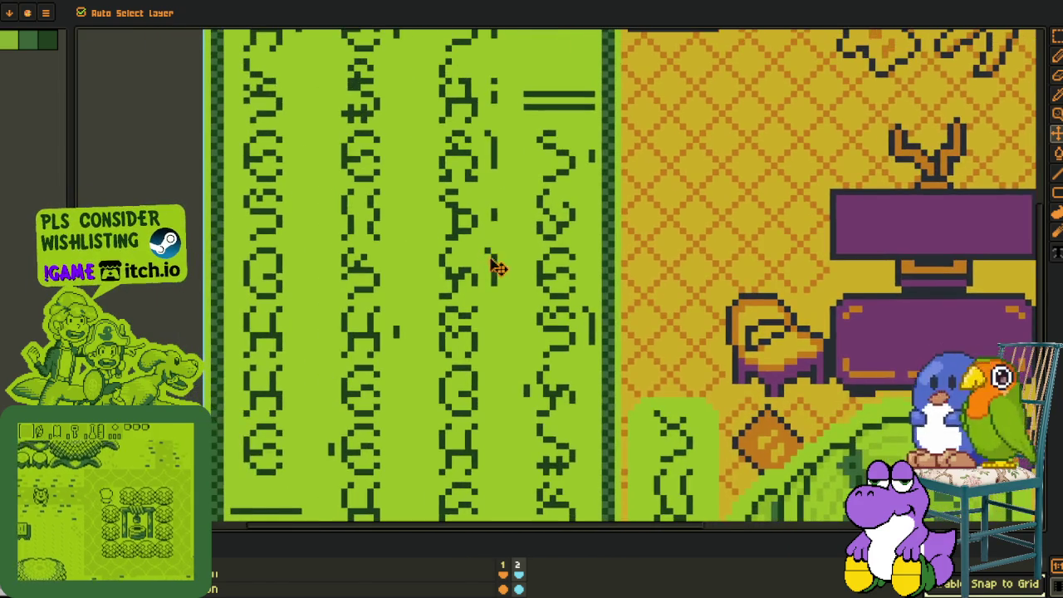
scroll(550, 332, down, 1)
scroll(581, 336, down, 1)
scroll(587, 336, down, 1)
scroll(498, 398, up, 1)
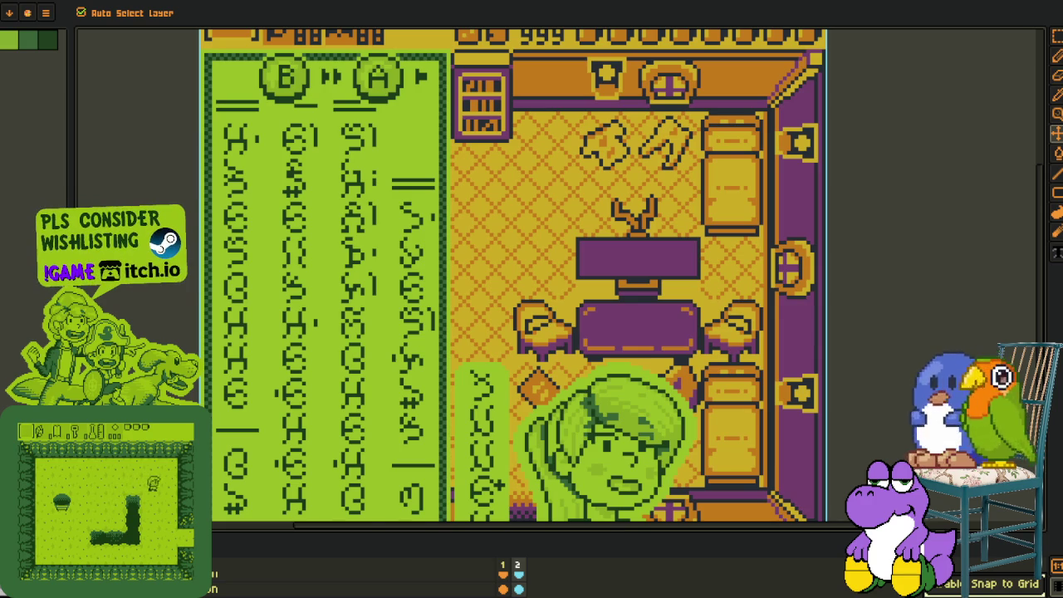
drag(326, 533, 332, 417)
scroll(481, 191, down, 3)
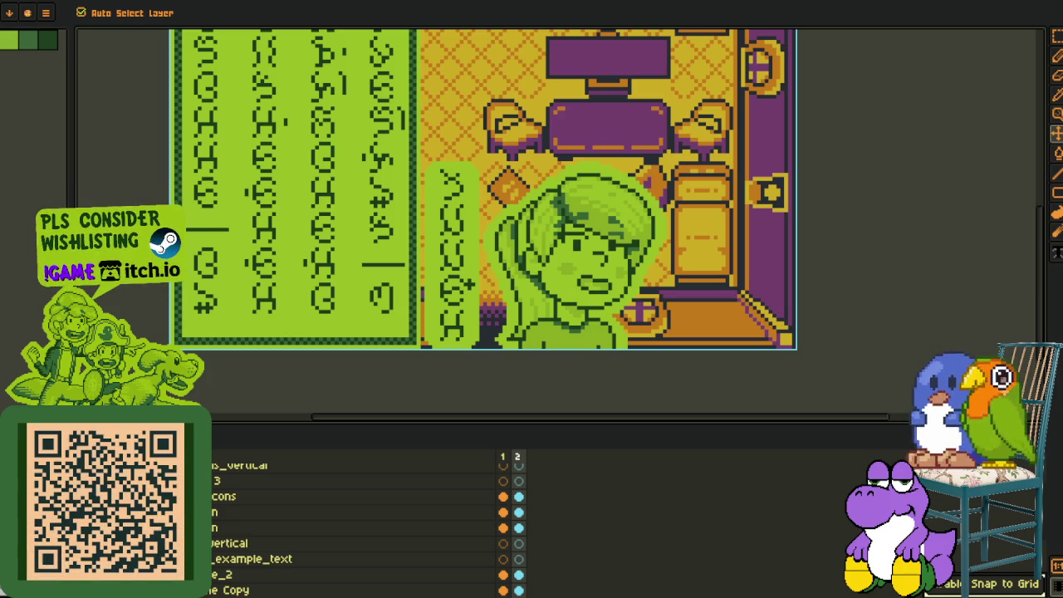
scroll(315, 403, up, 3)
scroll(411, 258, down, 1)
scroll(389, 264, down, 1)
drag(389, 264, 425, 206)
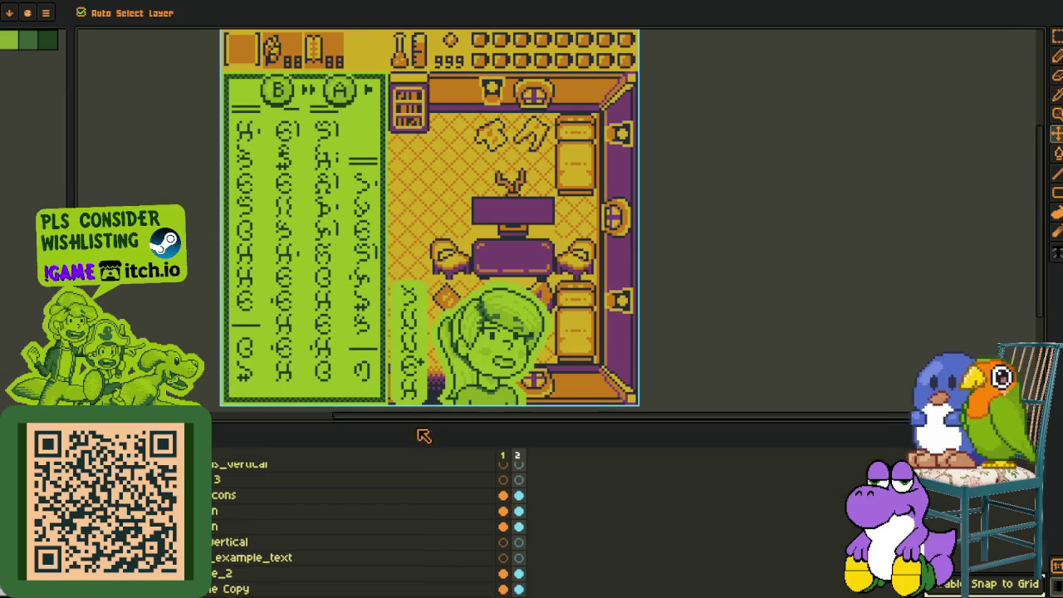
- Add a new blank layer to the Game Boy mockup's layer stack
drag(420, 420, 411, 479)
scroll(266, 535, up, 2)
right_click(244, 489)
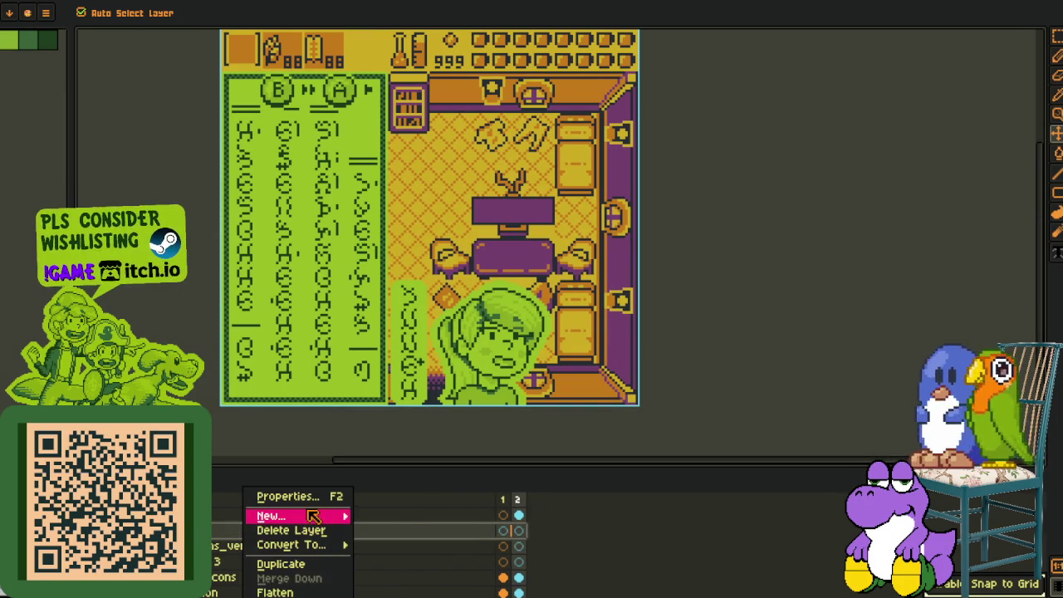
click(378, 516)
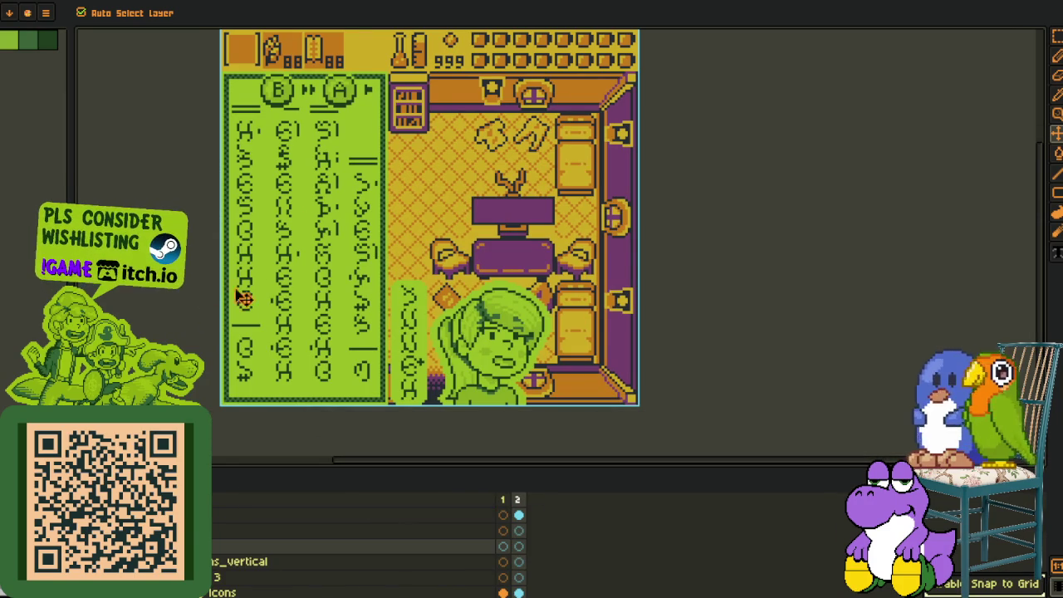
- Test a black pencil stroke across the HUD, undo it, then hide the timeline
key(b)
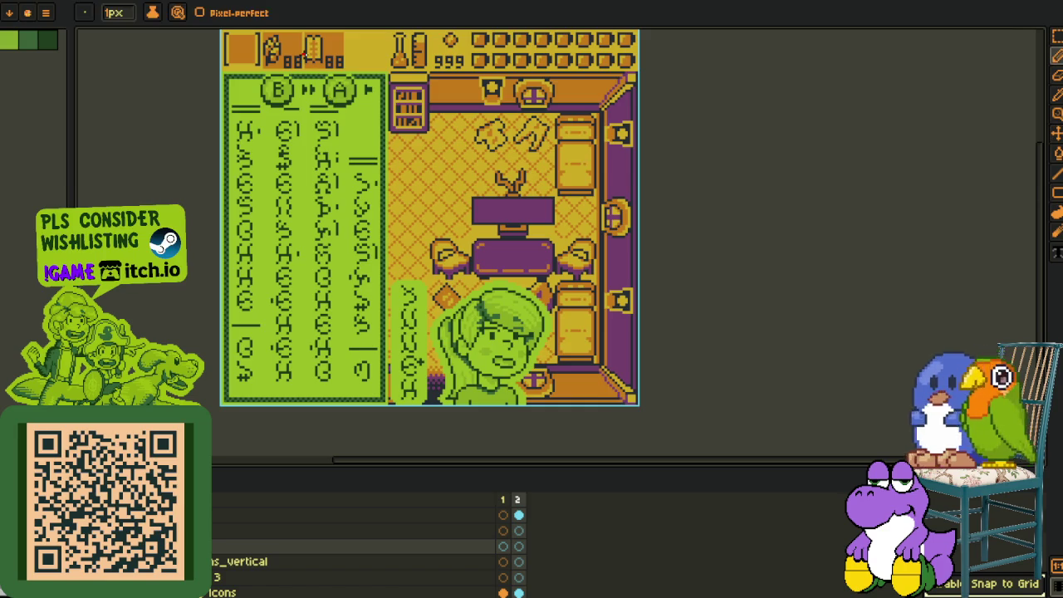
drag(301, 54, 325, 181)
scroll(328, 179, up, 1)
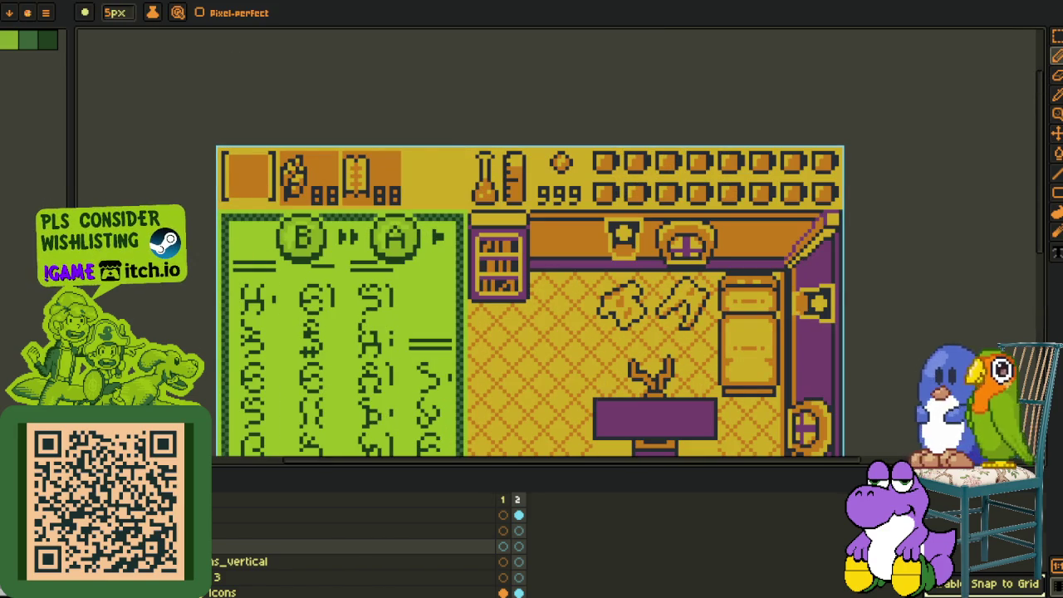
mouse_move(335, 160)
mouse_down()
mouse_move(282, 217)
mouse_move(443, 204)
mouse_move(259, 172)
mouse_move(351, 185)
mouse_move(330, 173)
mouse_move(220, 179)
mouse_move(432, 177)
mouse_up()
key(v)
key(ctrl+z)
key(b)
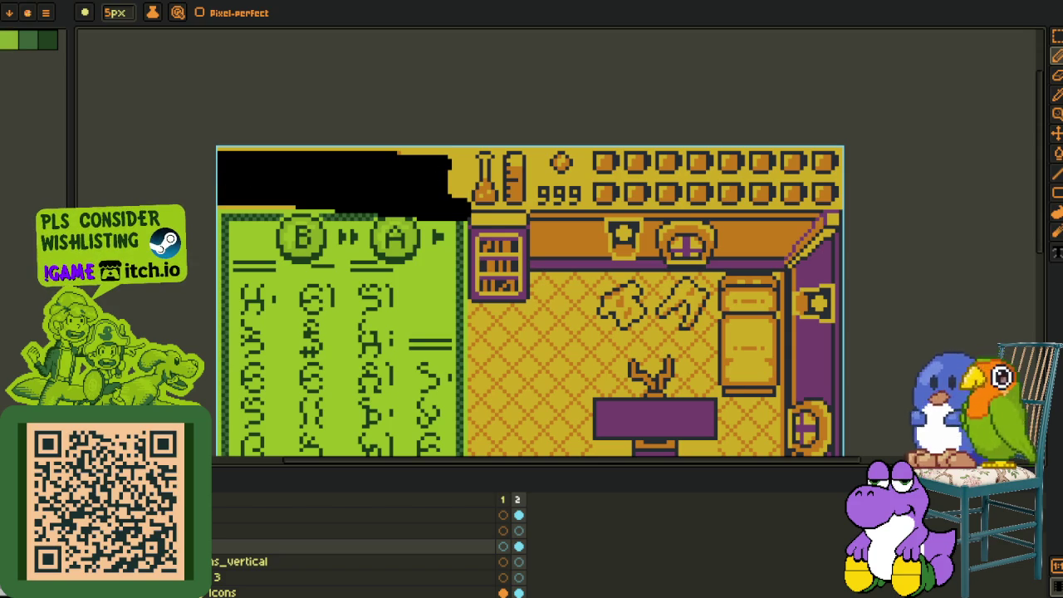
key(ctrl+z)
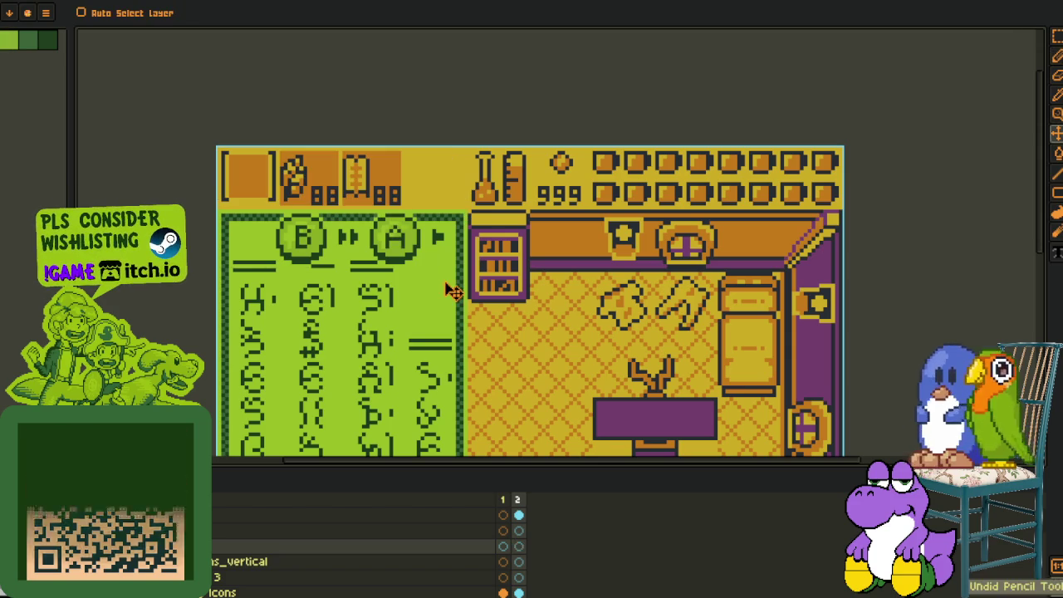
key(Tab)
drag(654, 443, 632, 329)
key(b)
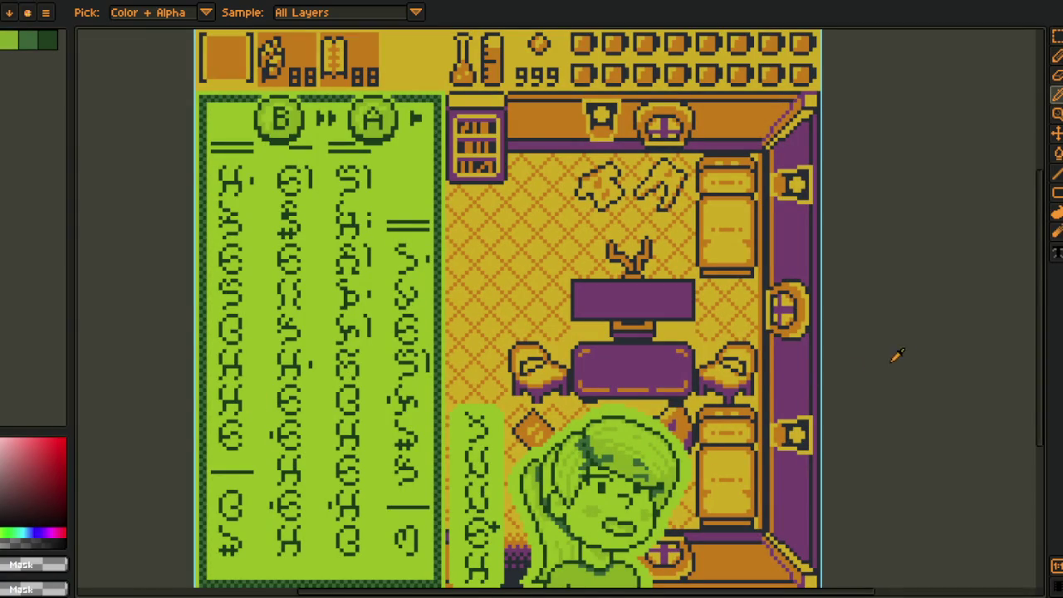
- Delete the unused empty Layer 2 from the layer list
key(Tab)
right_click(115, 551)
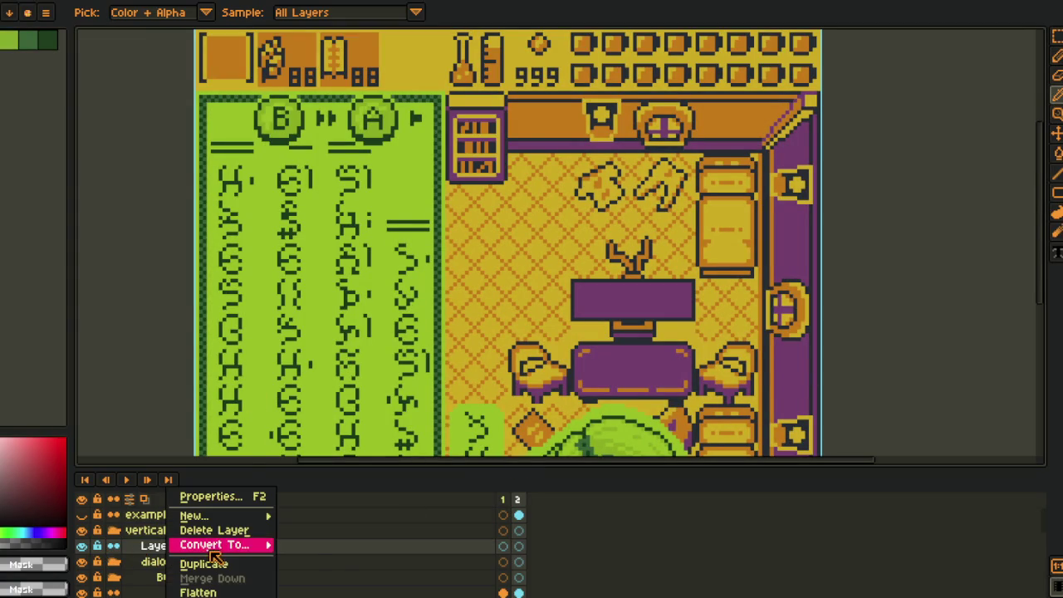
click(224, 527)
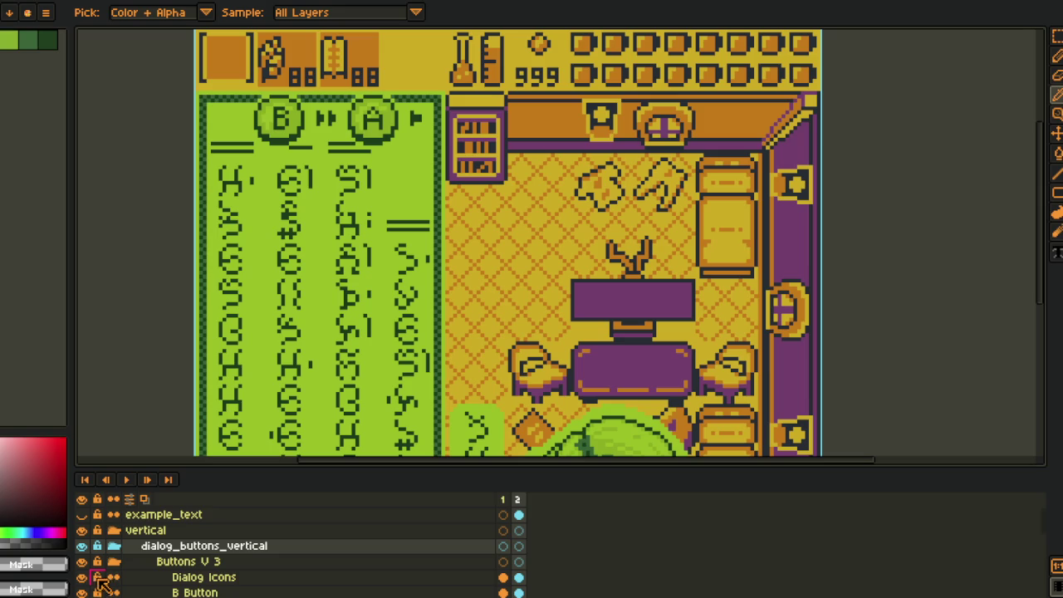
click(178, 576)
scroll(198, 579, down, 1)
- Move the B Button prompt out of the dialogue box, beside its right edge
click(198, 579)
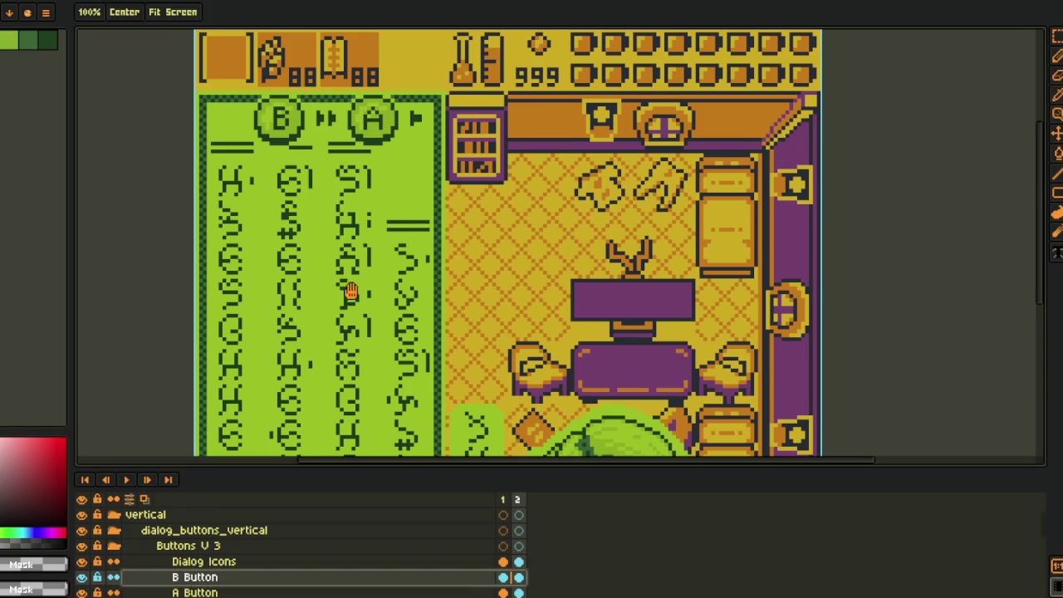
drag(344, 294, 310, 316)
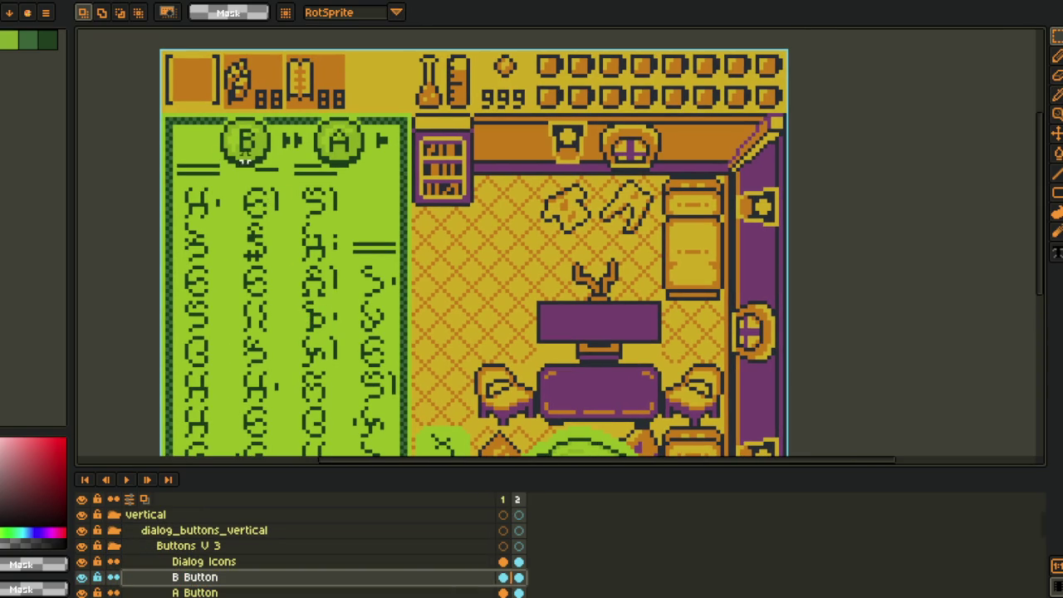
click(1056, 133)
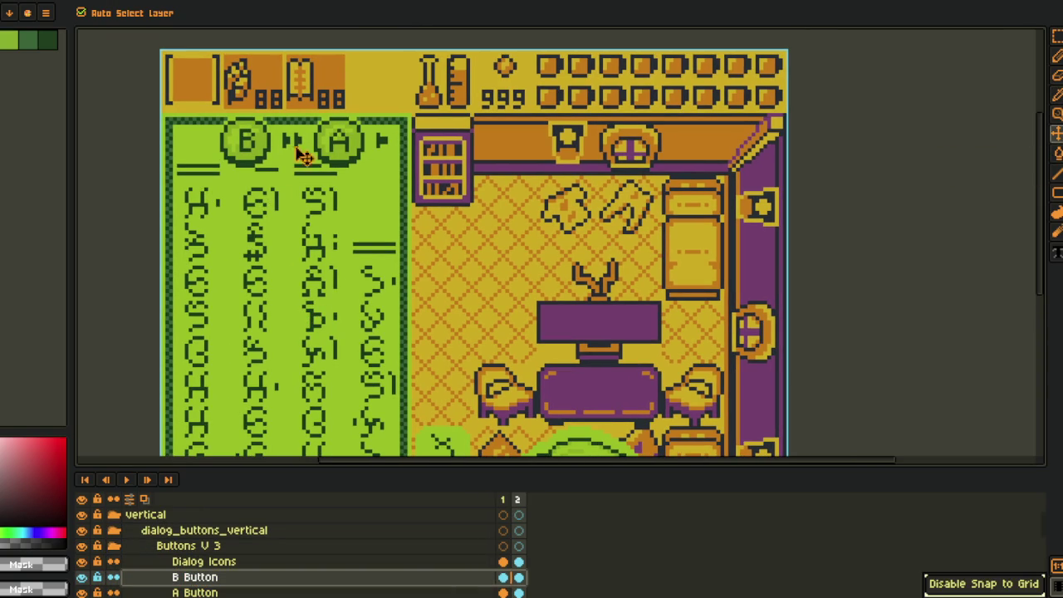
drag(263, 152, 470, 206)
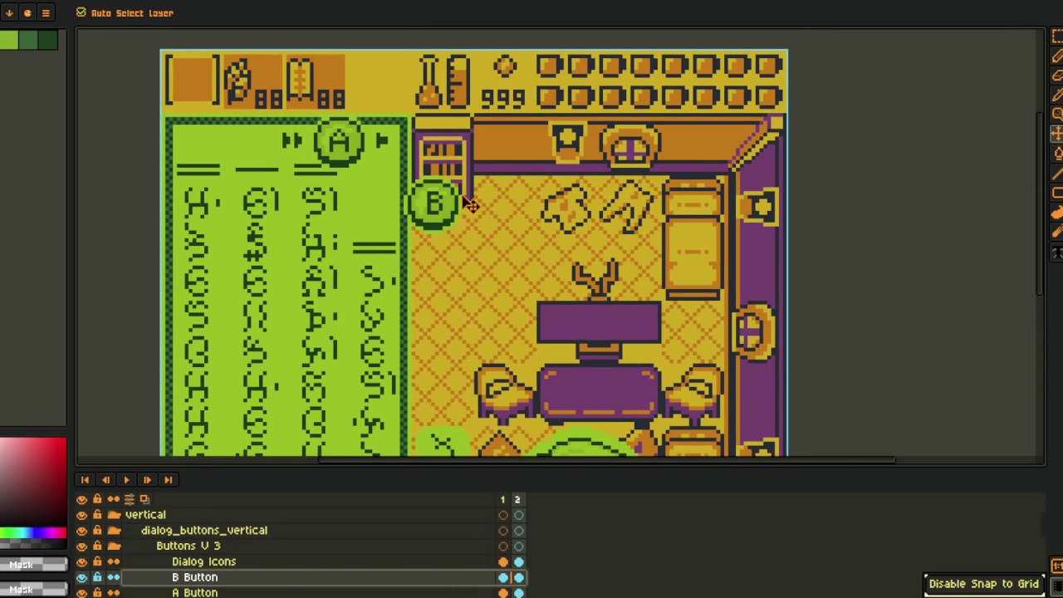
- Shift the A Button prompt slightly right and hide the room backdrop layer
click(290, 594)
mouse_move(330, 142)
mouse_down()
mouse_move(421, 147)
mouse_move(352, 144)
mouse_up()
scroll(354, 146, up, 1)
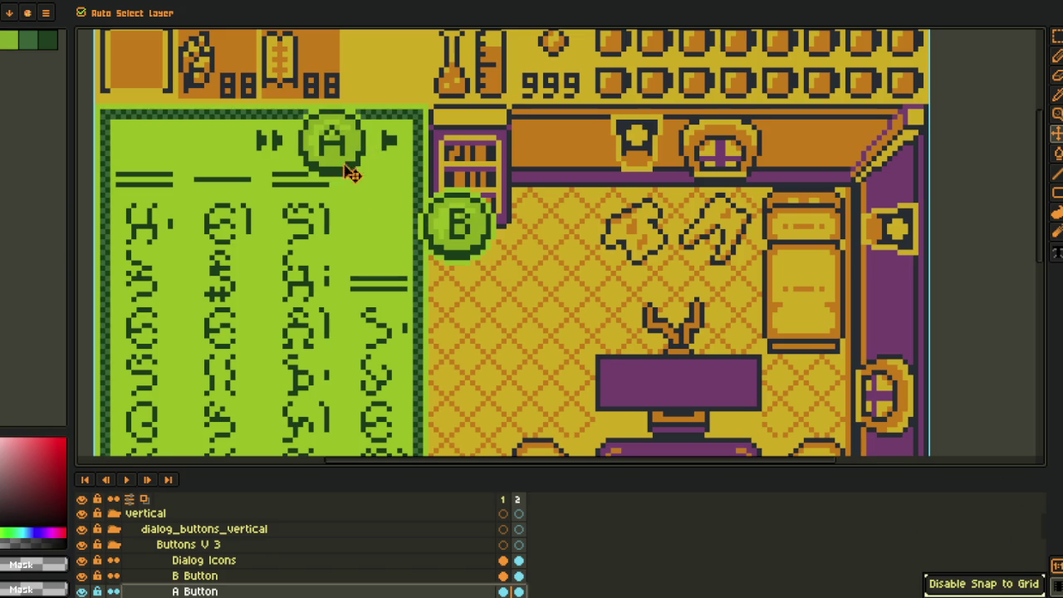
scroll(92, 585, down, 3)
scroll(87, 586, down, 2)
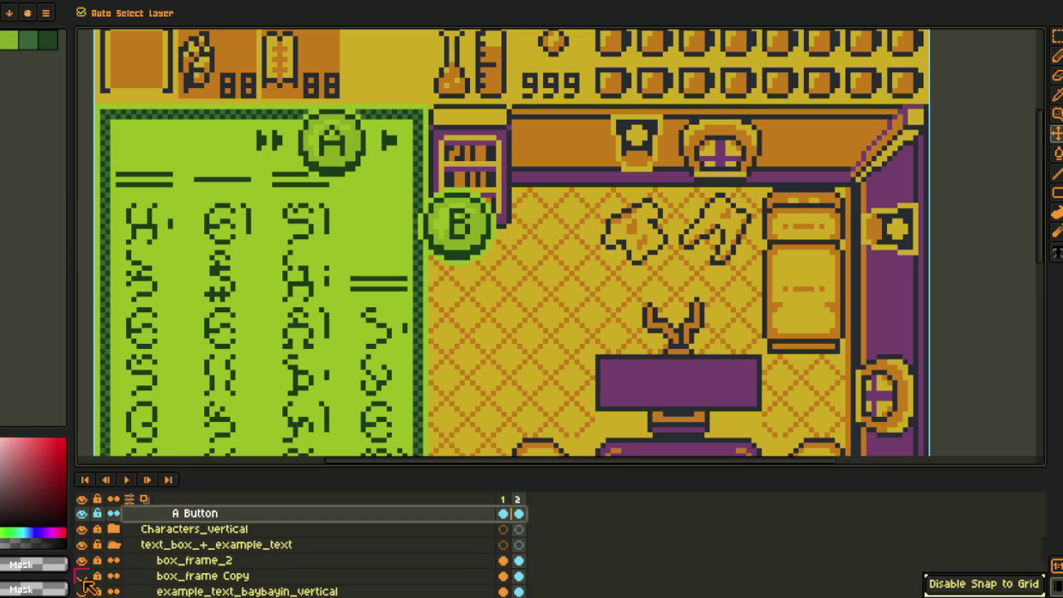
scroll(89, 581, down, 2)
scroll(91, 573, up, 1)
scroll(93, 565, down, 3)
scroll(93, 565, down, 1)
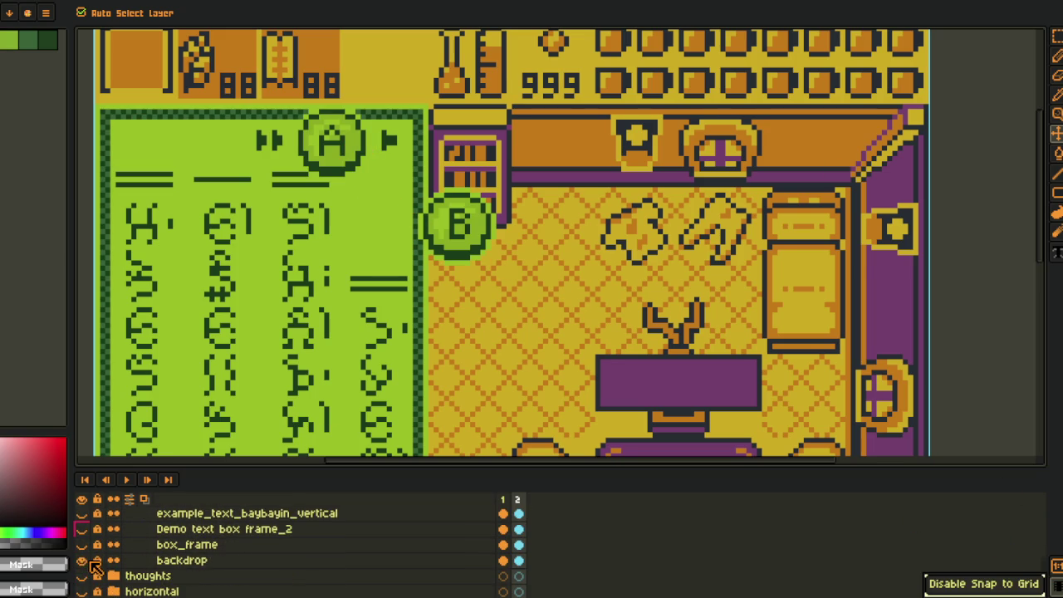
click(81, 559)
- Place the A prompt outside the box, lined up above the B prompt
scroll(403, 130, up, 1)
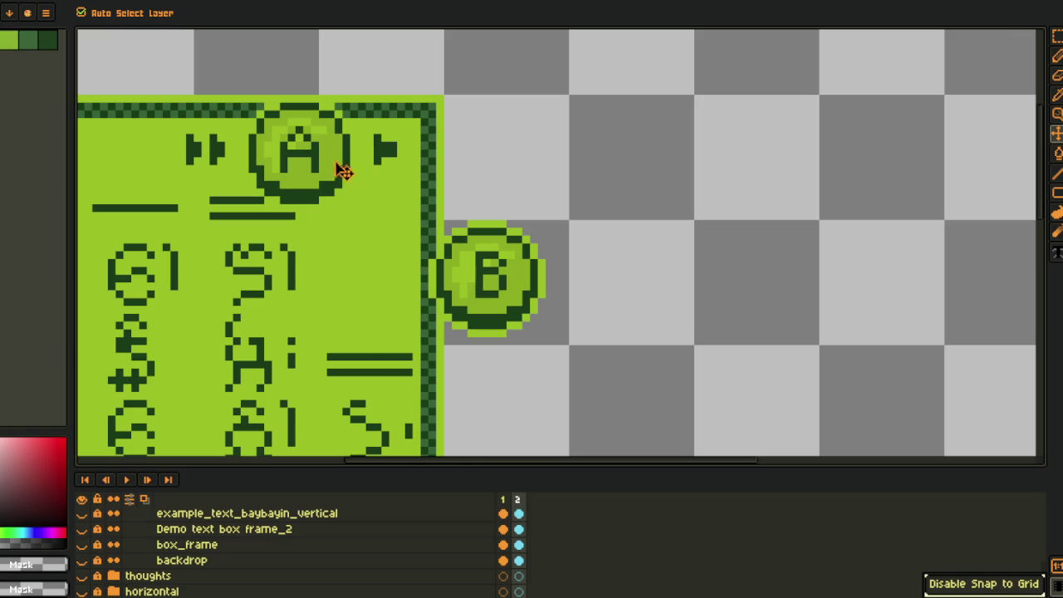
scroll(130, 539, up, 1)
scroll(108, 540, up, 2)
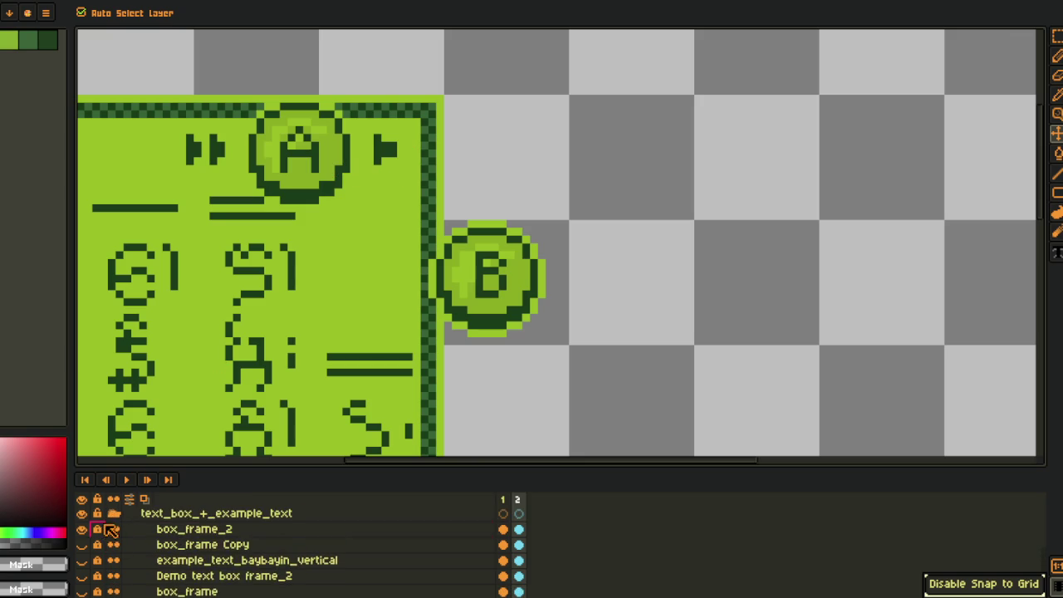
scroll(111, 528, up, 1)
drag(314, 173, 475, 178)
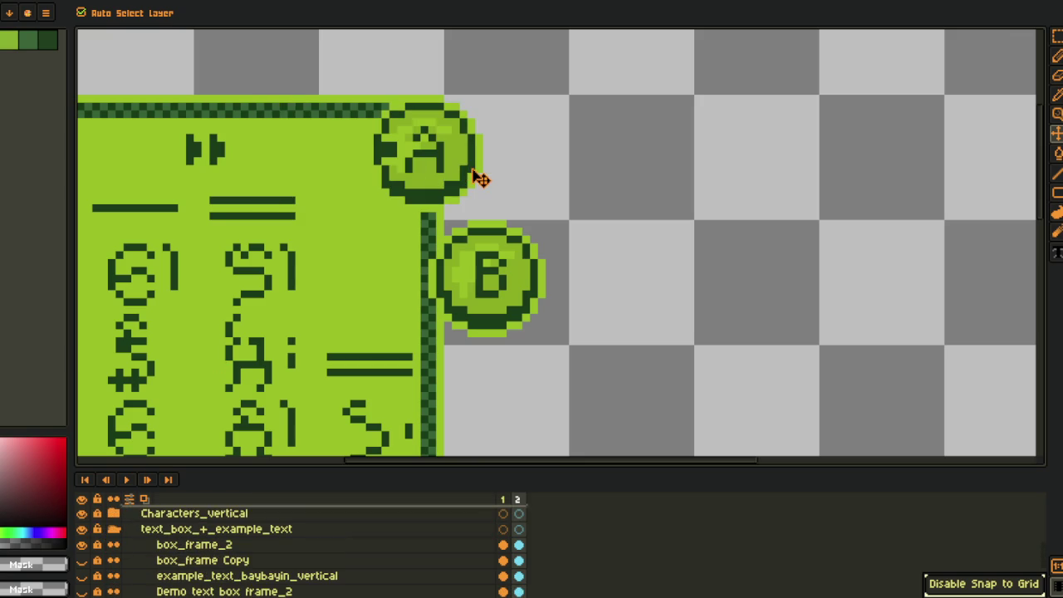
key(ctrl+z)
scroll(282, 531, up, 2)
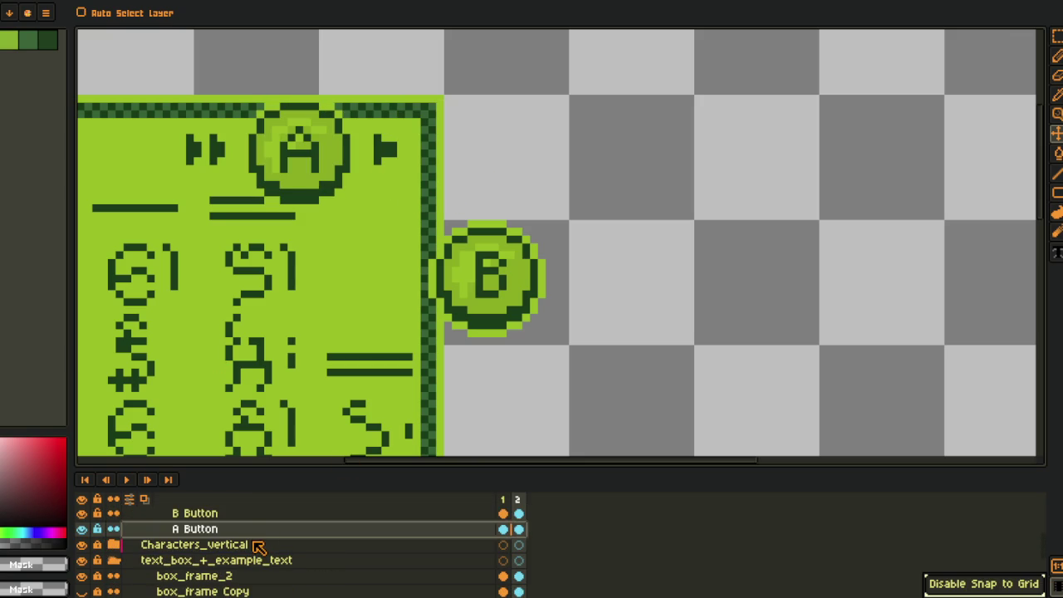
drag(316, 163, 505, 183)
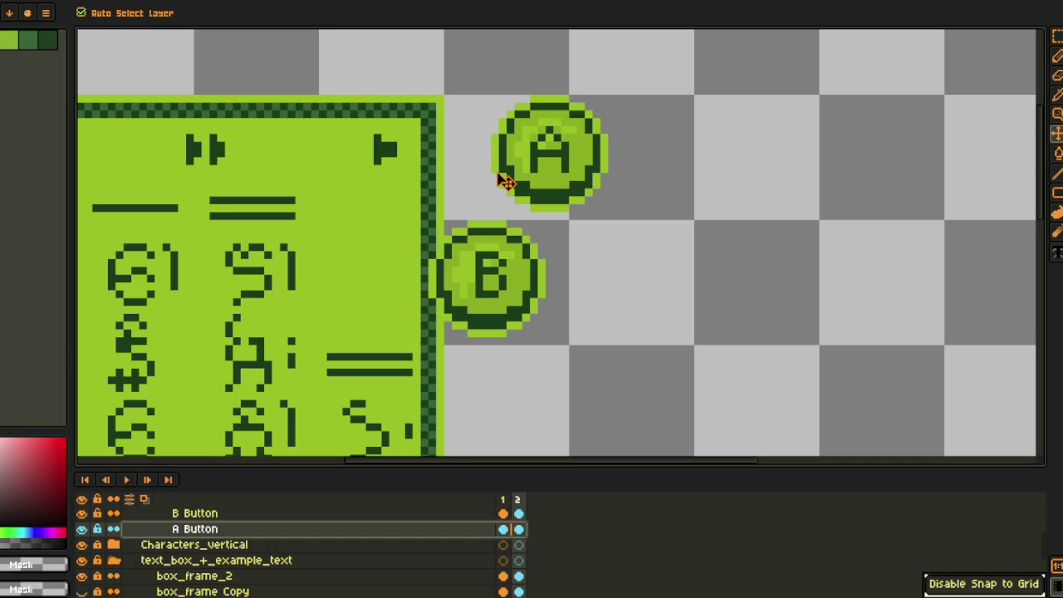
key(F5)
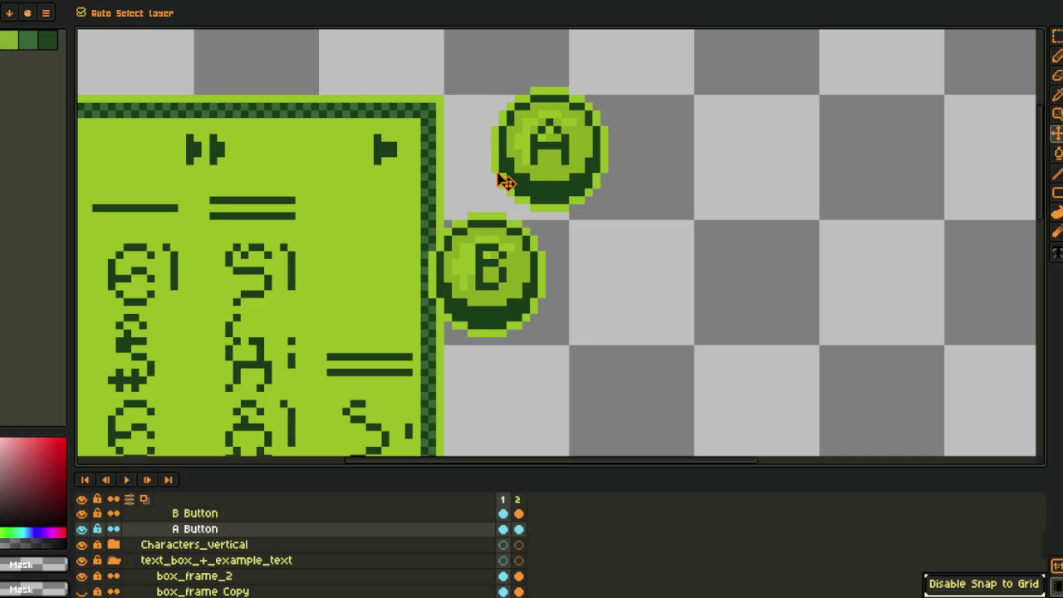
key(period)
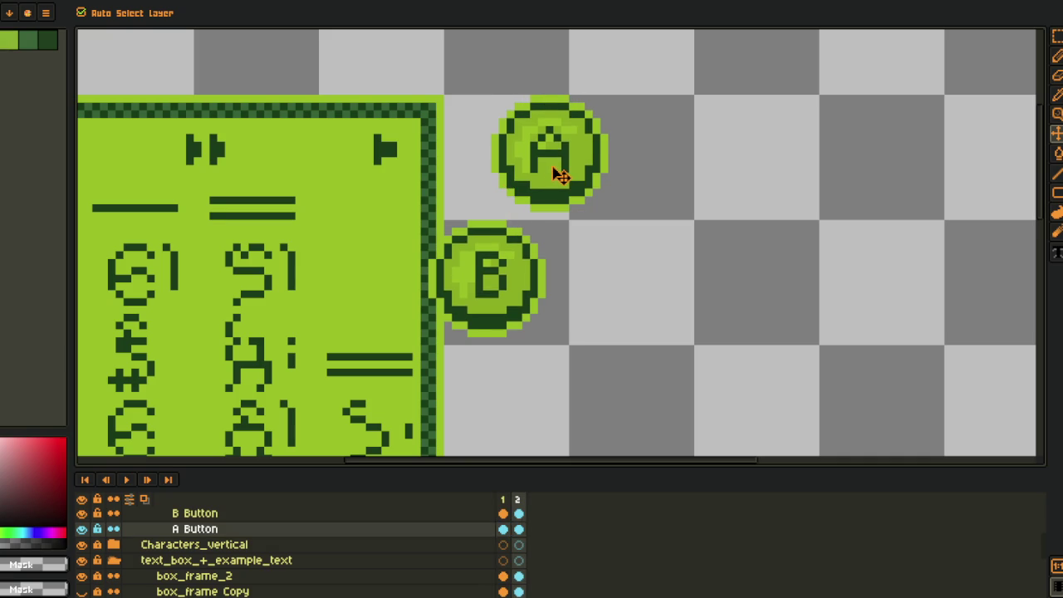
drag(561, 176, 514, 176)
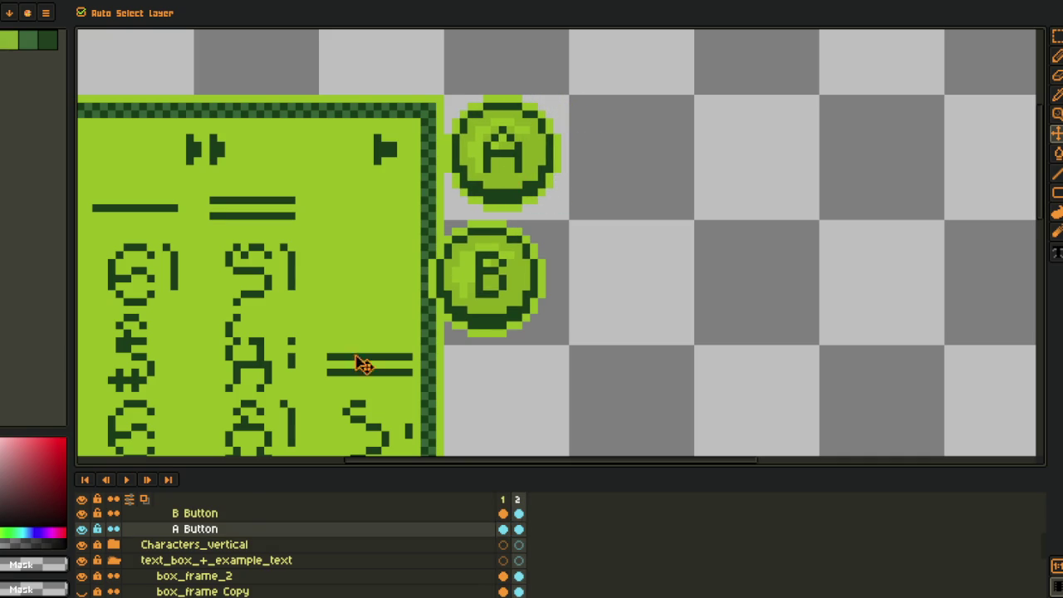
- Nudge the B prompt right under A and move the dialog icons beside the A button
click(249, 513)
drag(485, 313, 506, 314)
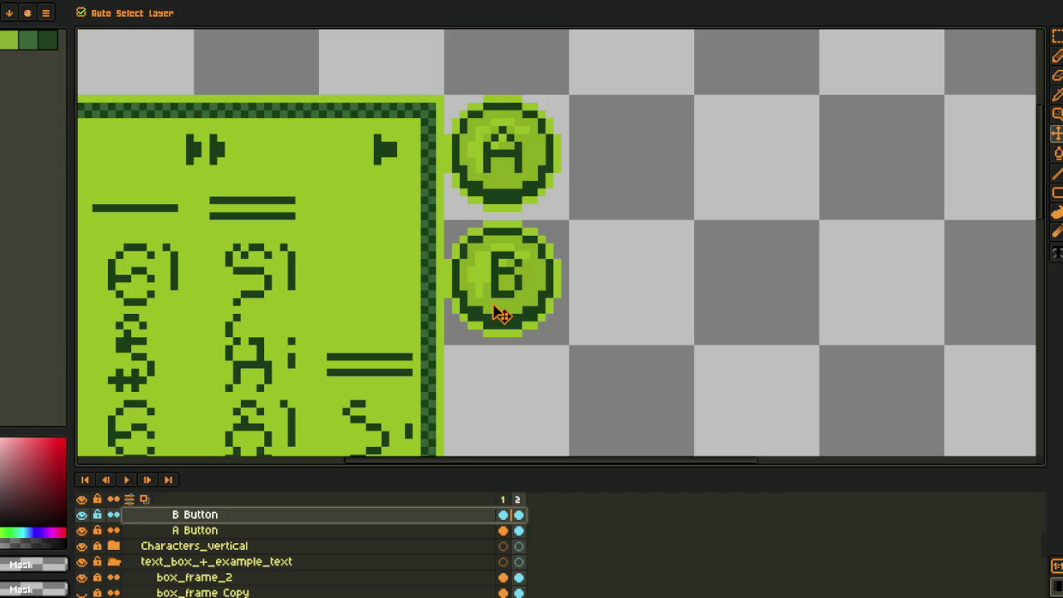
scroll(237, 543, up, 1)
click(218, 515)
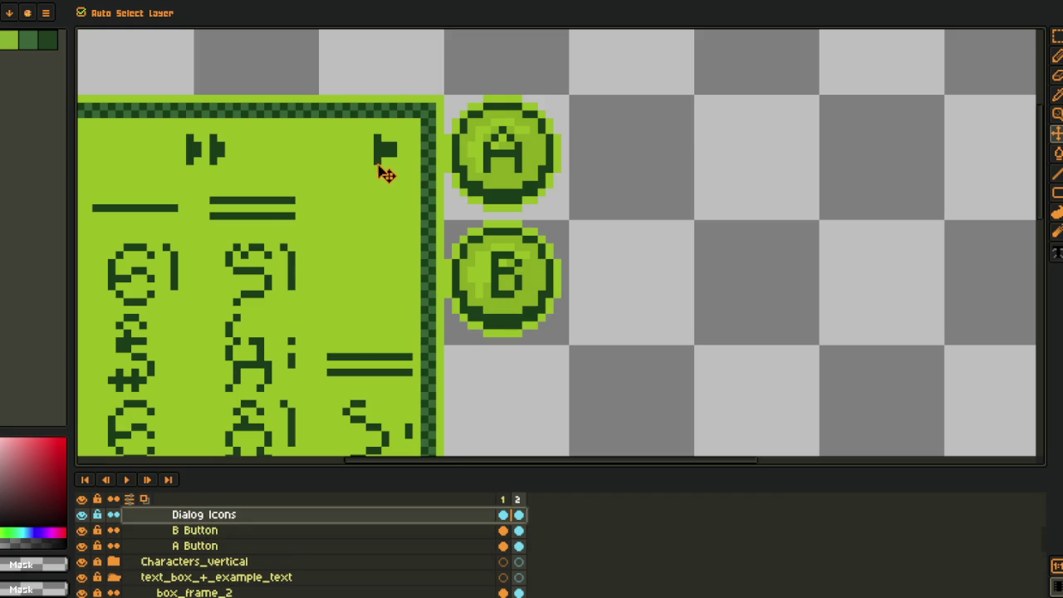
mouse_move(392, 161)
mouse_down()
mouse_move(633, 180)
mouse_move(601, 172)
mouse_up()
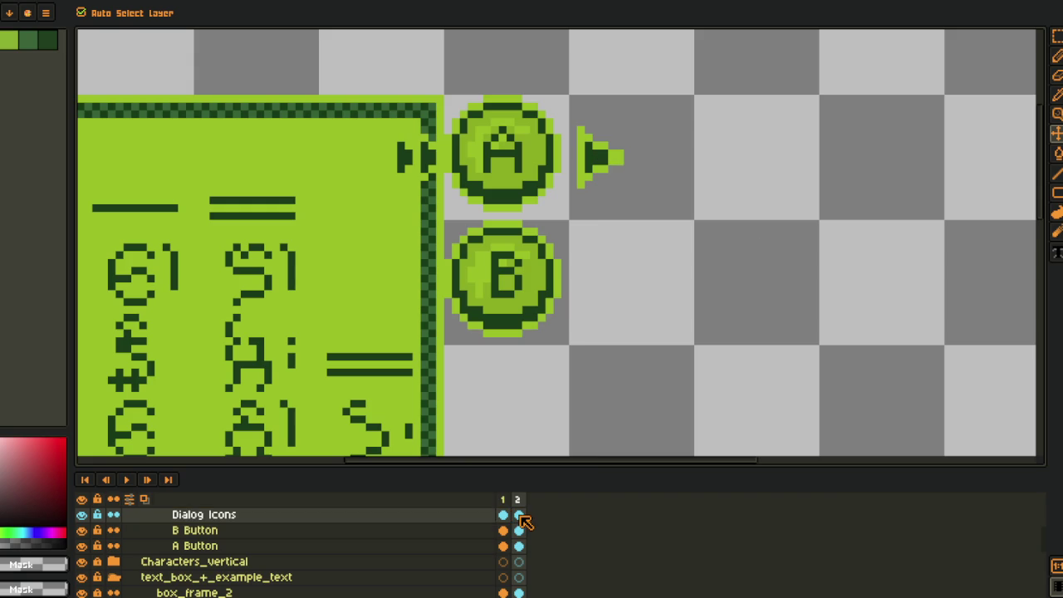
- Select the arrow icon and place it next to the B button
key(r)
drag(358, 98, 463, 234)
mouse_move(429, 173)
mouse_down()
mouse_move(624, 300)
mouse_move(611, 305)
mouse_up()
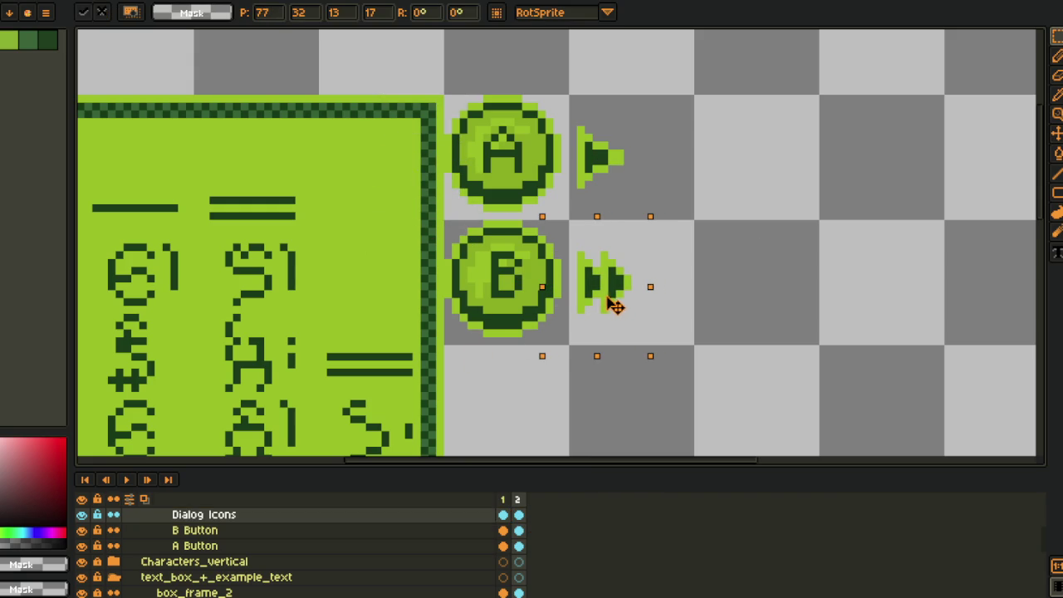
click(789, 225)
- In frame 1, align the A and B buttons, moving A left and both down a few pixels
click(503, 538)
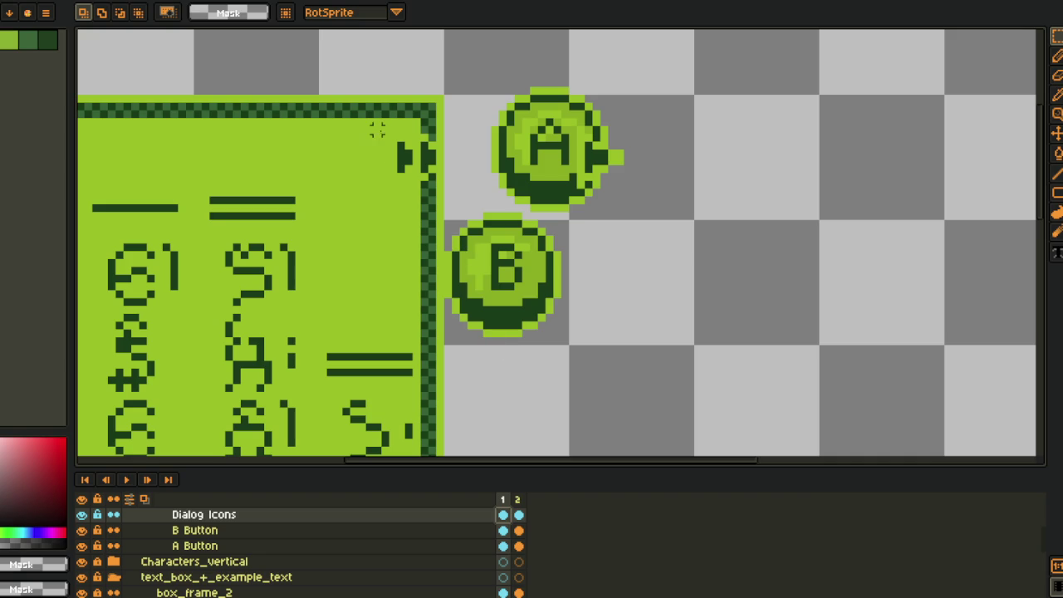
click(502, 545)
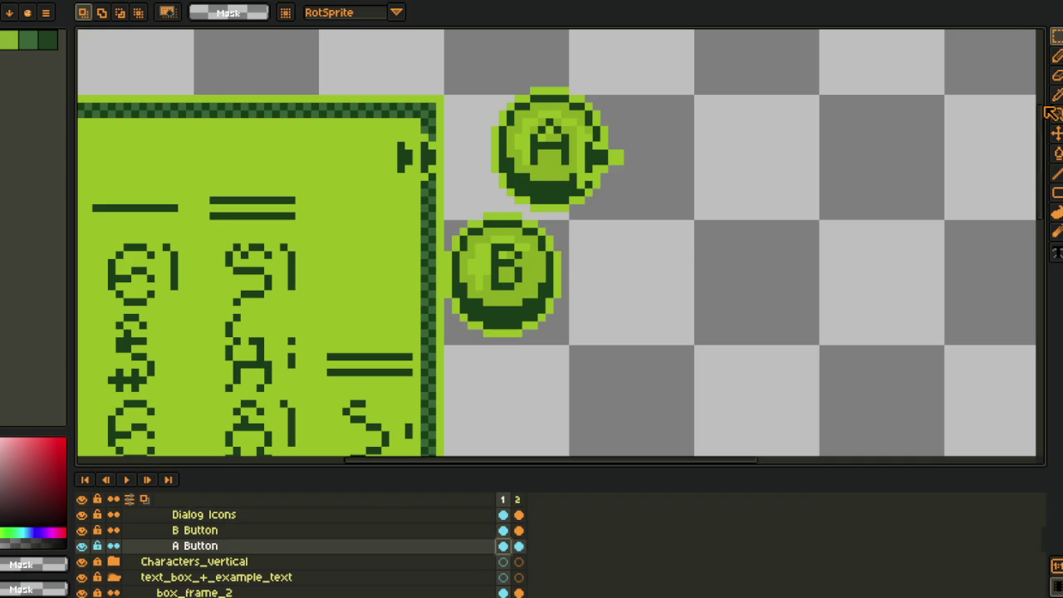
click(1056, 133)
drag(546, 188, 505, 187)
click(415, 531)
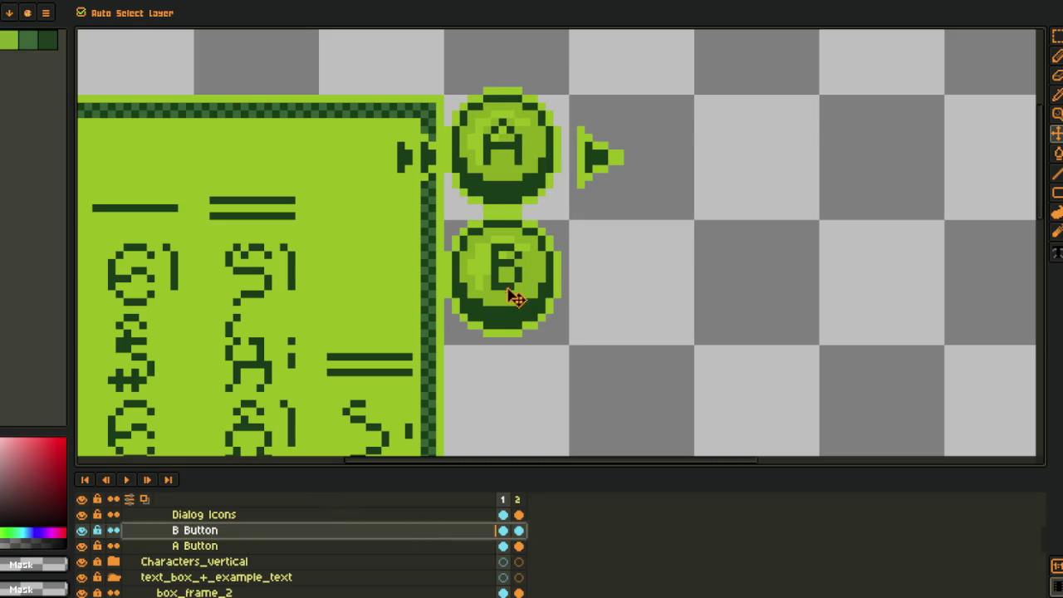
drag(515, 291, 515, 303)
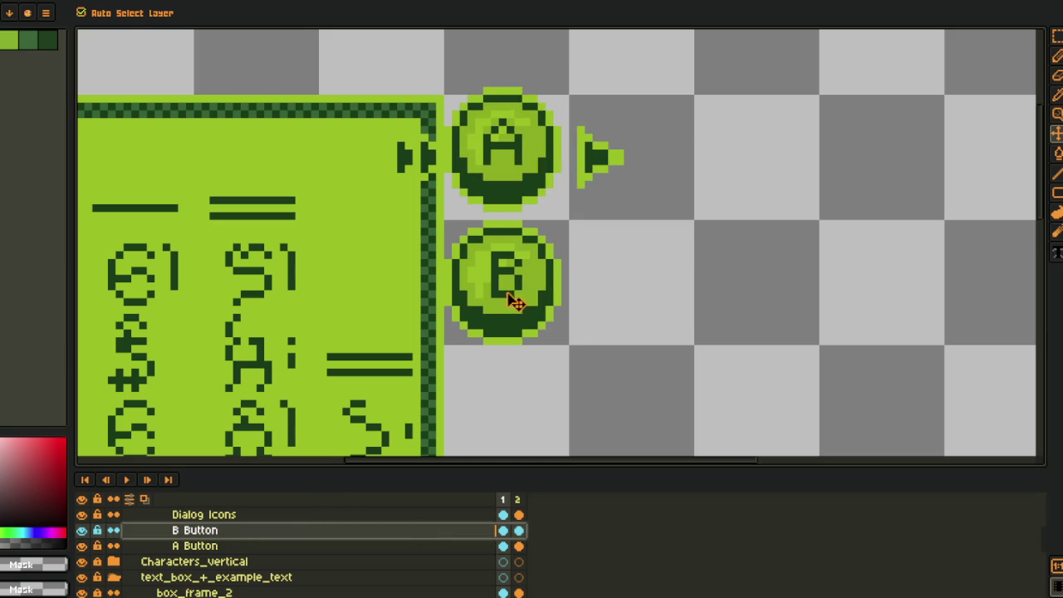
click(373, 547)
drag(511, 180, 512, 191)
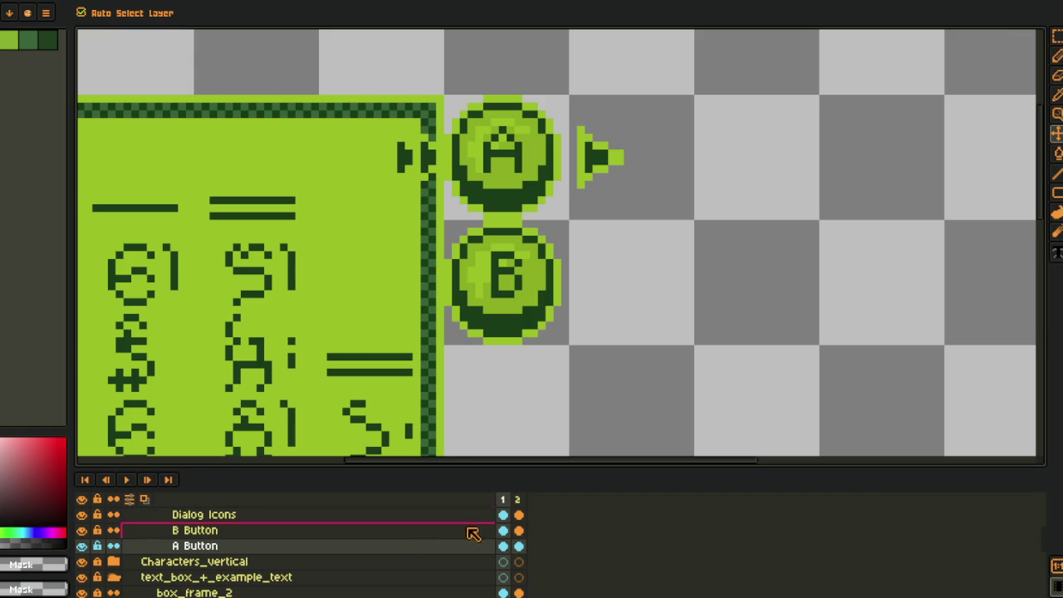
- In frame 1, move the small arrow icon beside the B button
click(504, 515)
drag(343, 88, 426, 166)
key(ctrl+z)
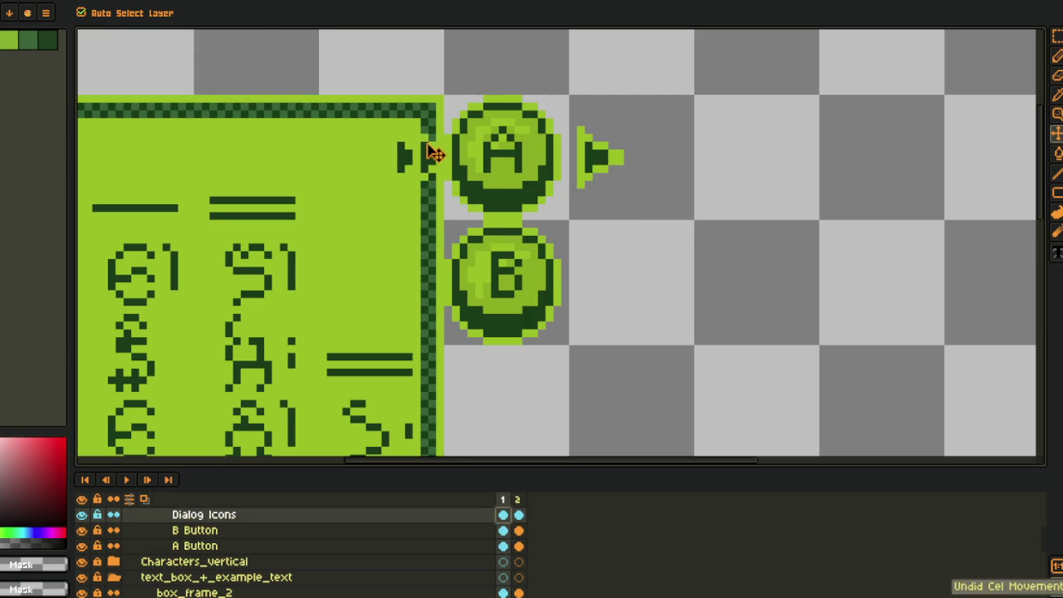
key(m)
drag(471, 104, 341, 240)
drag(419, 159, 616, 289)
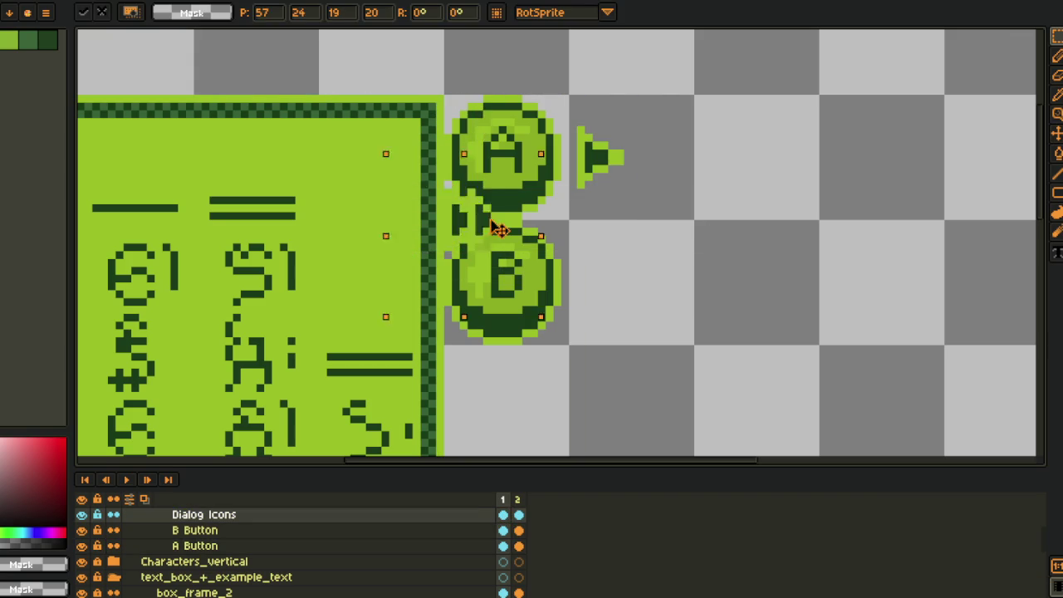
click(760, 247)
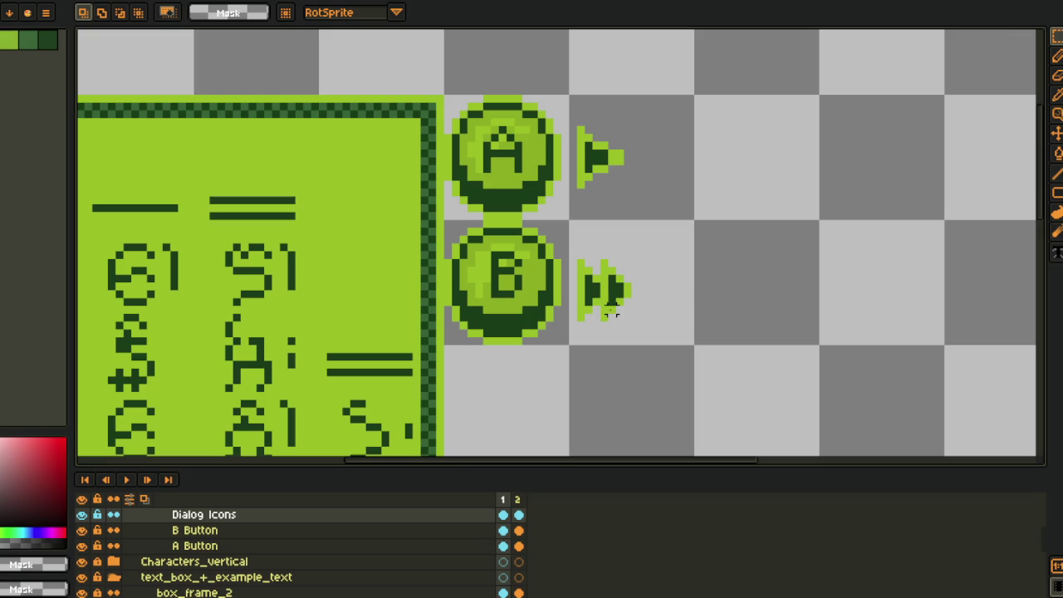
- Compare both animation frames to check the arrow beside the B button
key(Right)
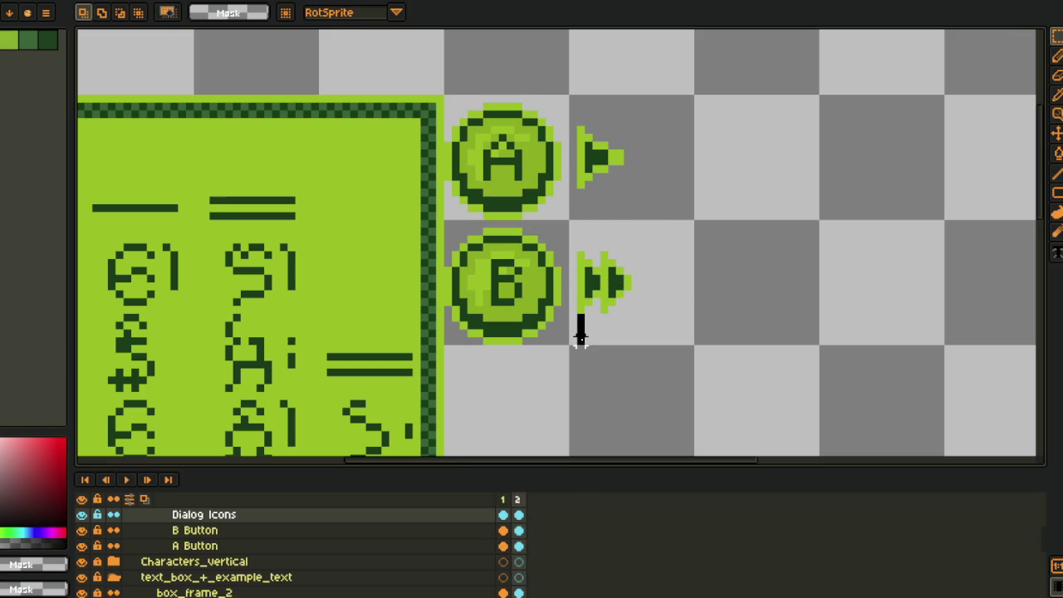
key(Right)
drag(569, 243, 659, 332)
click(689, 285)
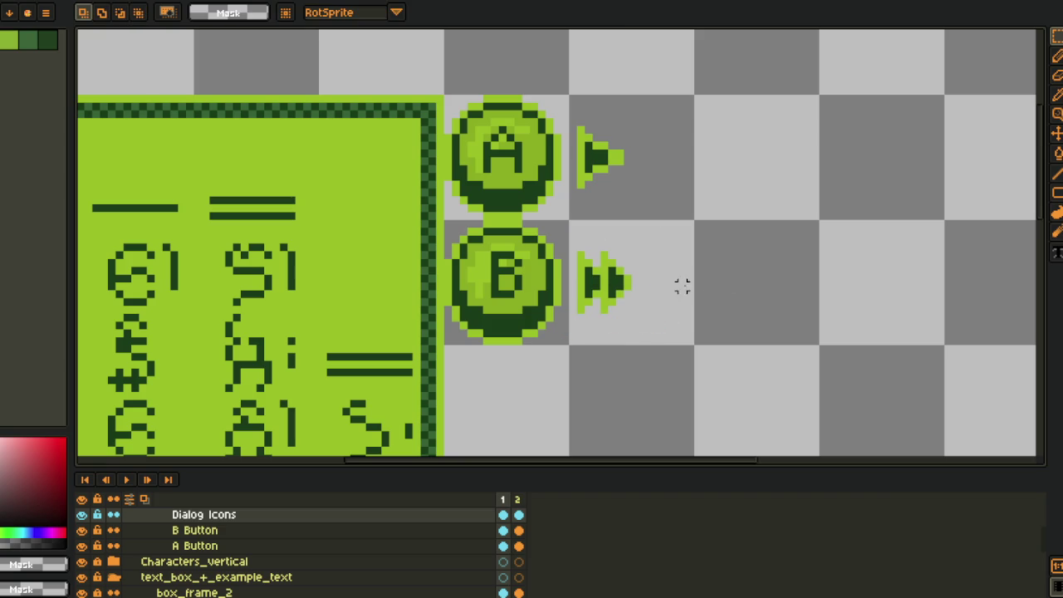
key(Left)
- Show the room backdrop layer and center the whole scene in view
scroll(307, 303, down, 2)
scroll(343, 320, down, 2)
scroll(341, 348, down, 1)
scroll(366, 365, up, 1)
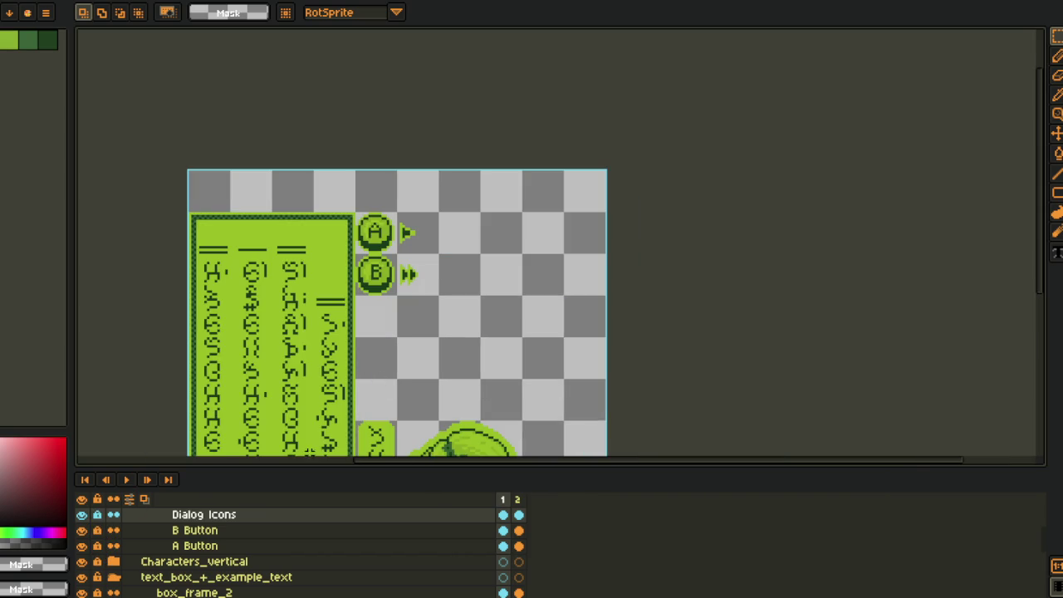
scroll(102, 585, down, 1)
scroll(103, 588, down, 2)
scroll(102, 586, down, 2)
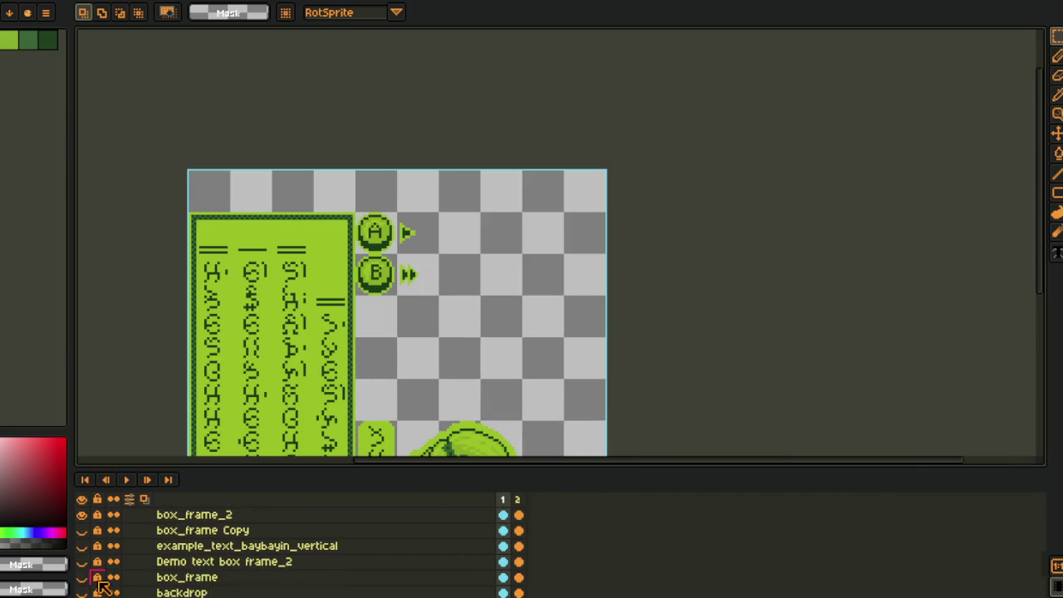
scroll(100, 582, down, 2)
click(82, 561)
key(Tab)
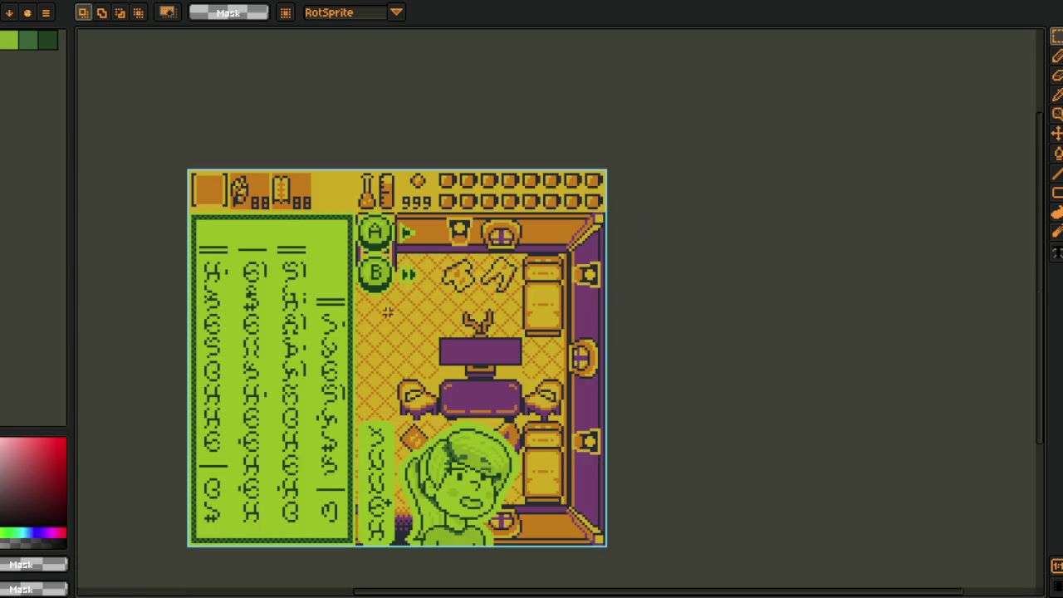
drag(124, 535, 200, 516)
key(Tab)
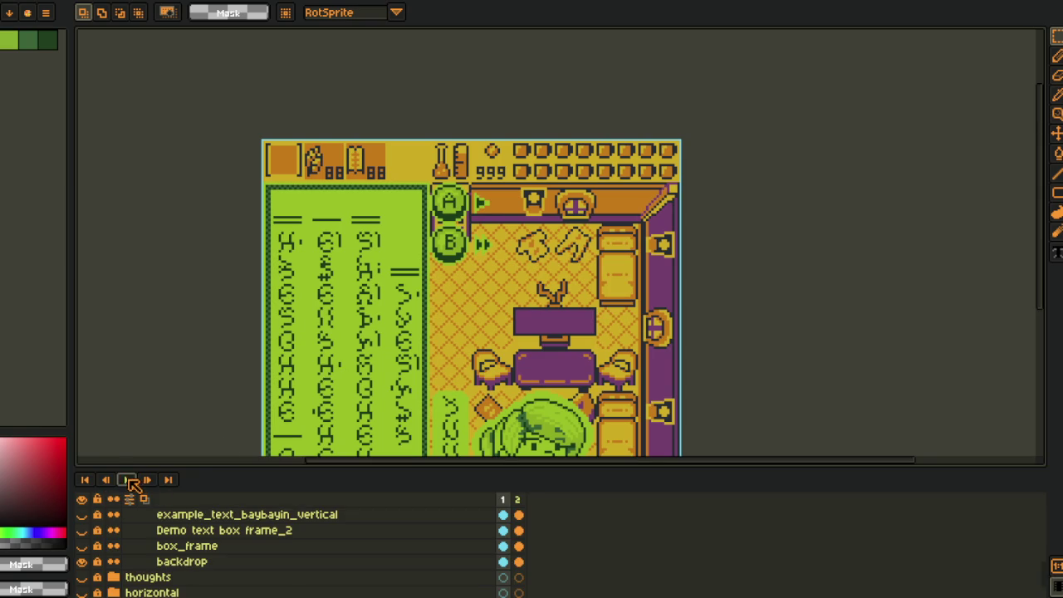
scroll(125, 502, up, 5)
key(Tab)
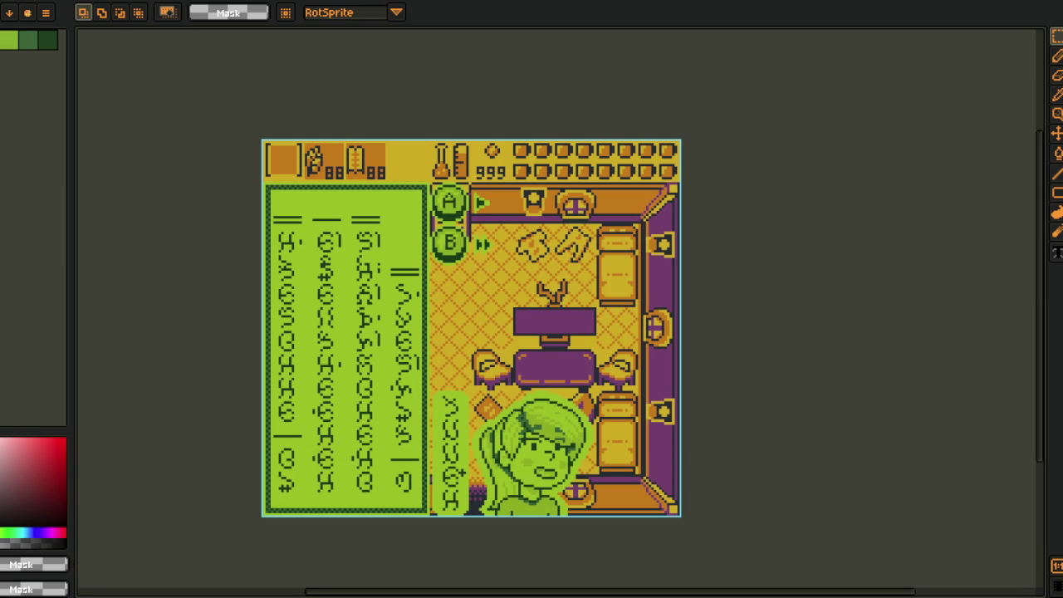
- Export the scene as dialog_mock_up_scene_vertical.gif, accepting the GIF warnings
click(46, 12)
click(166, 101)
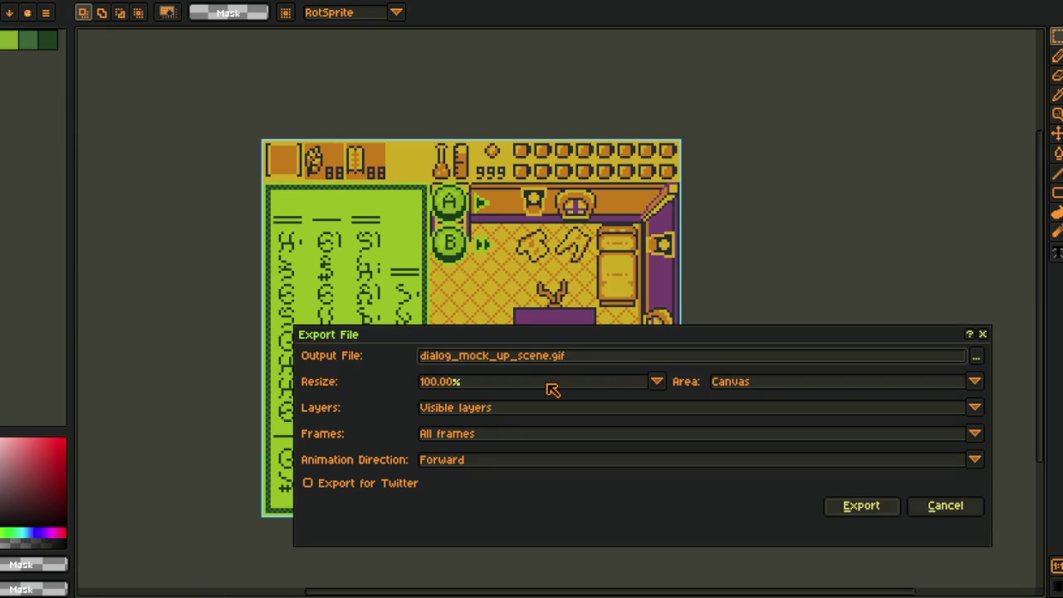
click(551, 358)
text(_vertical)
key(Return)
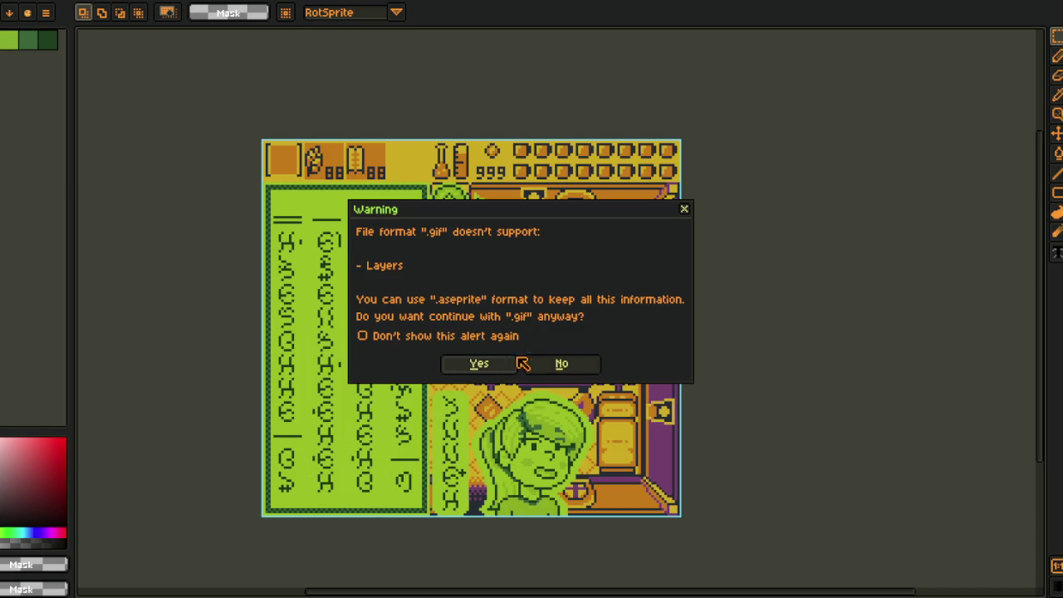
click(480, 363)
click(571, 345)
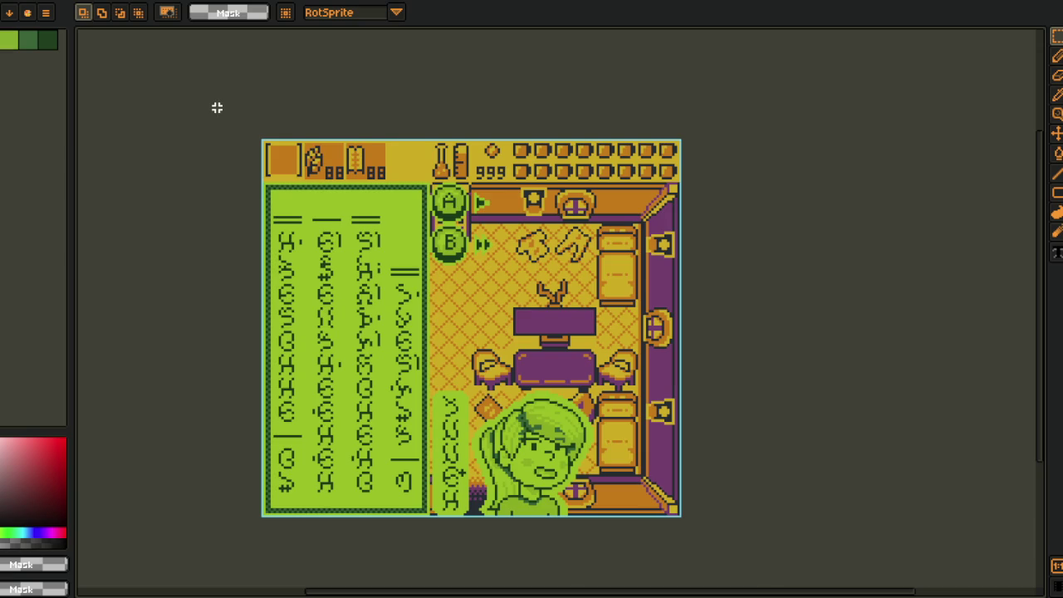
- Close the mockup sprite with Ctrl+W
scroll(458, 132, up, 1)
scroll(457, 134, down, 1)
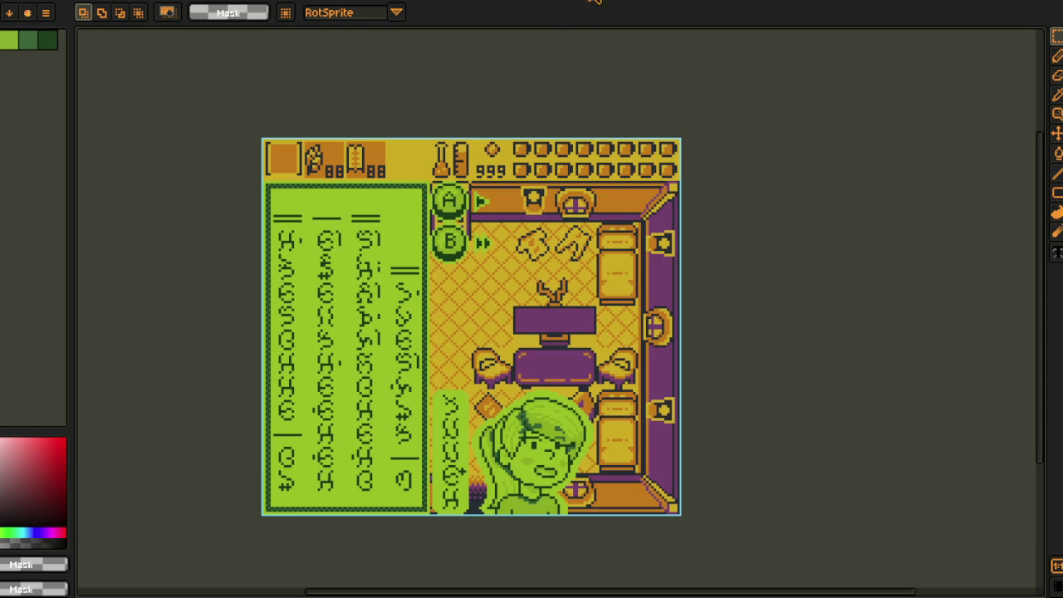
key(ctrl+w)
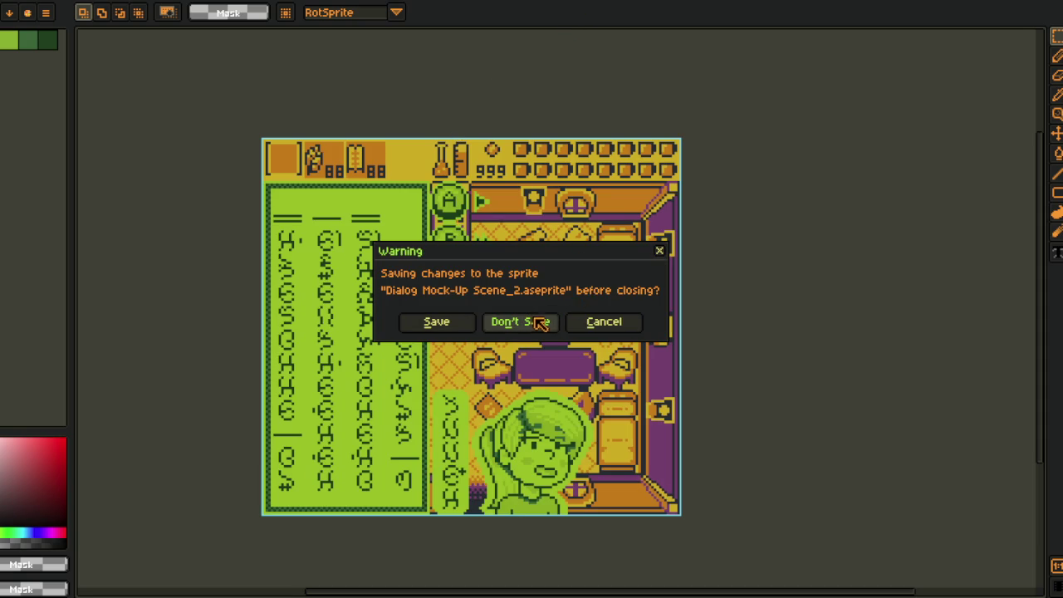
- Discard the mockup changes, then step through the A-for-next-line and yes/no question notes
click(540, 323)
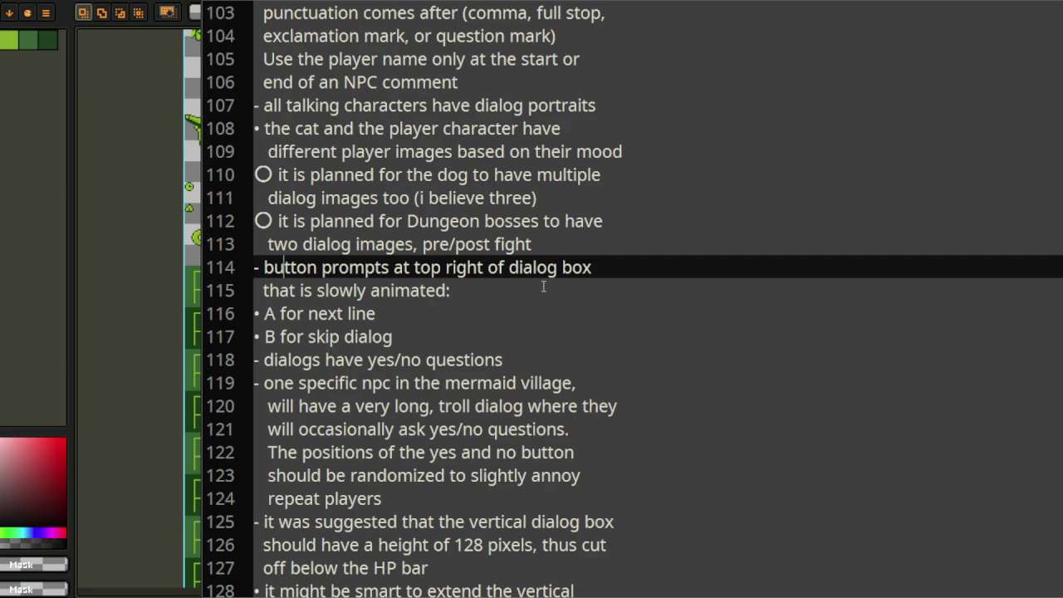
click(396, 314)
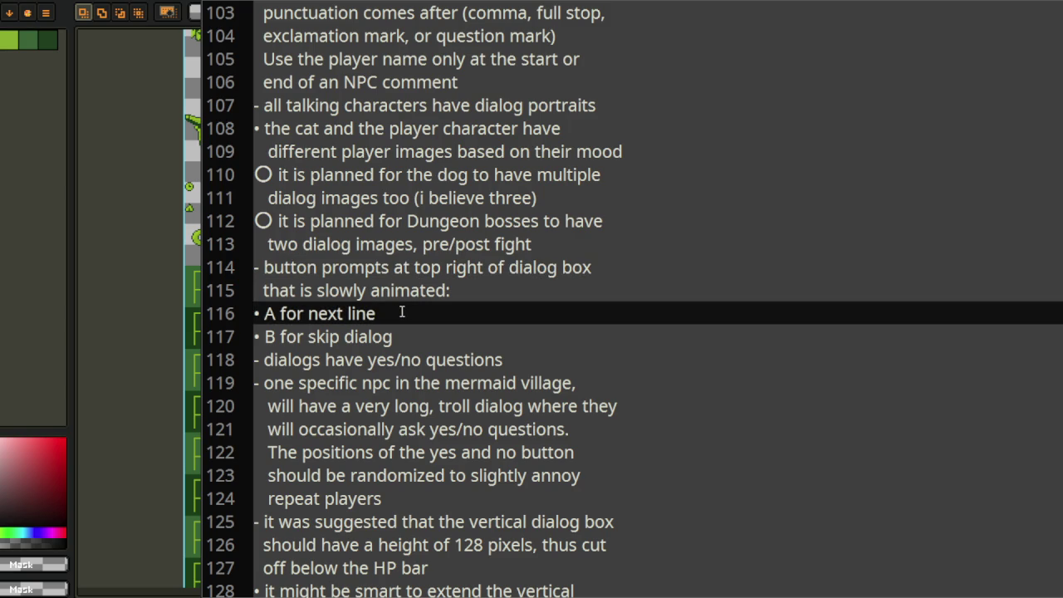
click(316, 360)
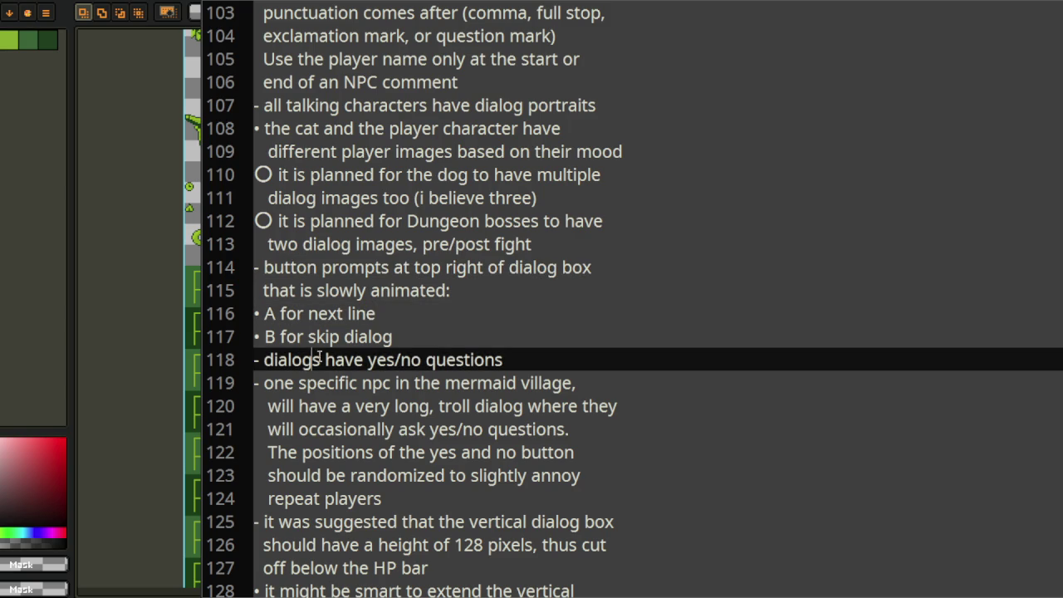
scroll(516, 332, down, 1)
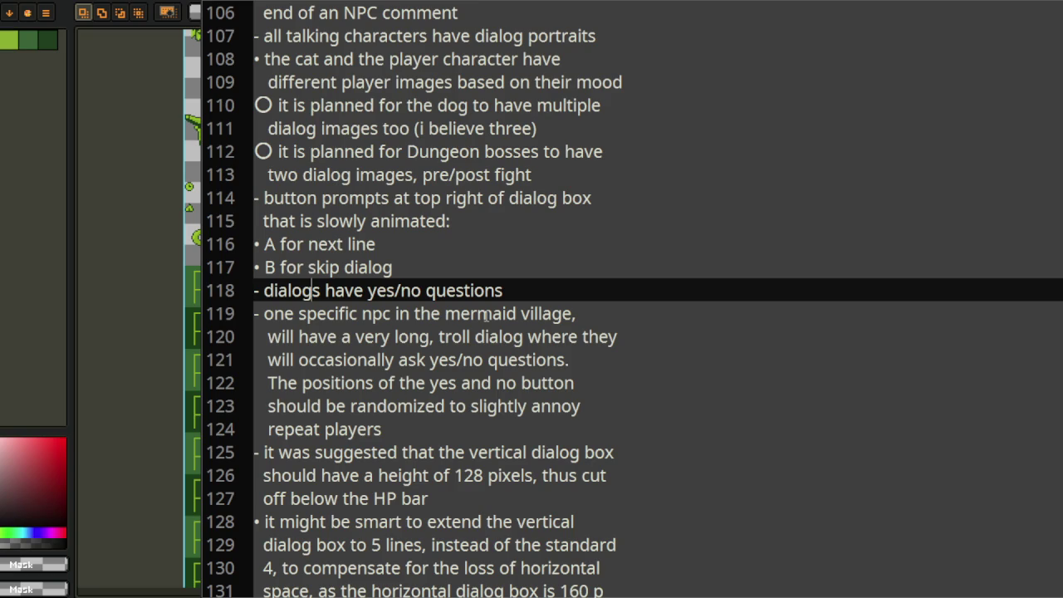
click(388, 426)
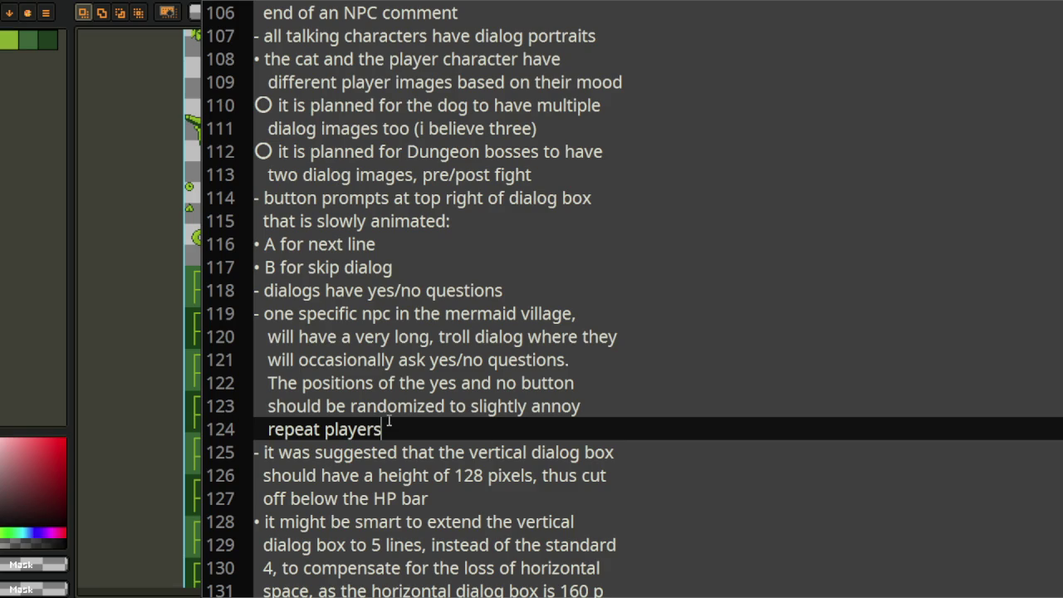
scroll(389, 420, down, 1)
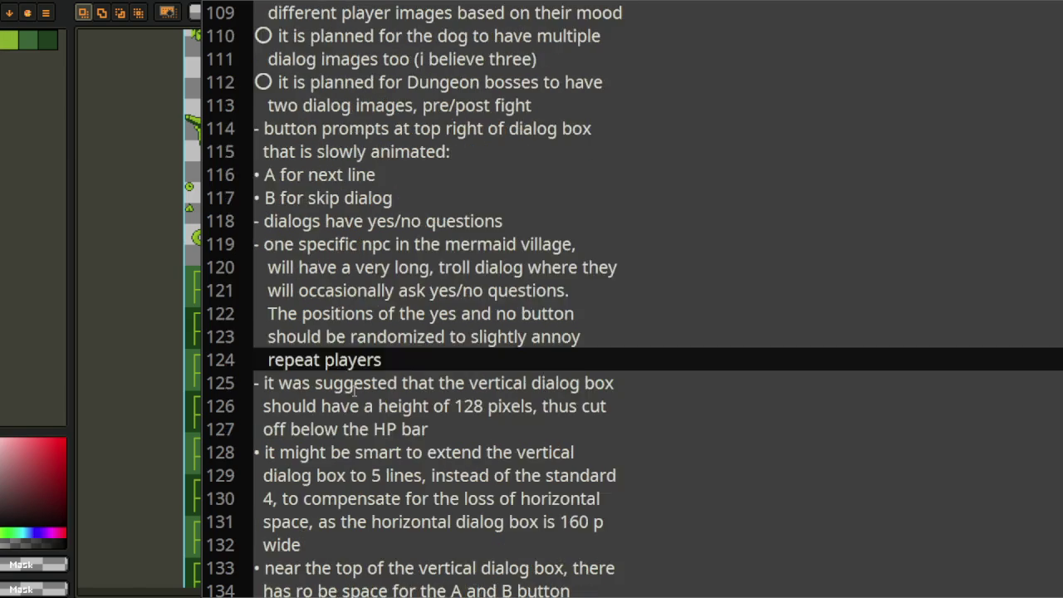
- Select and read line 125 and the vertical dialog box note
scroll(389, 420, down, 2)
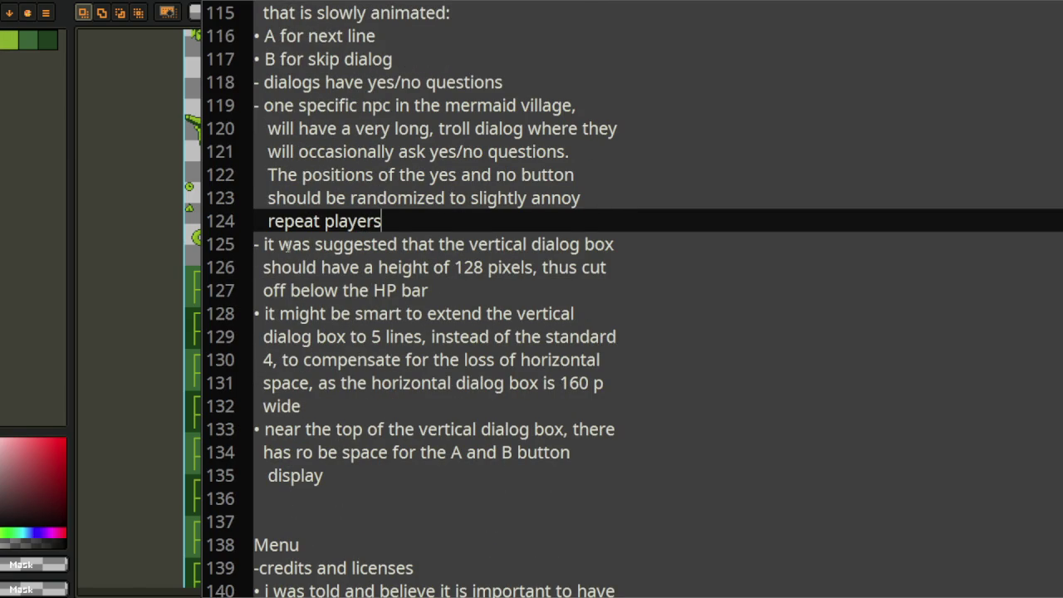
mouse_move(264, 246)
mouse_down()
mouse_move(397, 245)
mouse_move(248, 109)
mouse_move(246, 80)
mouse_up()
click(309, 246)
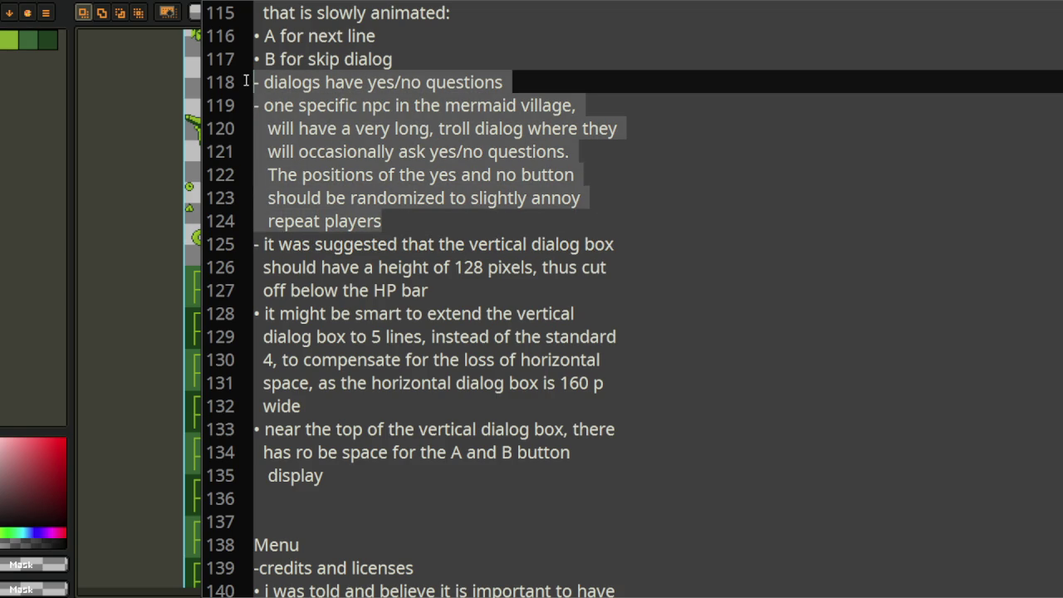
scroll(429, 150, up, 1)
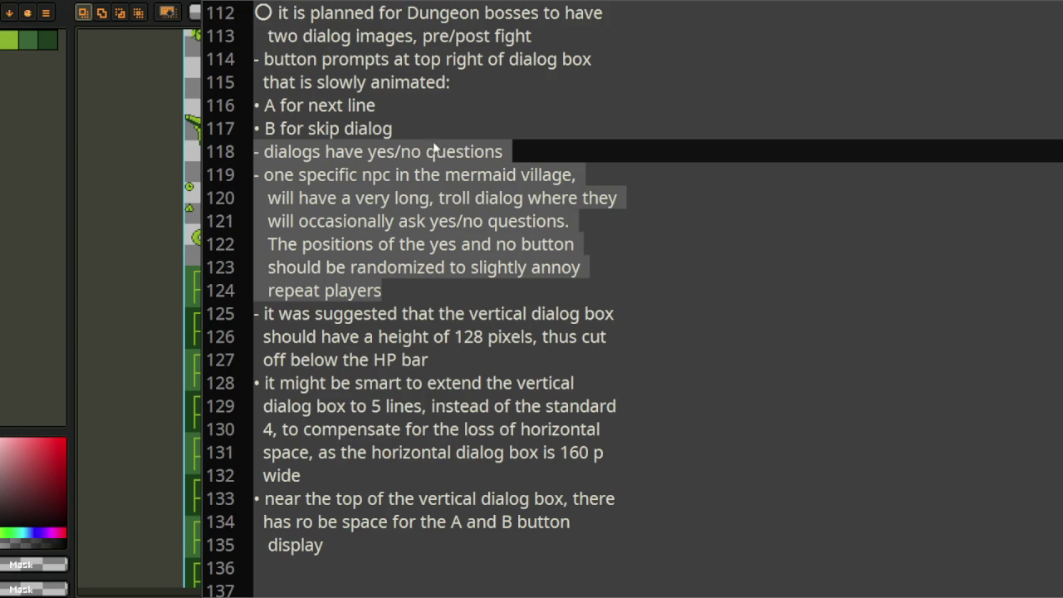
scroll(398, 187, down, 2)
mouse_move(264, 175)
mouse_down()
mouse_move(614, 175)
mouse_move(527, 197)
mouse_move(550, 198)
mouse_move(534, 217)
mouse_up()
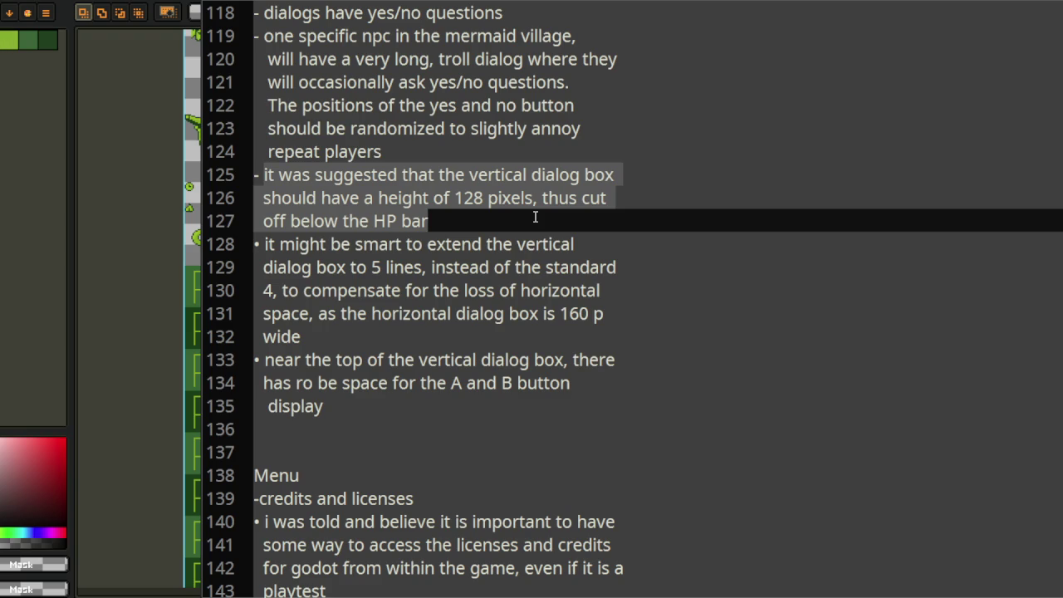
click(366, 267)
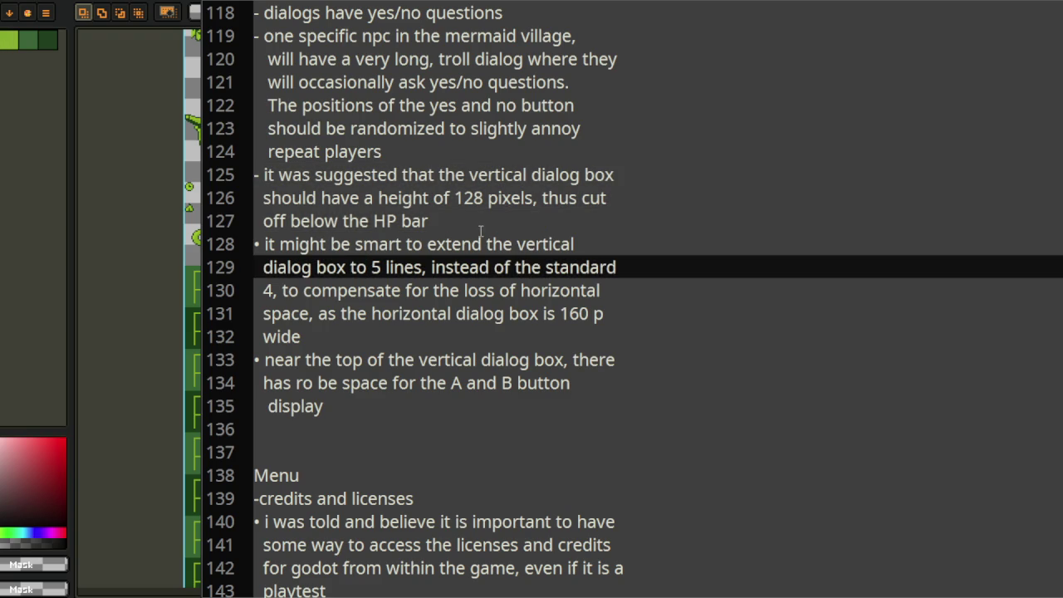
- Highlight the 128 pixel height, extend-to-5-lines and lost horizontal space notes
mouse_move(280, 244)
mouse_down()
mouse_move(528, 244)
mouse_move(516, 267)
mouse_up()
click(441, 221)
drag(389, 151, 513, 199)
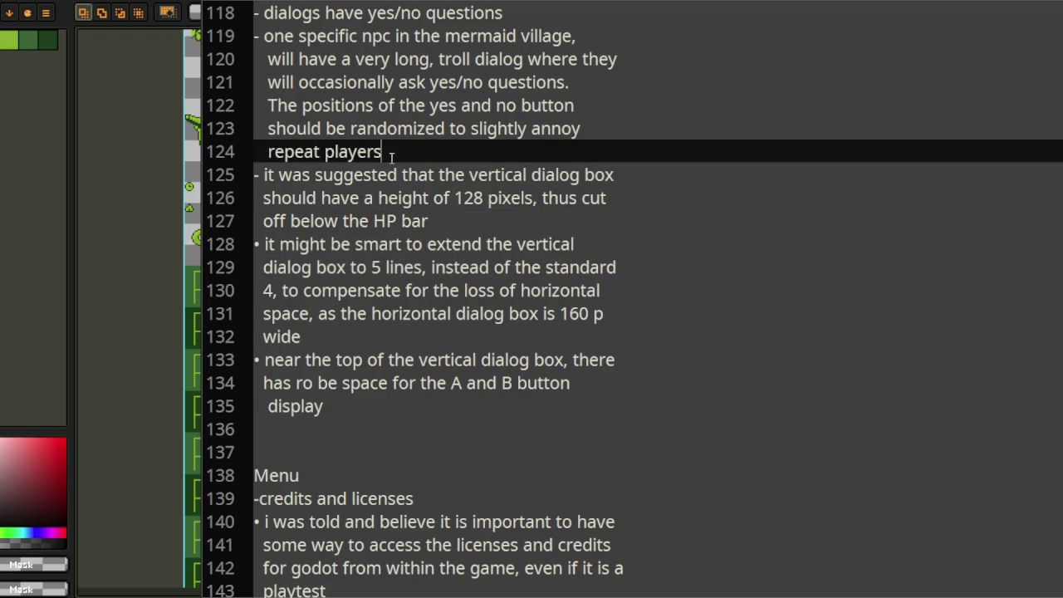
triple_click(341, 244)
drag(322, 247, 413, 266)
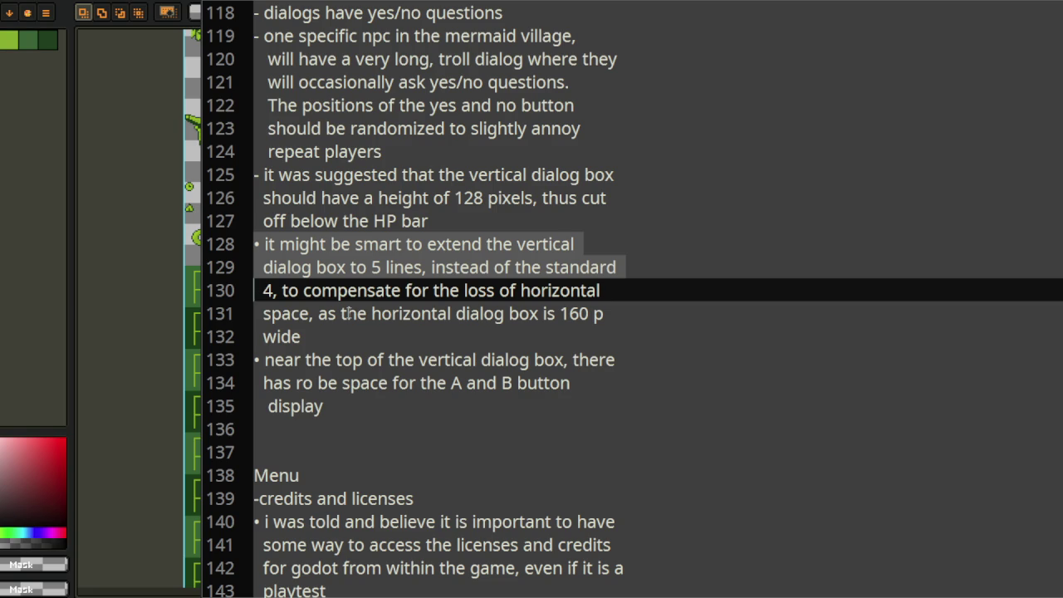
click(487, 341)
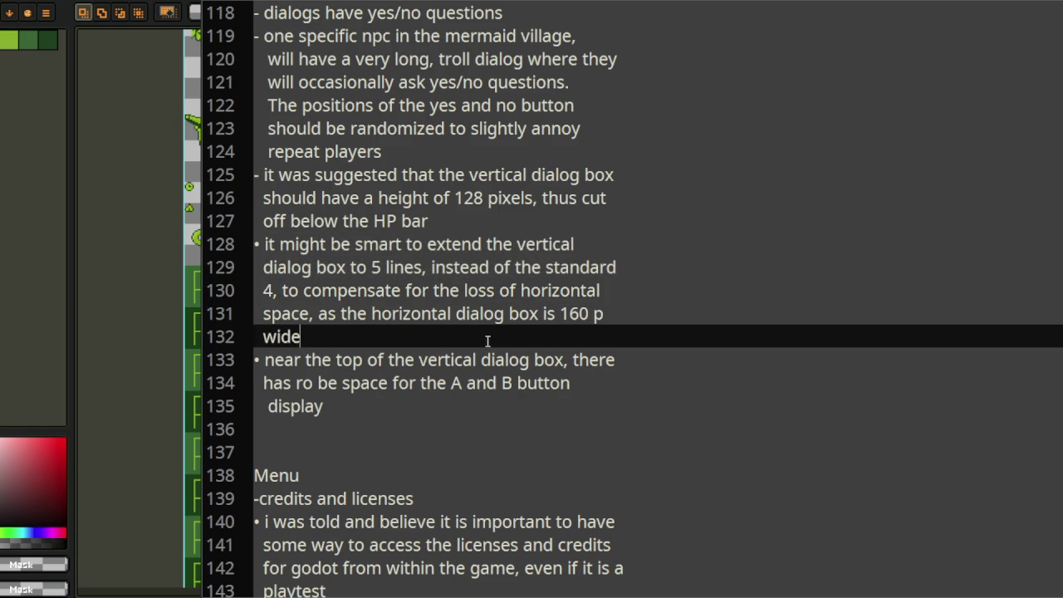
drag(448, 291, 479, 314)
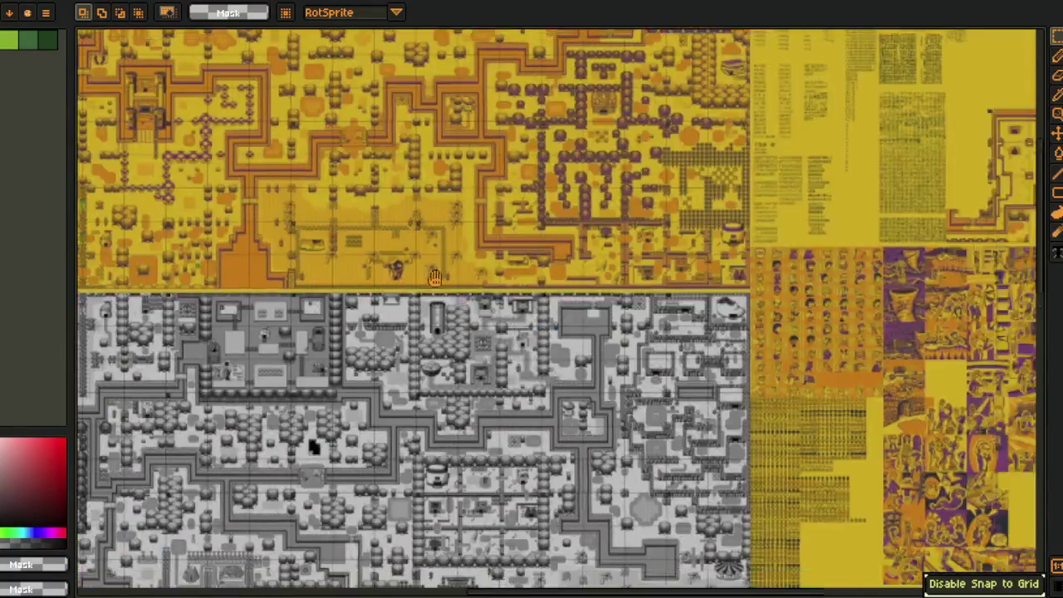
- Zoom into the mockup and marquee-select the dark girl portrait and boy-at-desk panels
scroll(674, 402, up, 2)
drag(674, 402, 446, 212)
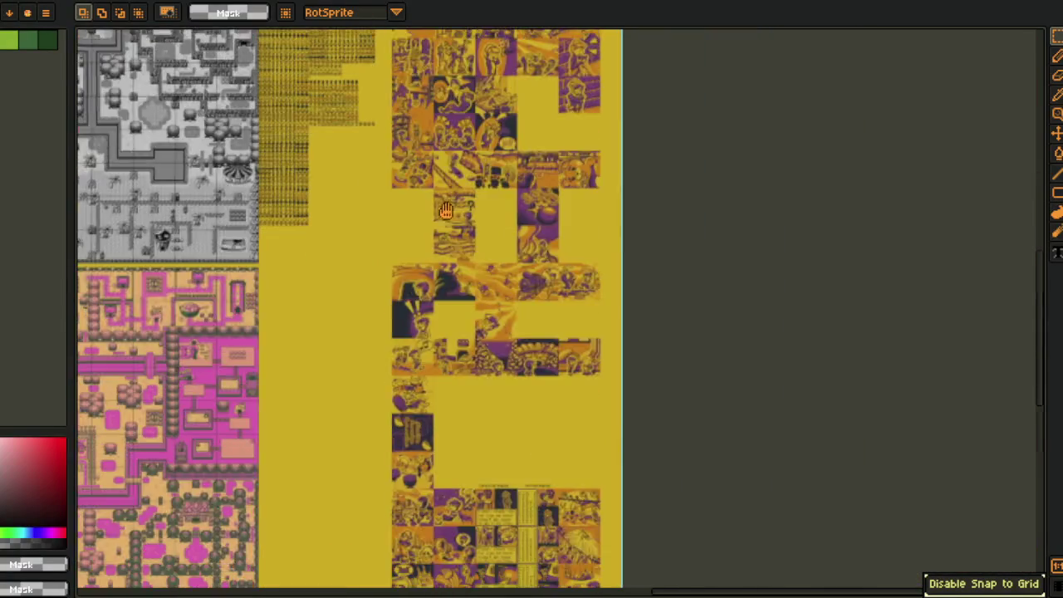
scroll(446, 212, down, 5)
scroll(396, 95, up, 3)
scroll(320, 247, up, 2)
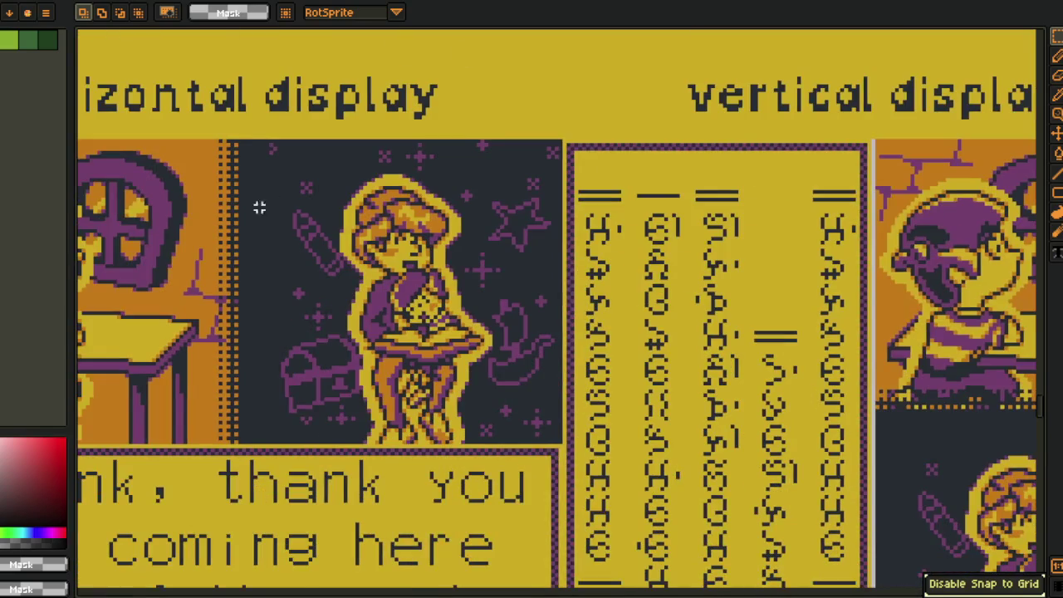
drag(245, 134, 563, 445)
drag(842, 199, 384, 123)
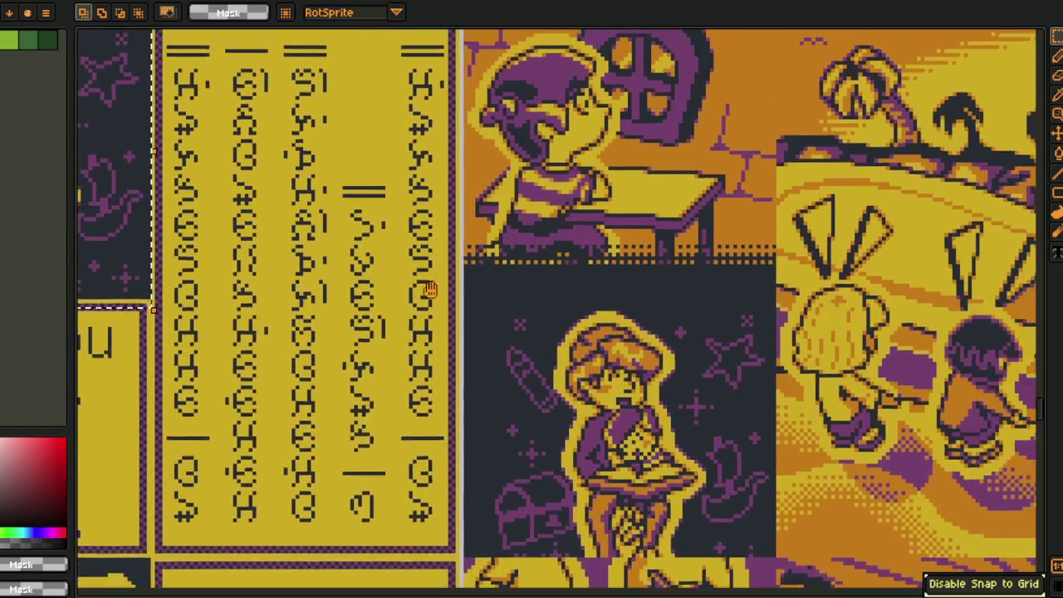
drag(417, 65, 732, 321)
mouse_move(395, 266)
mouse_down()
mouse_move(410, 270)
mouse_move(446, 237)
mouse_up()
- Select the rightmost vertical glyph column, then extend the selection to the whole vertical text panel
scroll(702, 334, right, 2)
drag(576, 304, 469, 378)
drag(397, 75, 344, 548)
scroll(424, 445, up, 3)
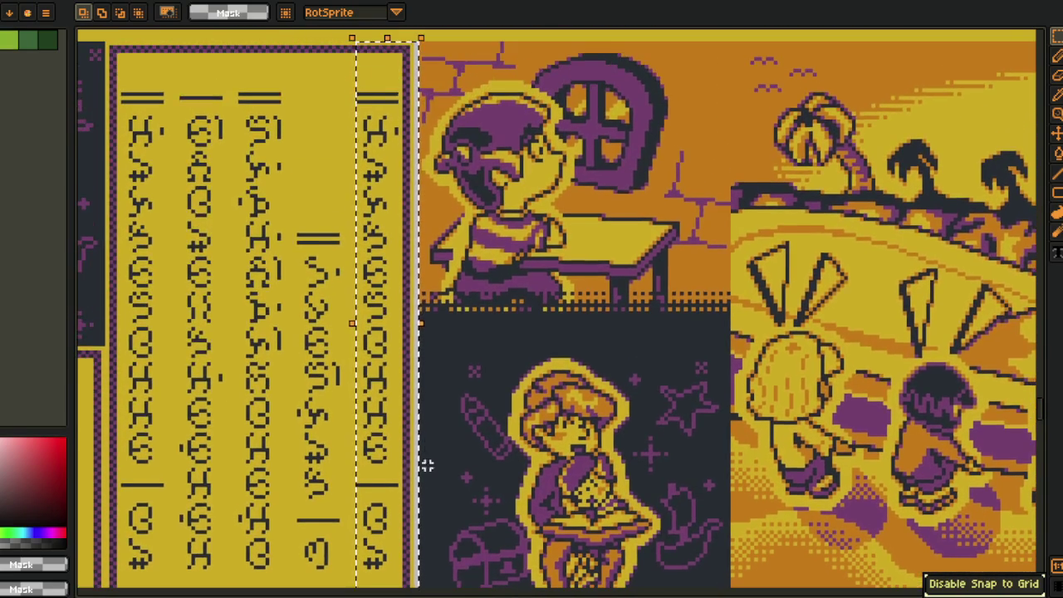
scroll(409, 106, down, 1)
scroll(373, 91, left, 2)
scroll(332, 75, left, 3)
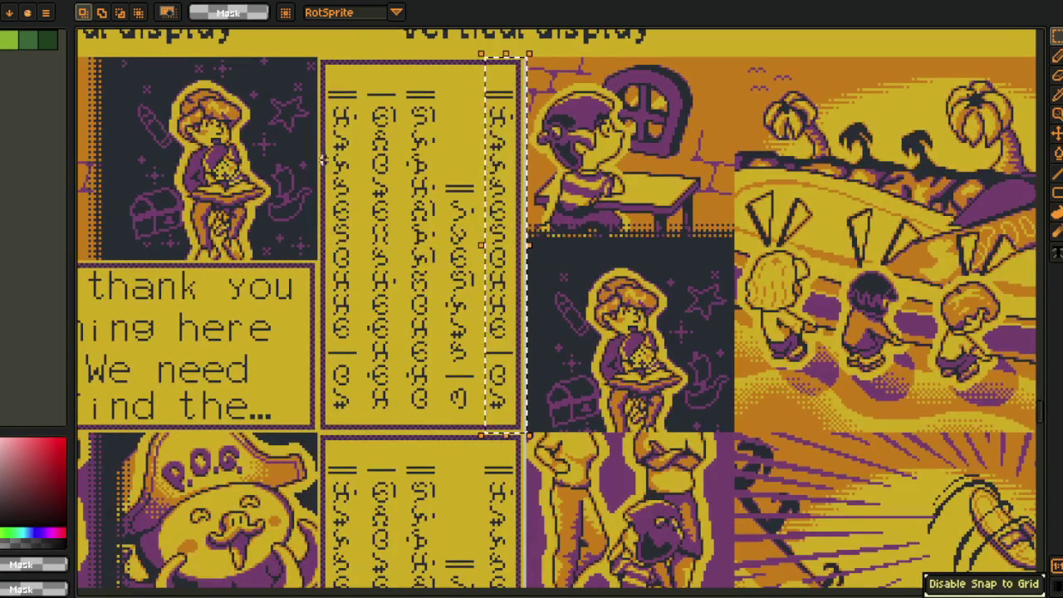
drag(323, 70, 527, 433)
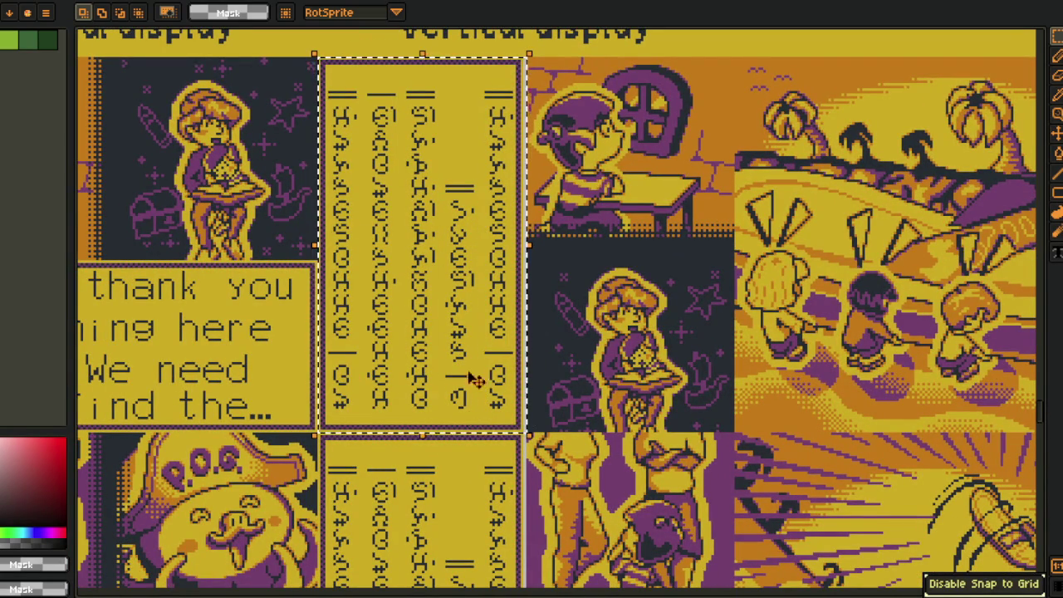
- Compare the horizontal 'Plank, thank you' text box with the vertical column, then return to the dialog notes
scroll(504, 380, left, 3)
scroll(504, 380, left, 3)
drag(207, 259, 584, 415)
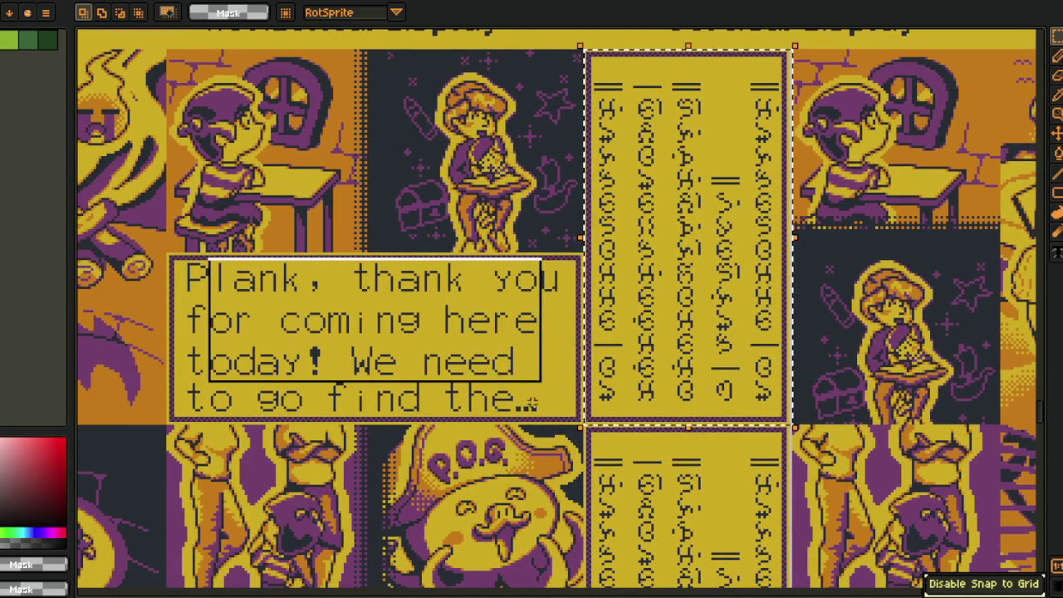
scroll(584, 416, right, 3)
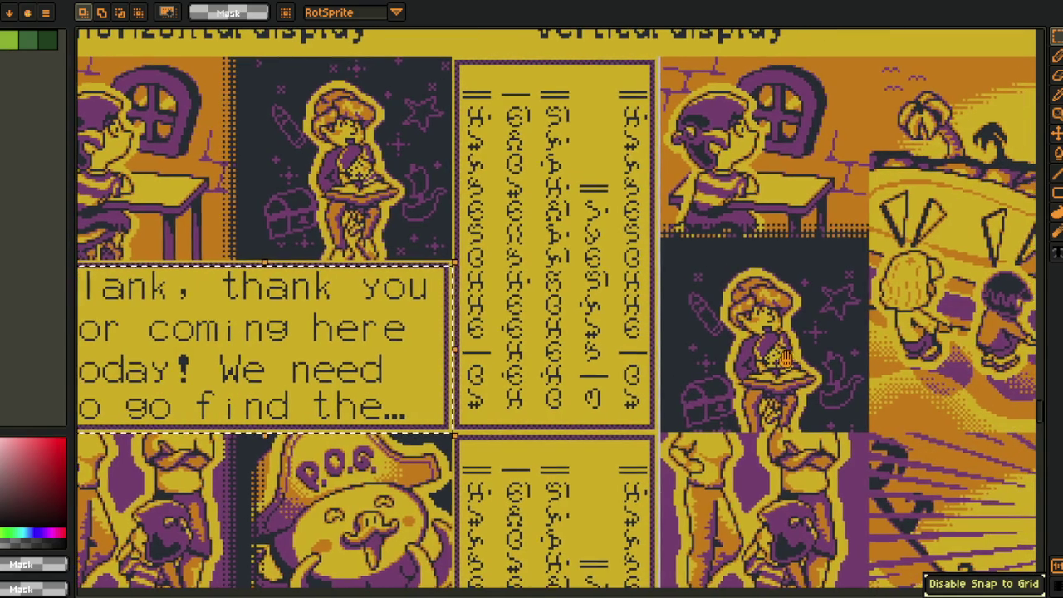
drag(453, 60, 705, 436)
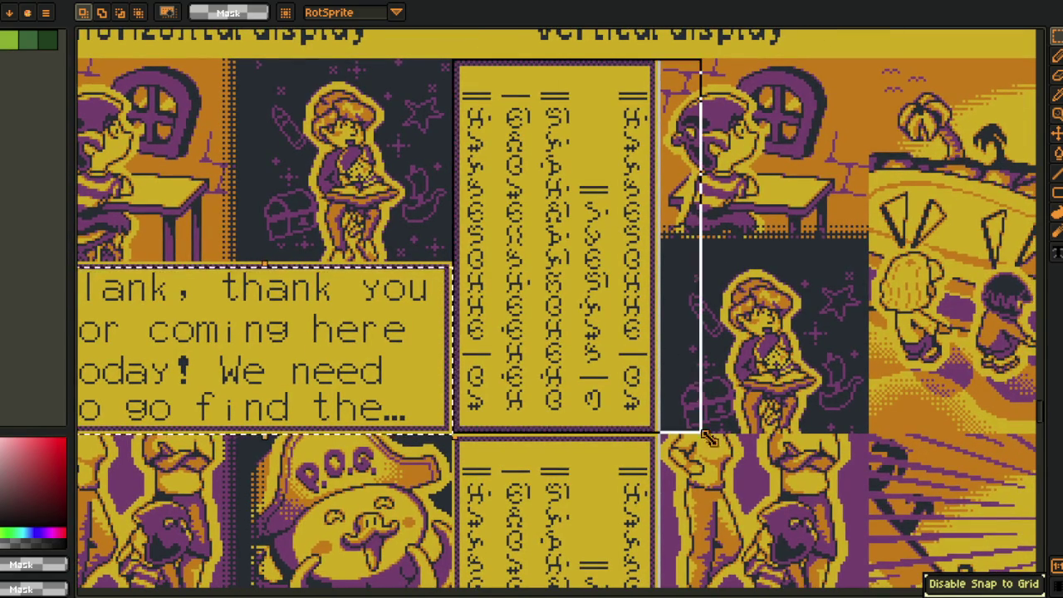
scroll(848, 406, left, 3)
drag(151, 266, 571, 438)
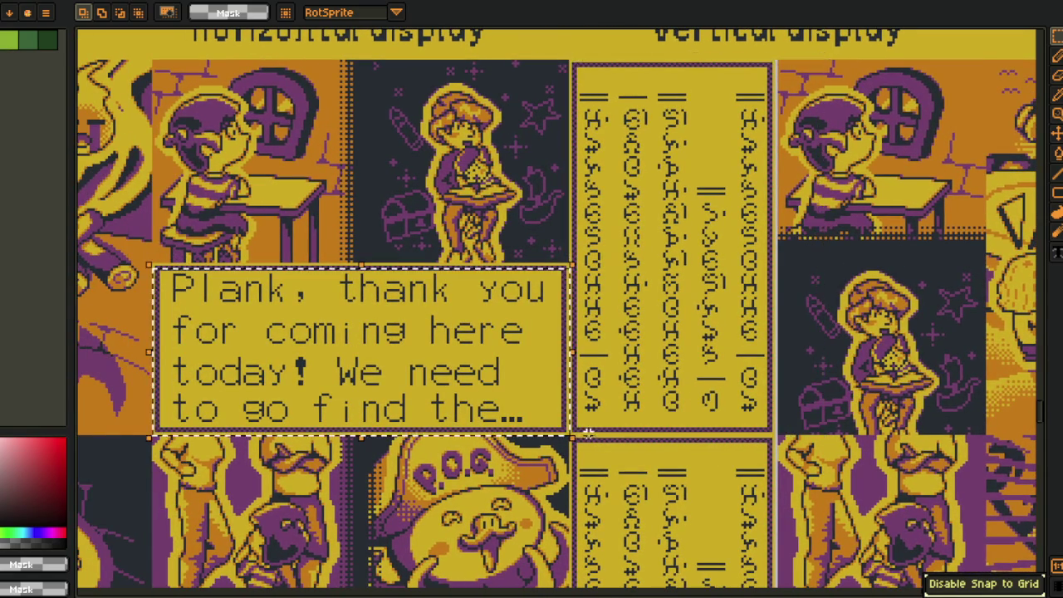
scroll(733, 347, down, 4)
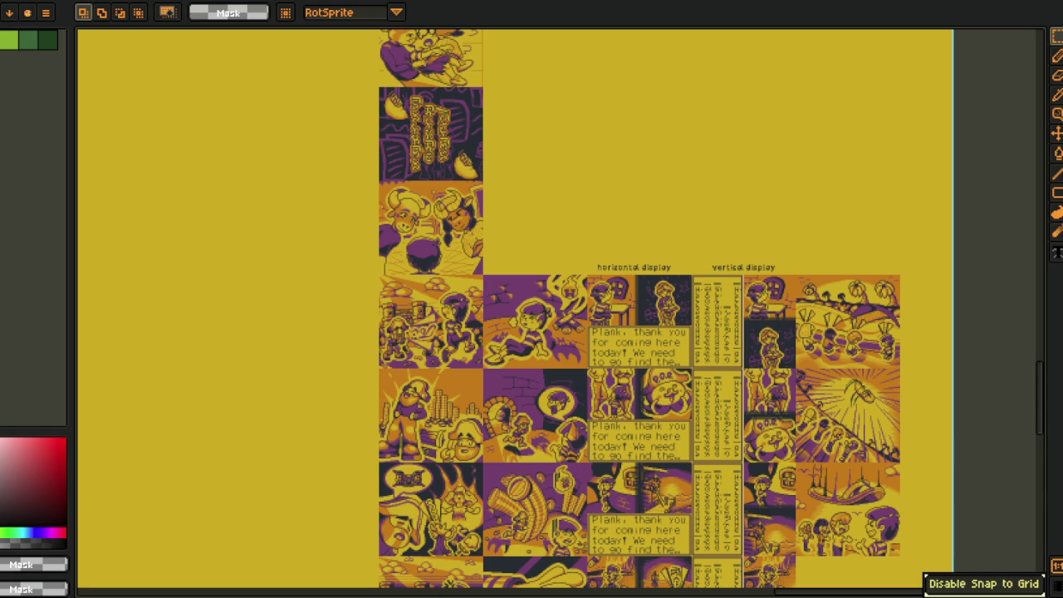
key(alt+Tab)
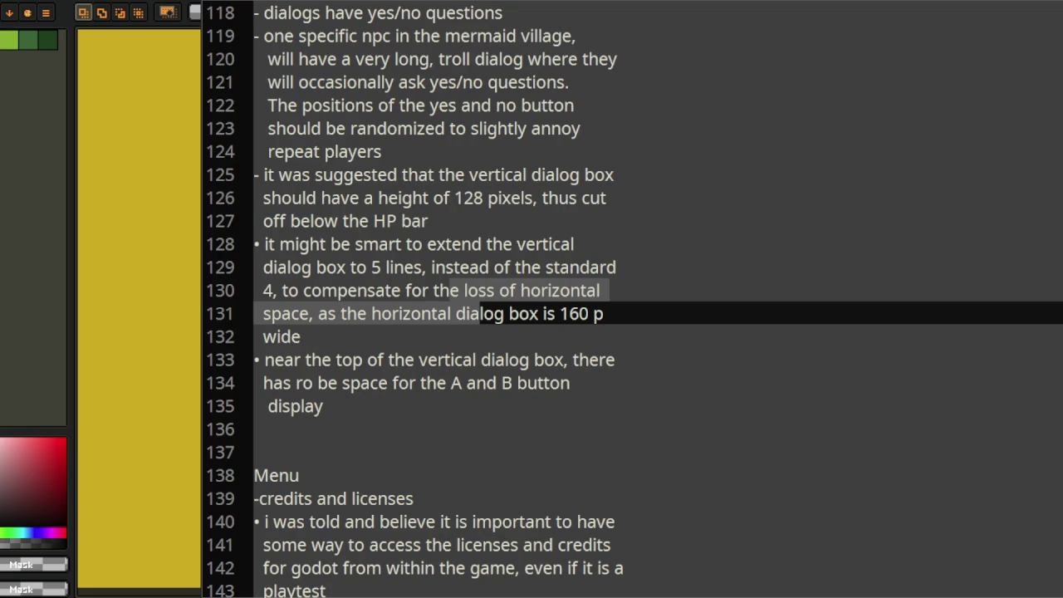
- Copy the dialog notes on lines 100–135 to the clipboard, leaving them in place, then switch to Godot
click(354, 370)
drag(254, 360, 331, 365)
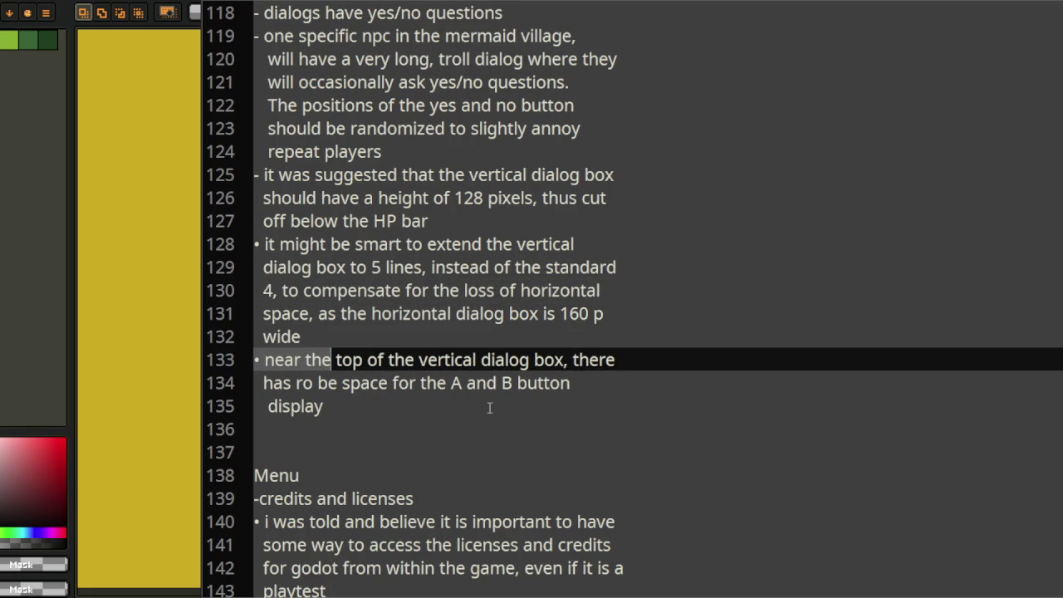
click(380, 420)
drag(351, 410, 252, 142)
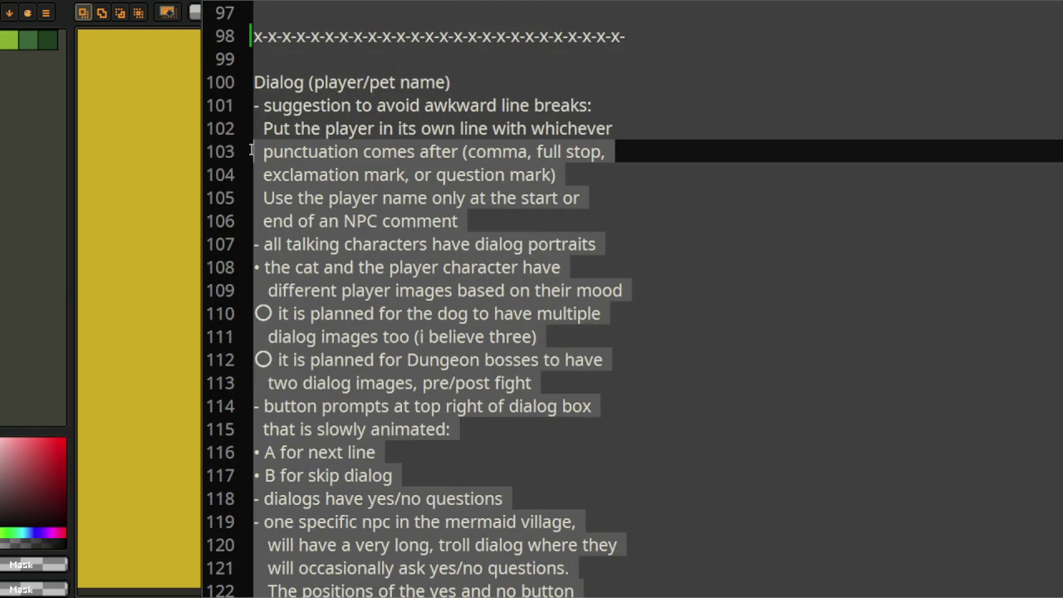
drag(253, 143, 243, 88)
key(ctrl+x)
key(ctrl+v)
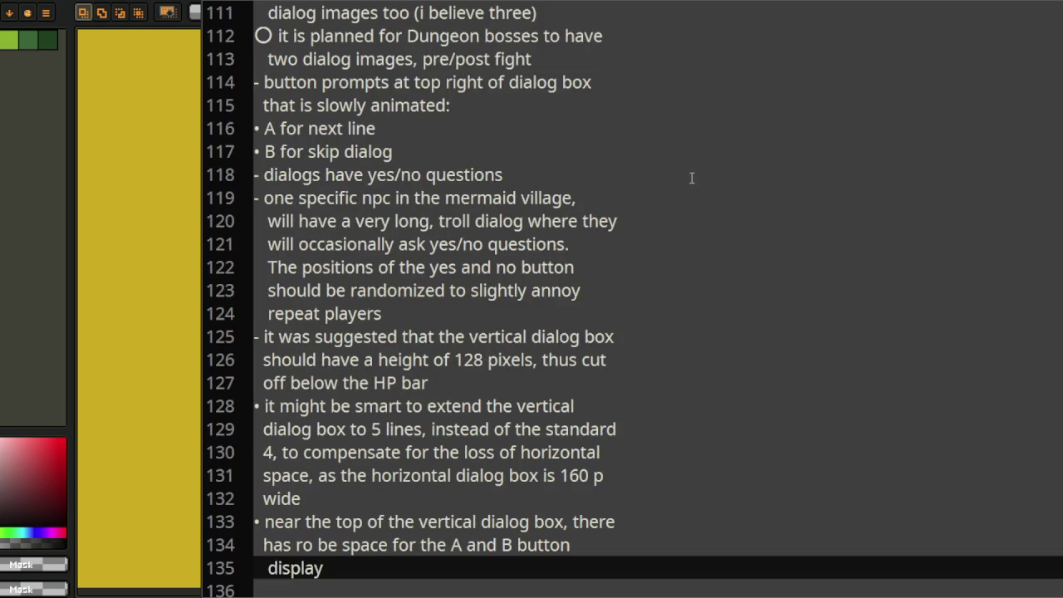
click(691, 175)
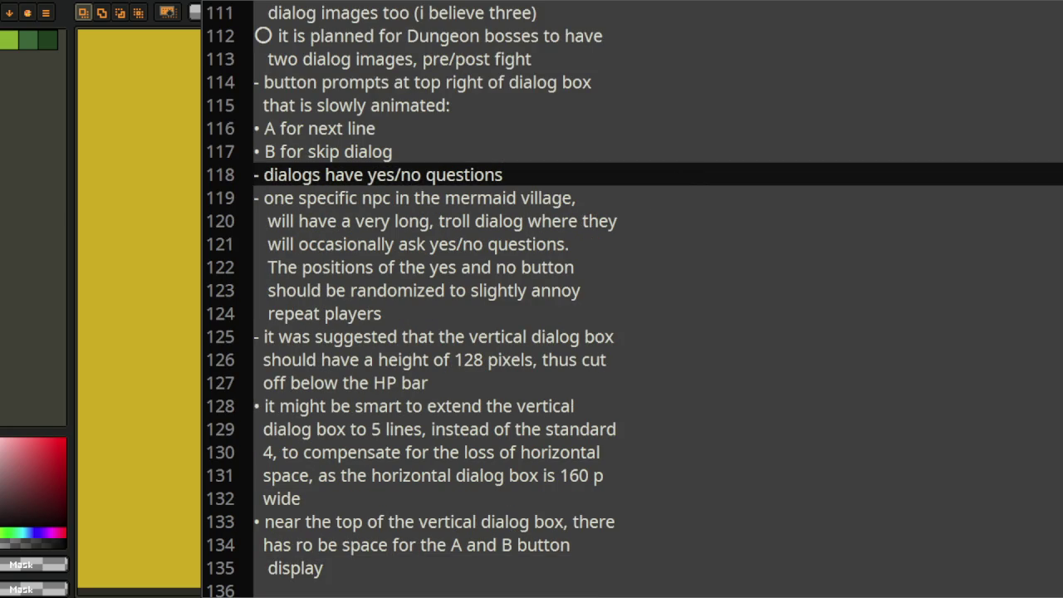
key(alt+Tab)
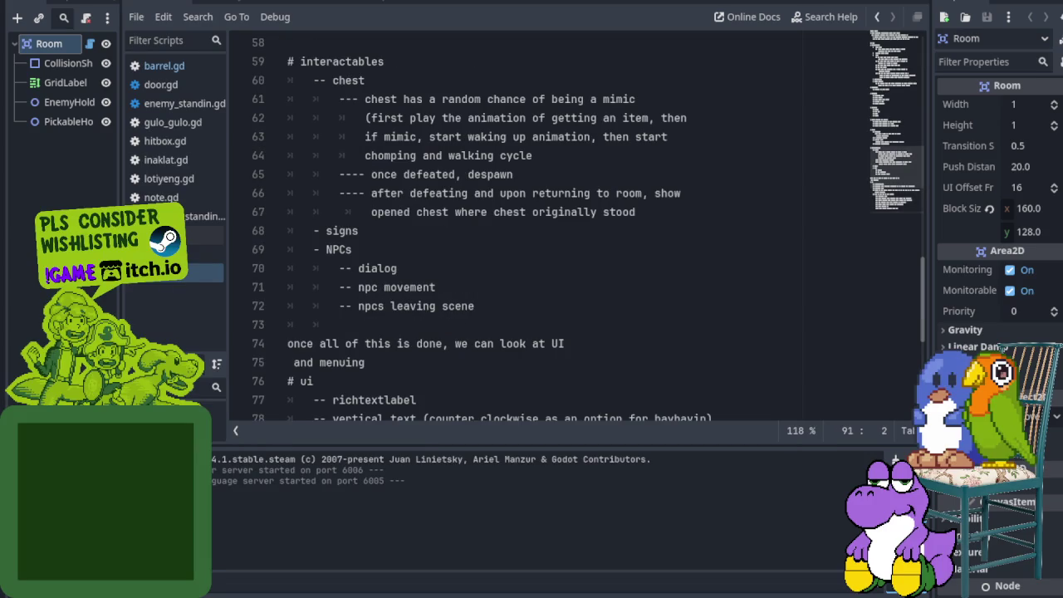
- Add an indented line 90 after the mugs item in the ui section, beginning '-- dialog'
scroll(588, 226, up, 1)
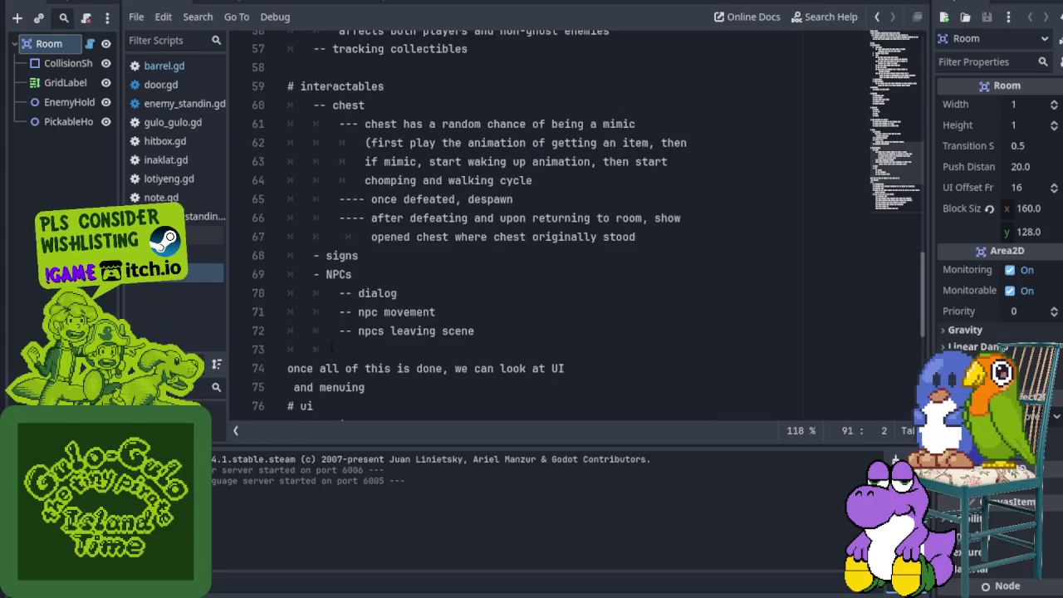
scroll(589, 226, up, 3)
scroll(363, 332, up, 3)
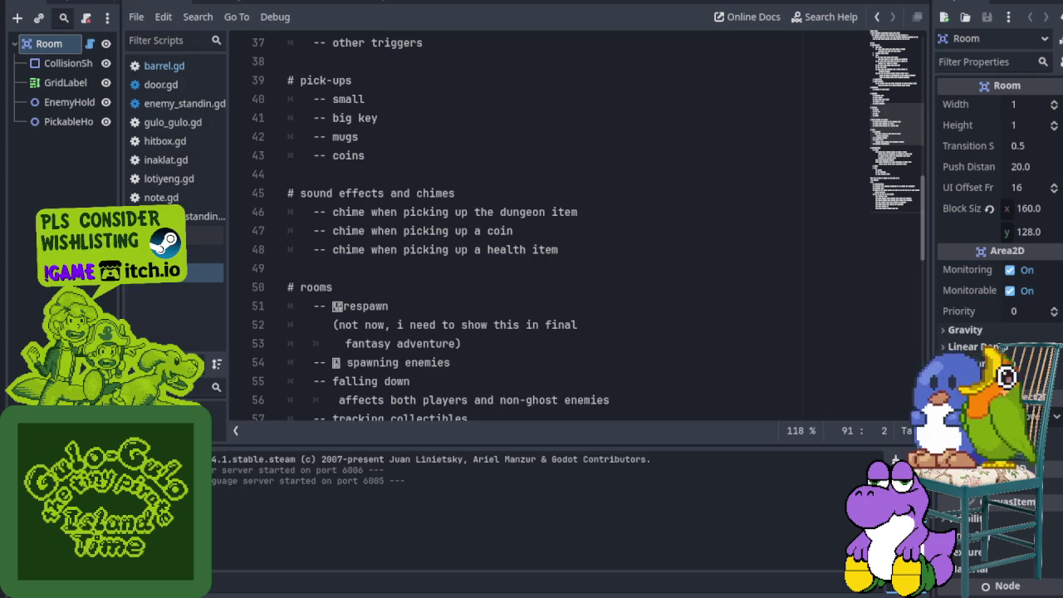
scroll(363, 332, up, 2)
scroll(581, 298, up, 3)
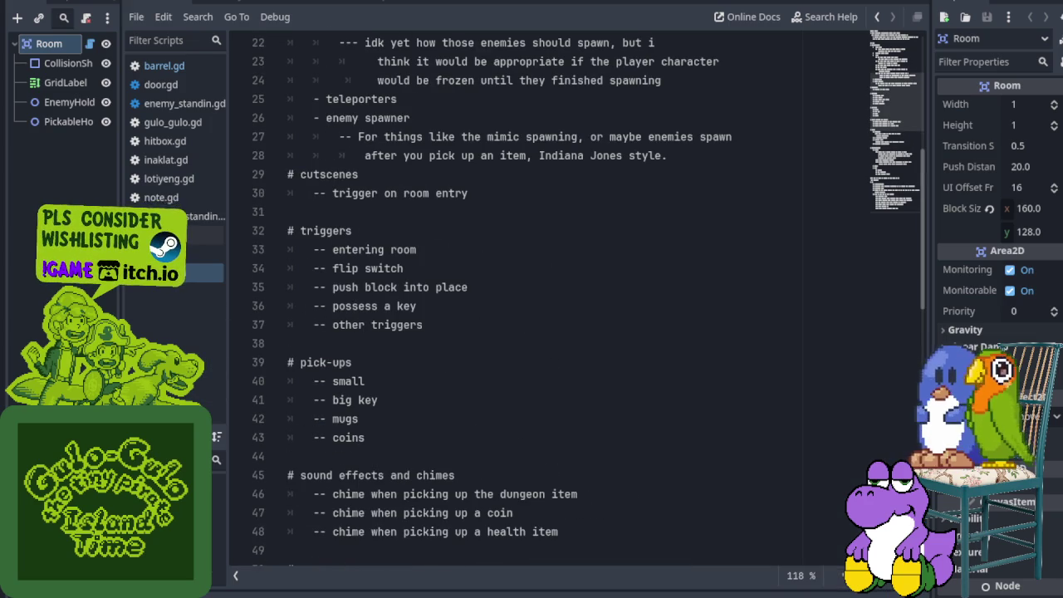
scroll(320, 137, up, 3)
scroll(320, 137, up, 3)
scroll(320, 137, up, 1)
scroll(320, 137, down, 4)
scroll(348, 191, down, 3)
scroll(378, 242, down, 5)
scroll(334, 500, down, 8)
scroll(334, 501, down, 2)
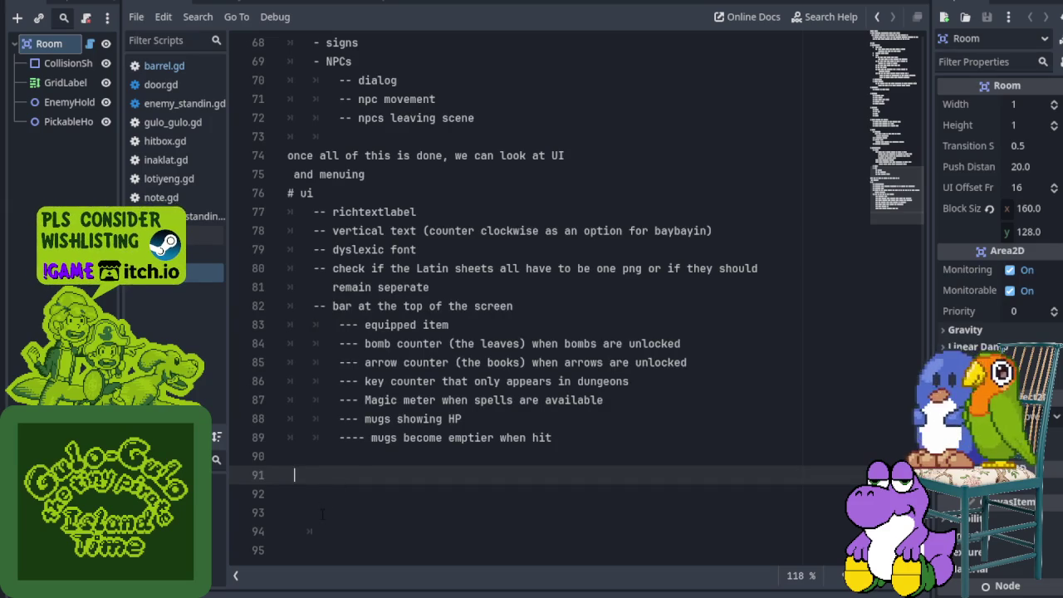
click(320, 457)
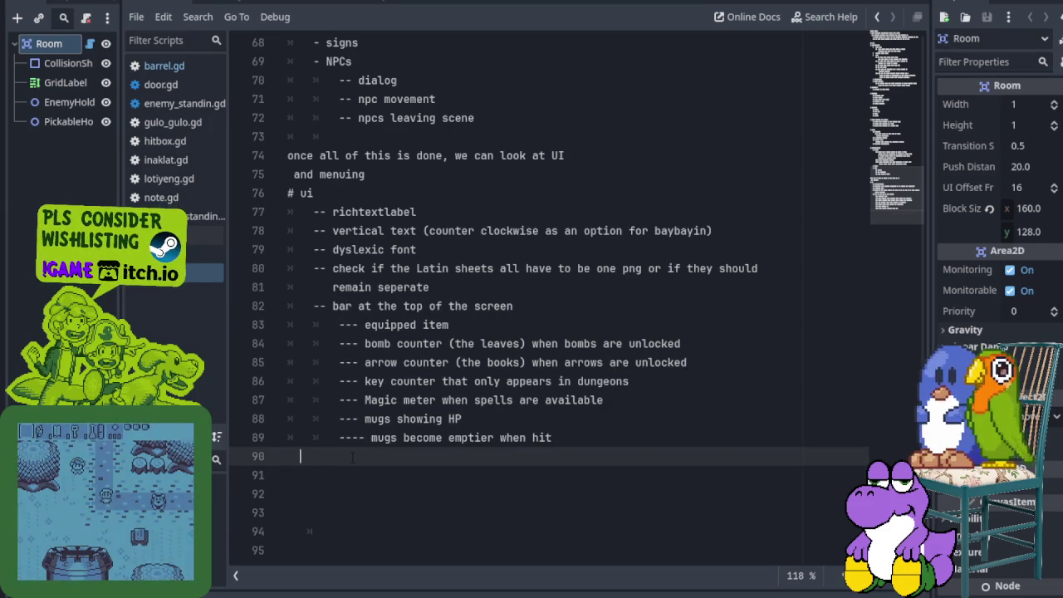
key(Up)
key(End)
key(Return)
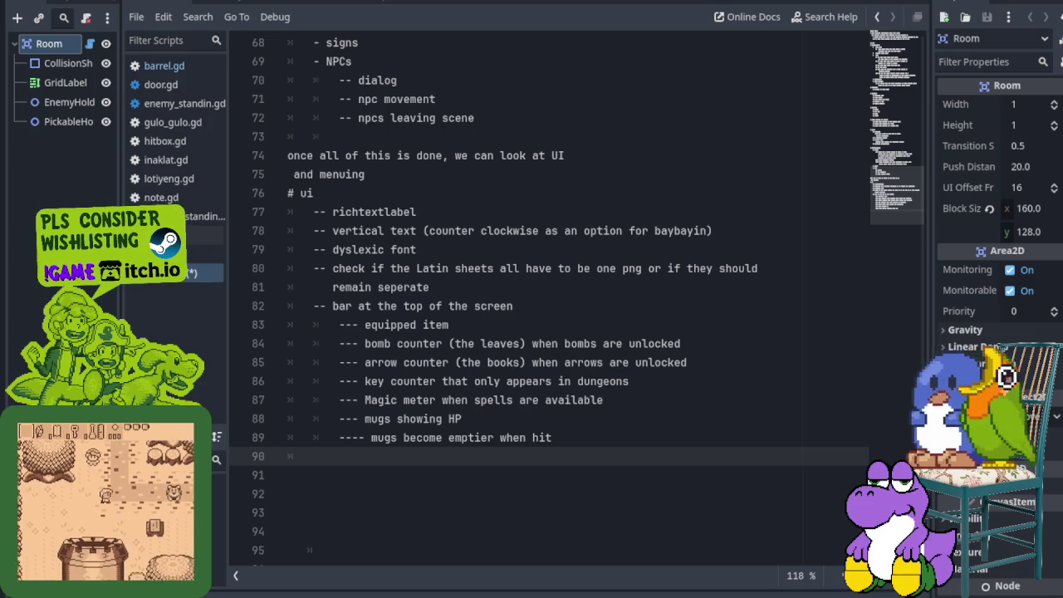
text(-)
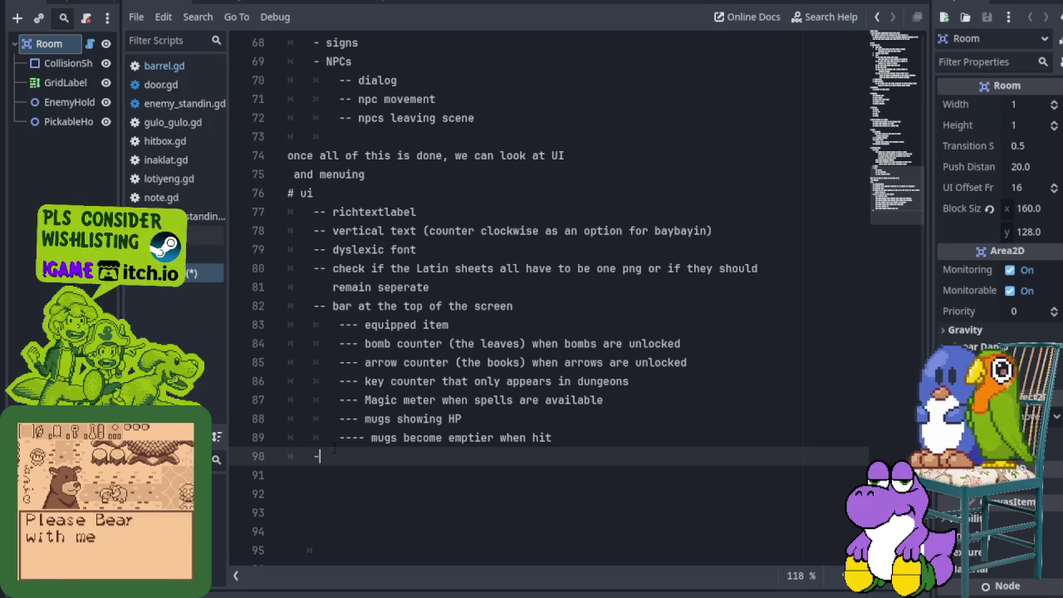
text(-)
text( dialog)
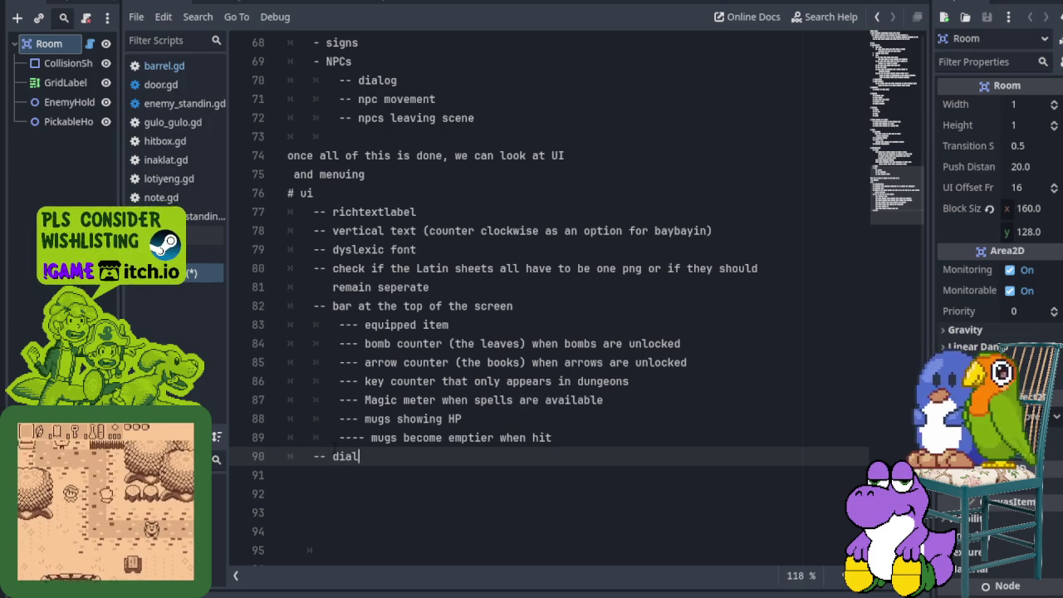
- Paste the dialog notes under '-- dialog' and delete the Dialog (player/pet name) line
key(Return)
key(ctrl+v)
scroll(333, 448, up, 1)
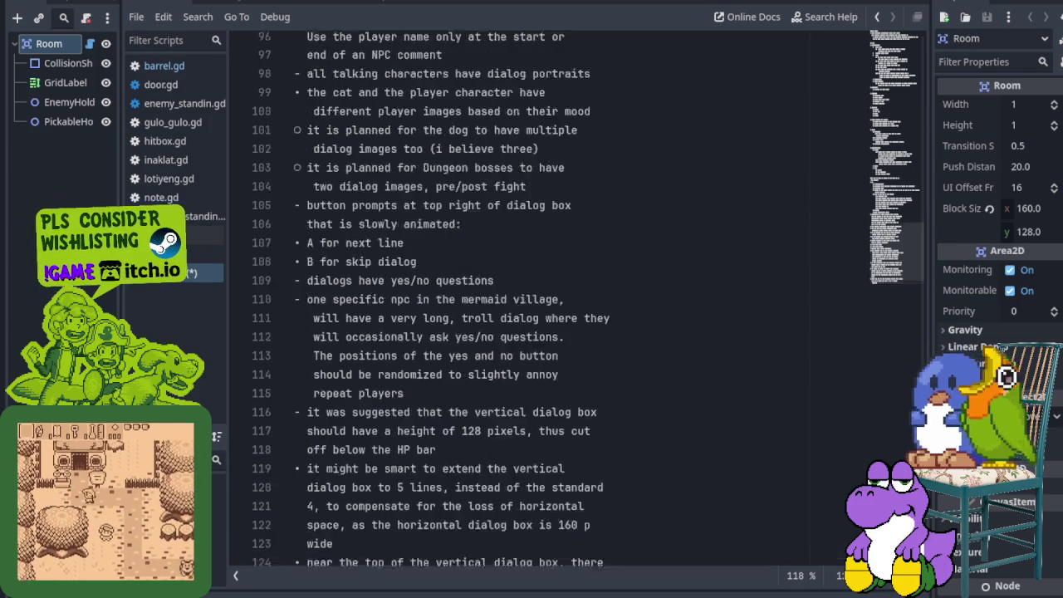
scroll(333, 448, up, 5)
scroll(333, 449, up, 1)
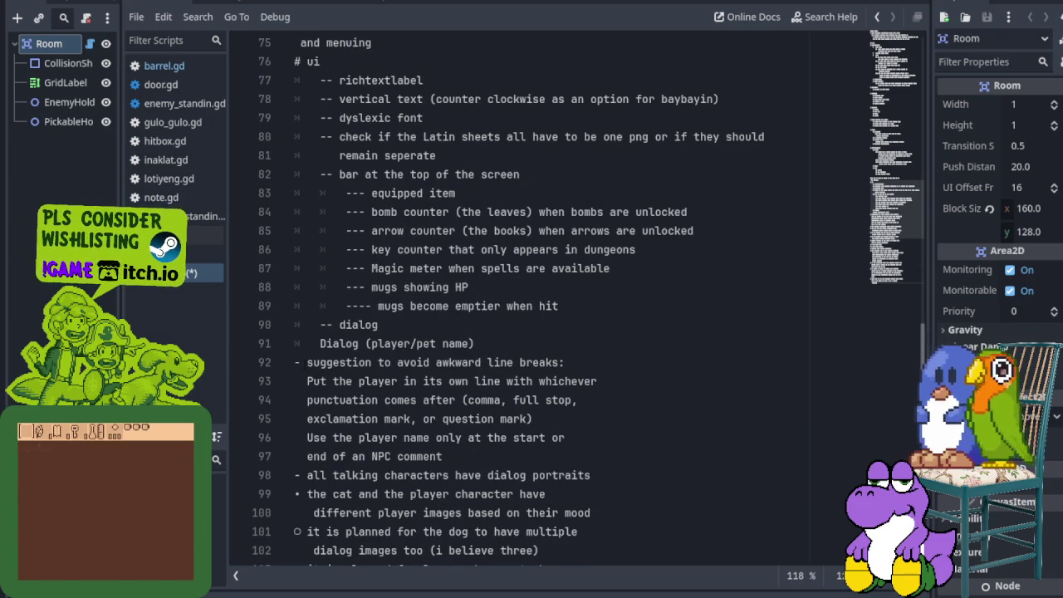
click(299, 362)
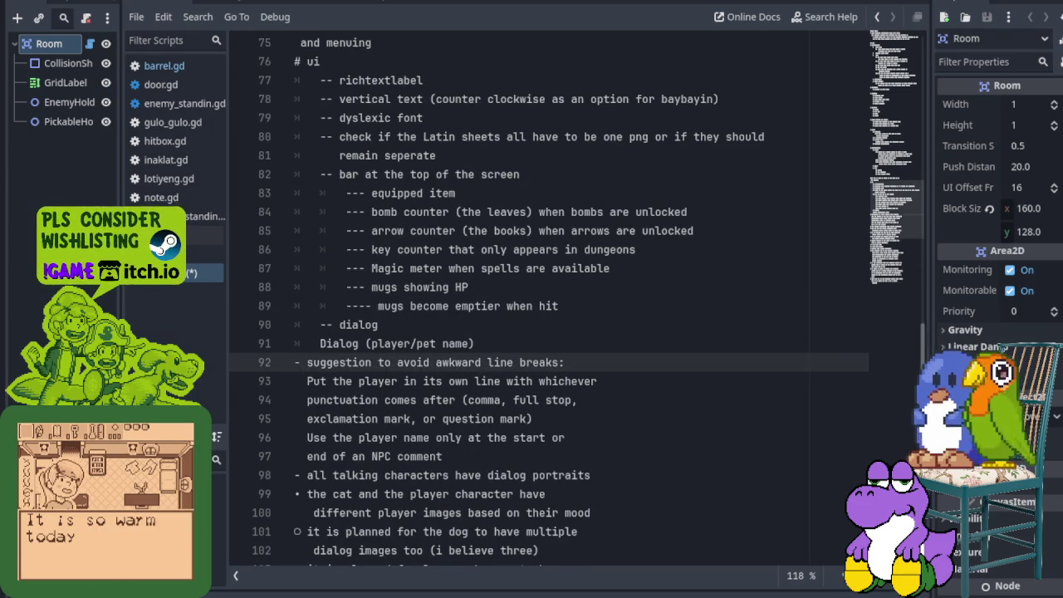
drag(320, 343, 474, 343)
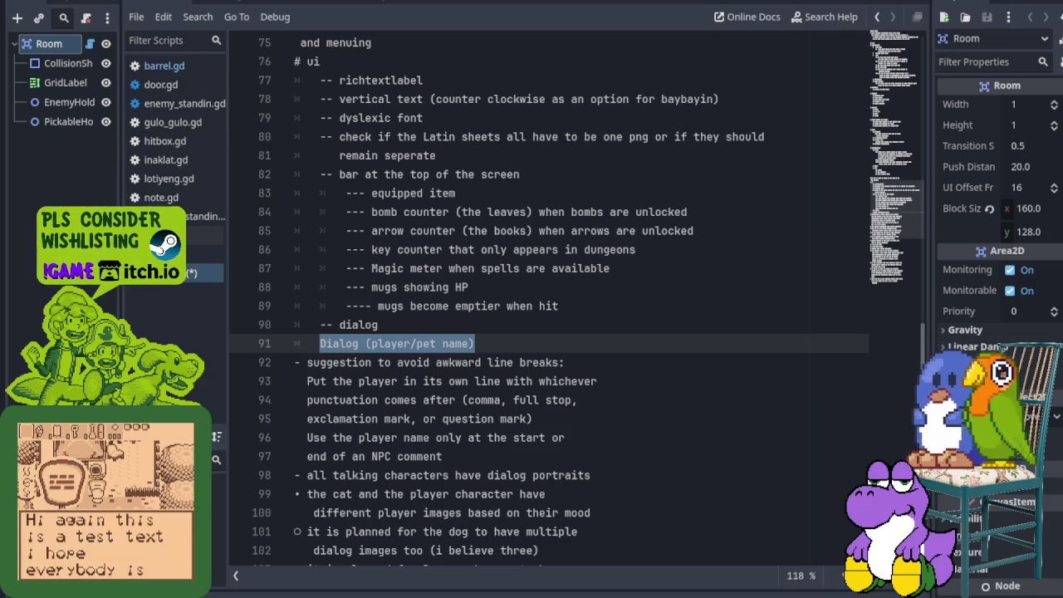
key(BackSpace)
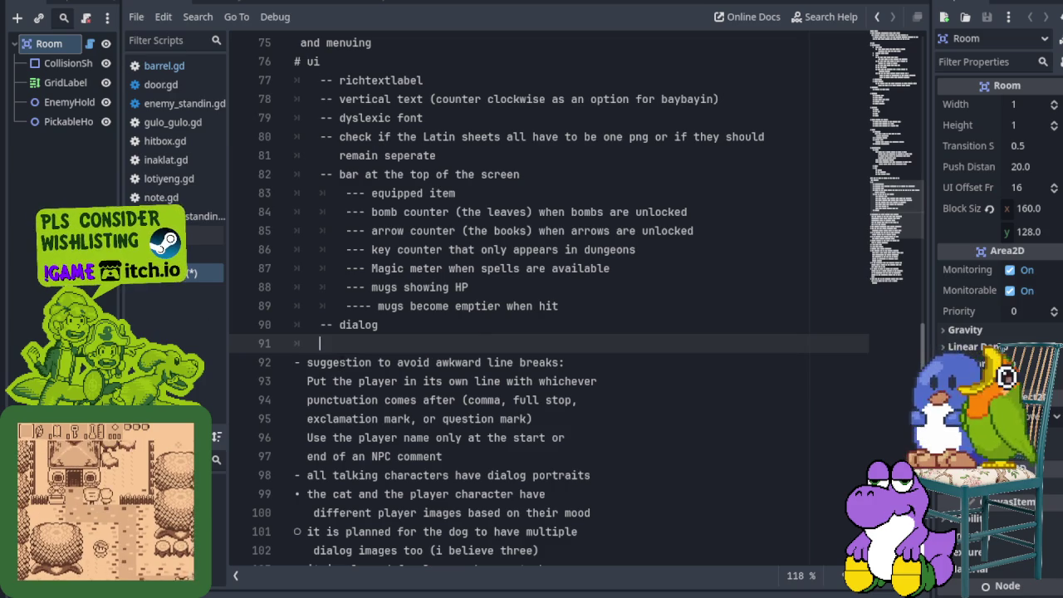
- Turn the line-break suggestion into a '---' sub-item and tab-indent its 'Put the player' line
key(Down)
key(BackSpace)
key(BackSpace)
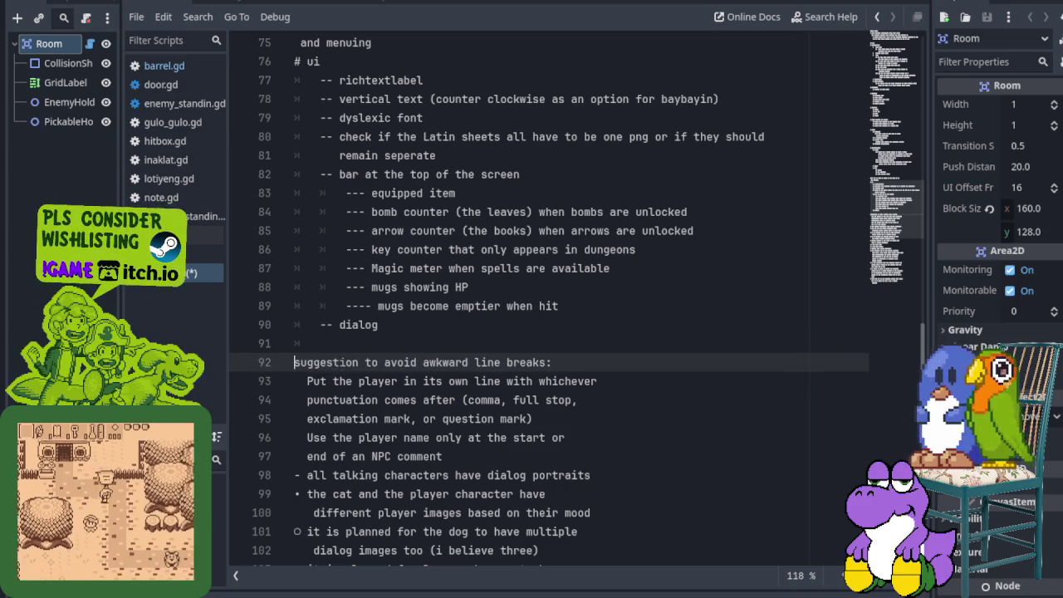
key(BackSpace)
text(---)
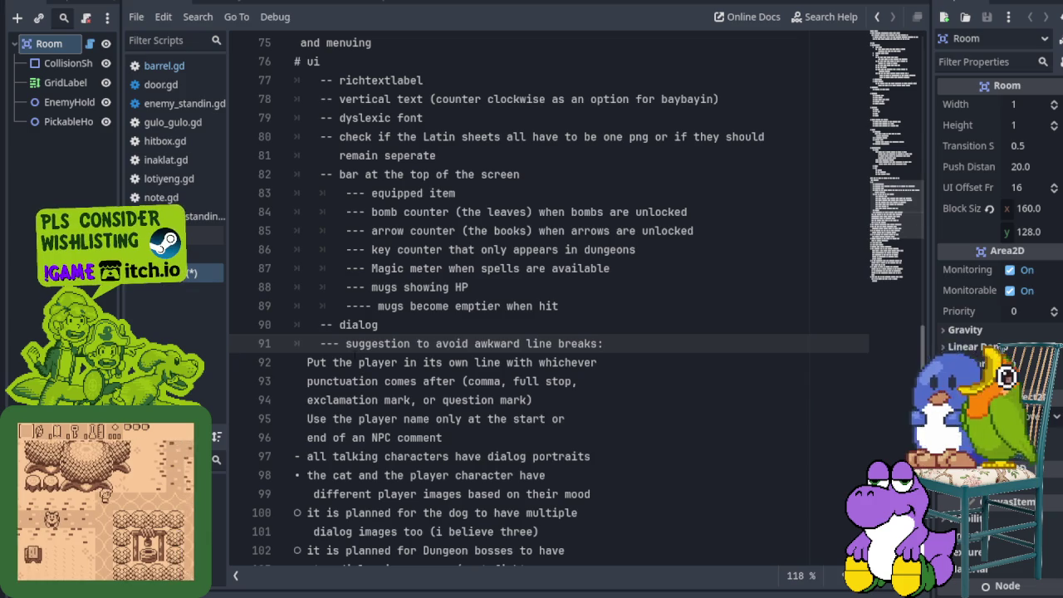
key(Down)
key(Down)
key(Down)
key(Up)
key(Up)
key(Up)
key(BackSpace)
key(BackSpace)
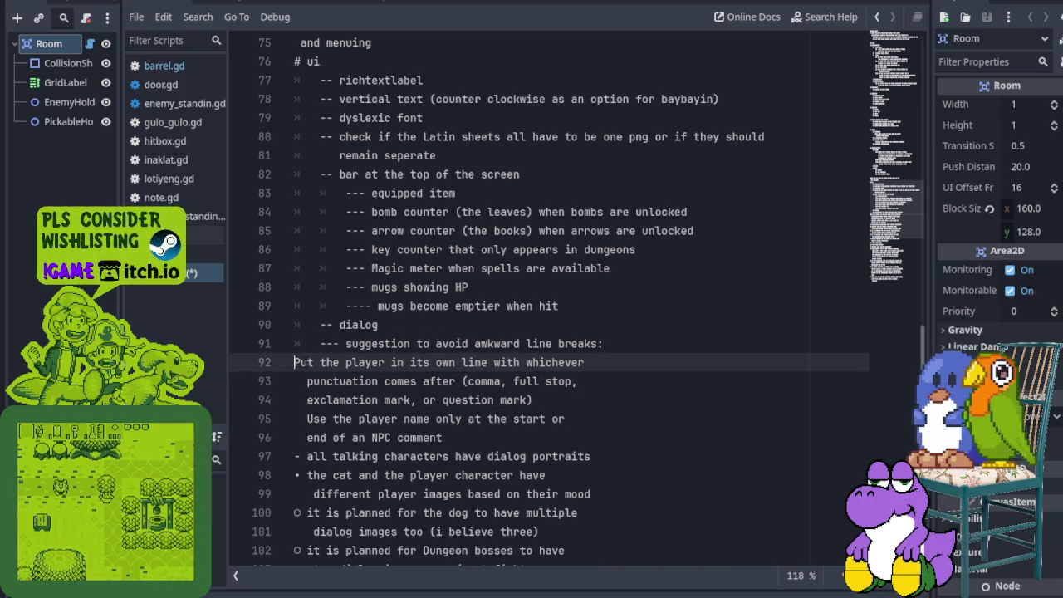
key(BackSpace)
key(Return)
key(Tab)
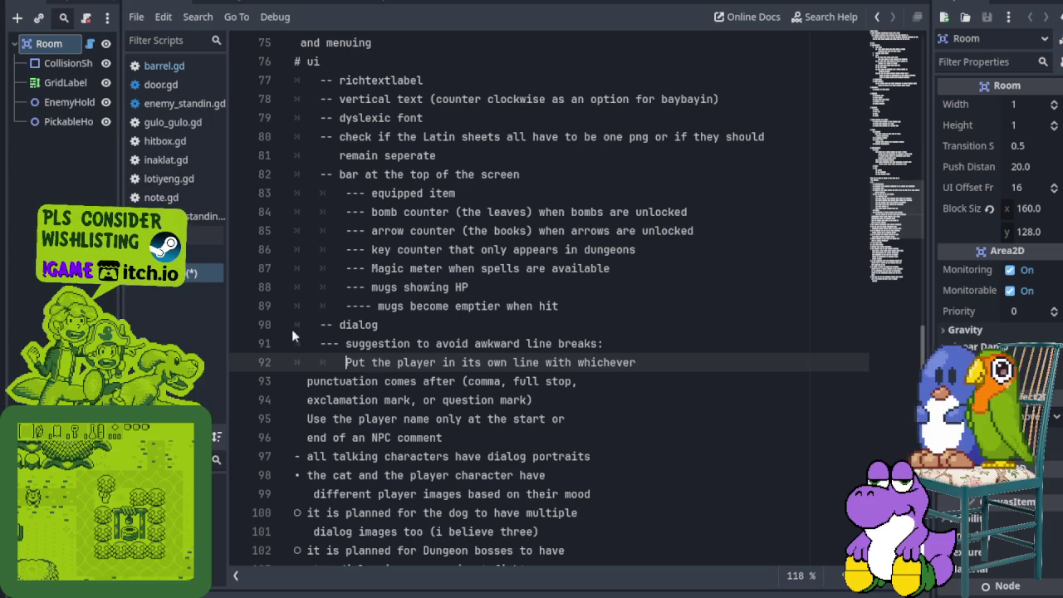
- Re-indent the punctuation, exclamation mark, 'Use the player name' and NPC comment lines to match
key(Down)
key(BackSpace)
key(Return)
key(Down)
key(BackSpace)
key(BackSpace)
key(BackSpace)
key(Return)
key(Down)
key(BackSpace)
key(BackSpace)
key(BackSpace)
key(Return)
key(Down)
key(Home)
key(BackSpace)
key(BackSpace)
key(BackSpace)
key(Return)
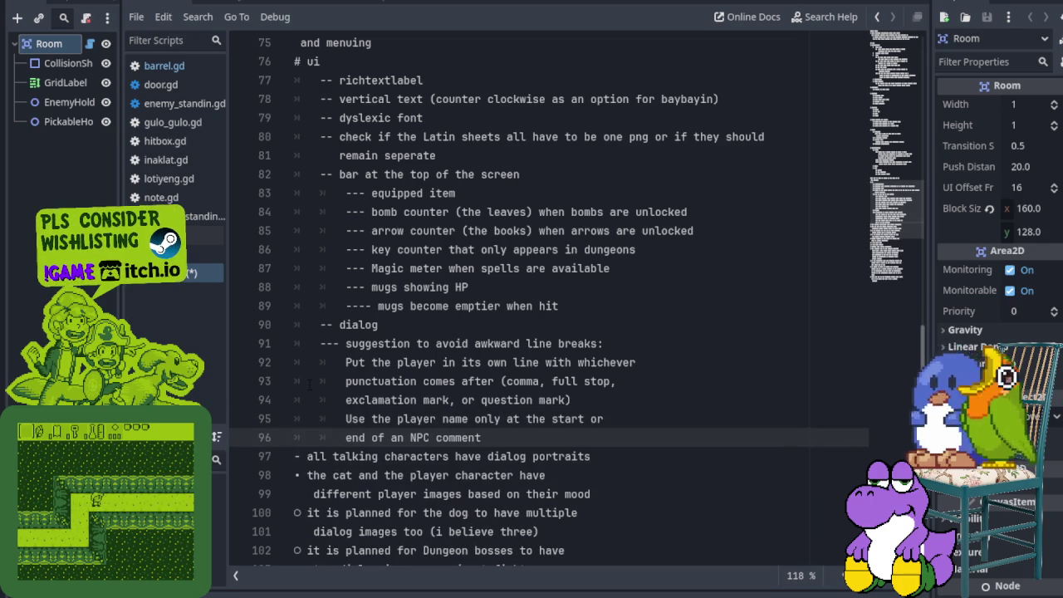
key(Down)
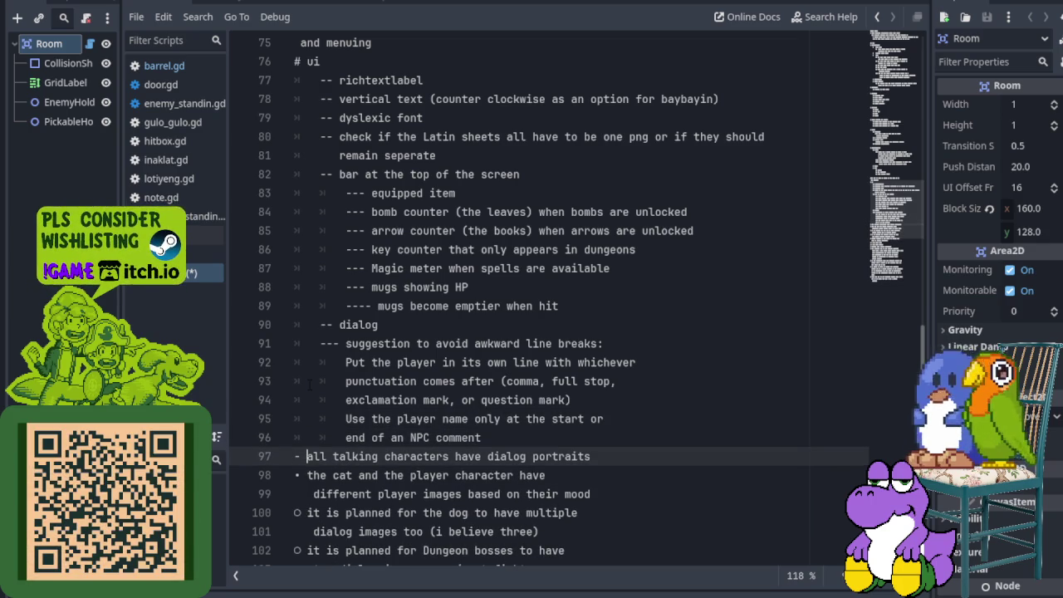
- Replace the portraits note's dash with '---' and reduce its indent by one level
key(BackSpace)
key(BackSpace)
key(BackSpace)
key(Return)
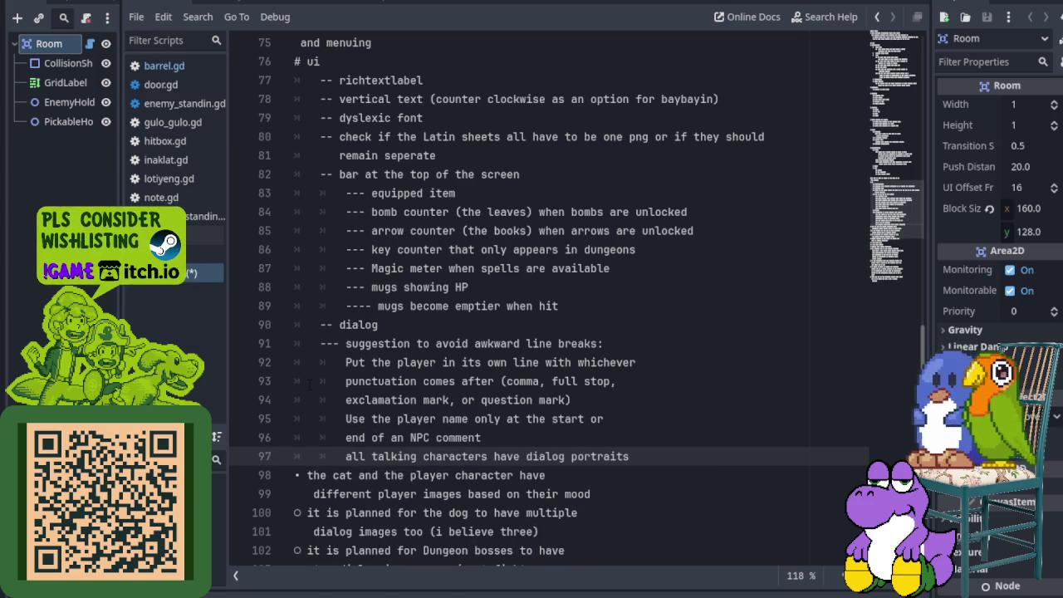
key(BackSpace)
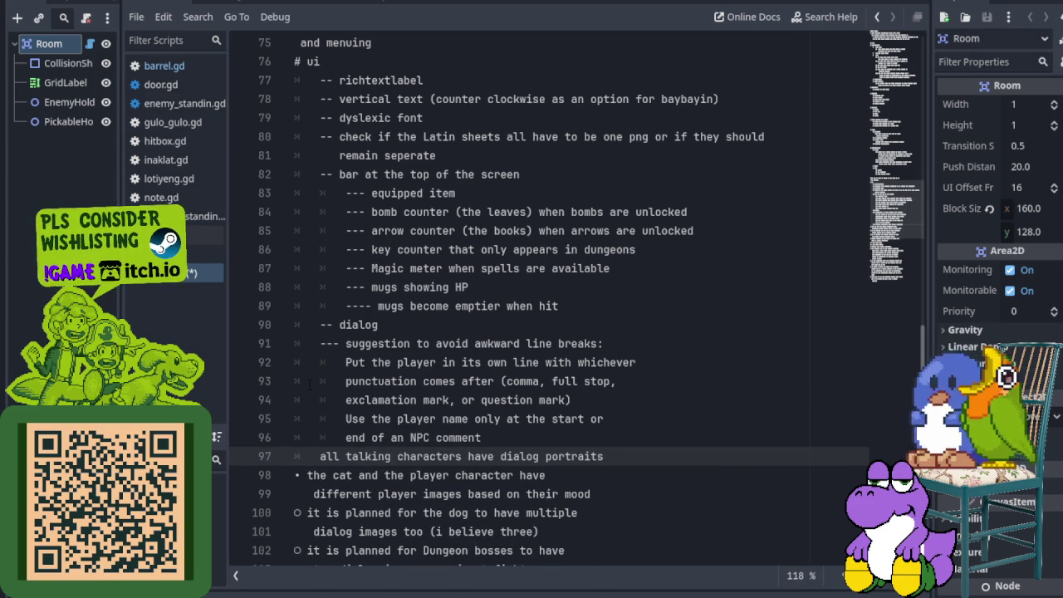
text(---)
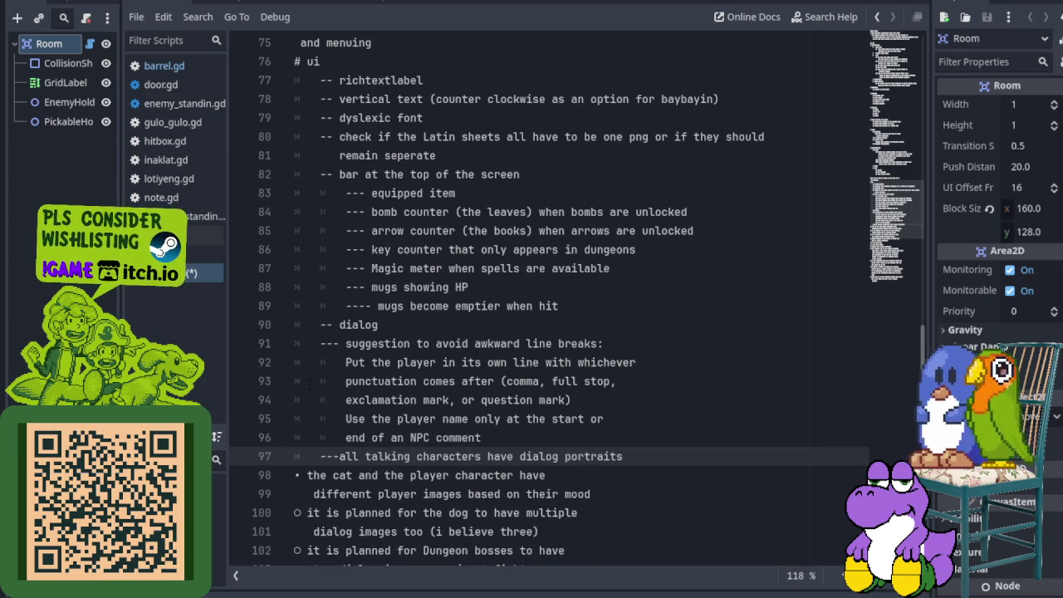
click(322, 342)
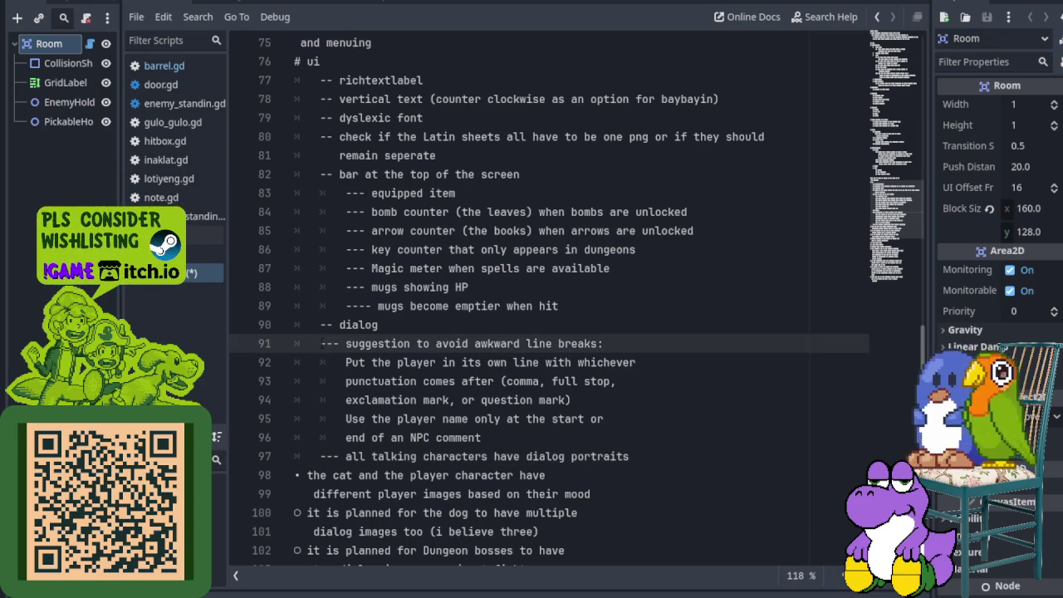
- Add a dash to the suggestion line, then tab-indent it, the cat line and the portraits line
text(-)
key(Tab)
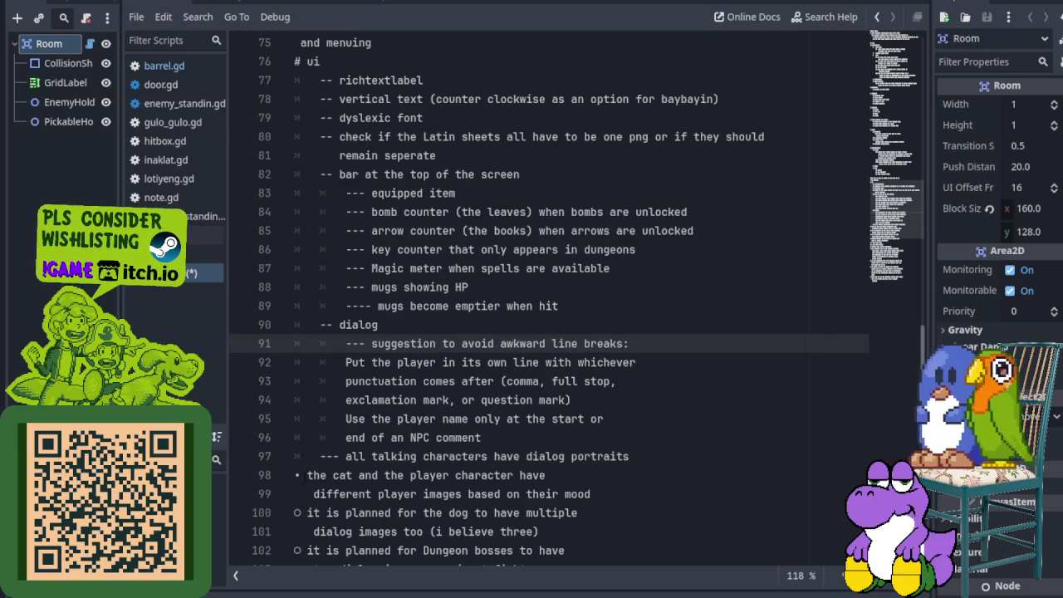
click(306, 475)
key(BackSpace)
key(BackSpace)
key(Return)
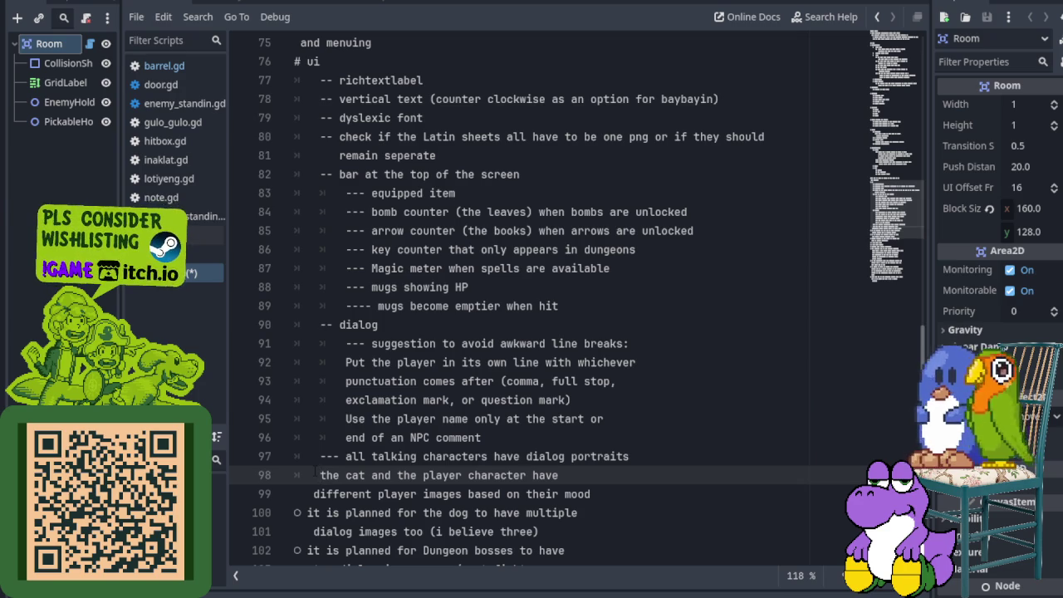
click(320, 456)
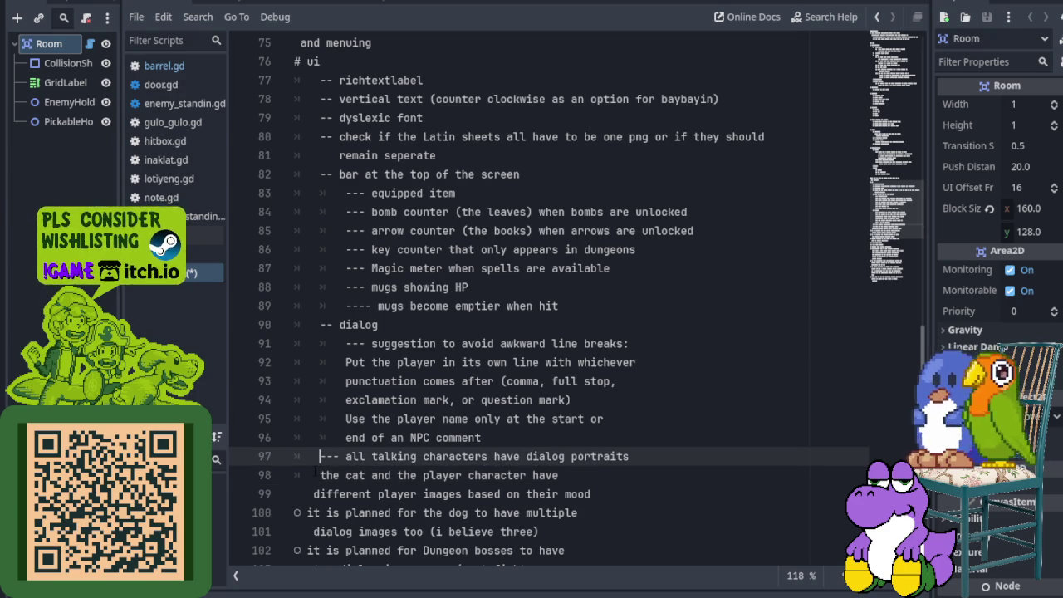
key(Tab)
- Make the cat-and-player mood note a '---' entry with 'mood images' on an indented line
click(345, 475)
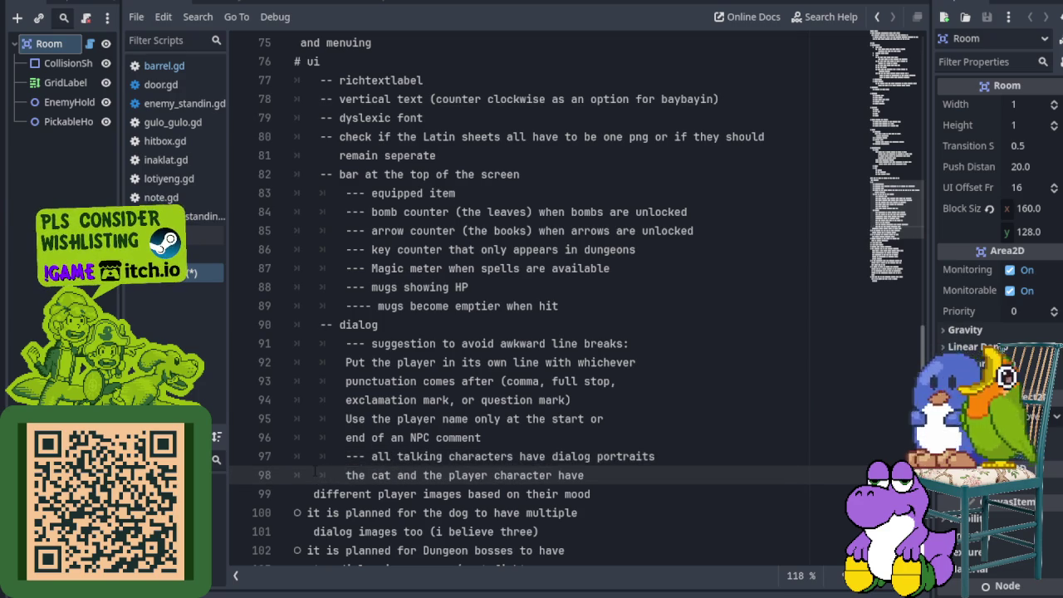
scroll(548, 315, down, 2)
scroll(548, 315, up, 1)
scroll(548, 315, up, 1)
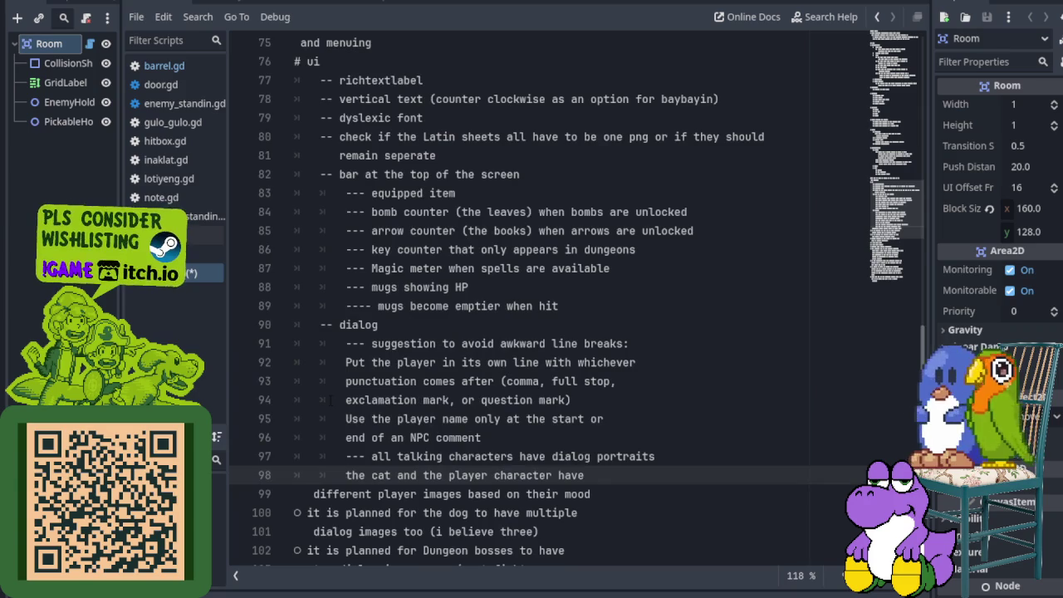
scroll(548, 315, down, 2)
text(---)
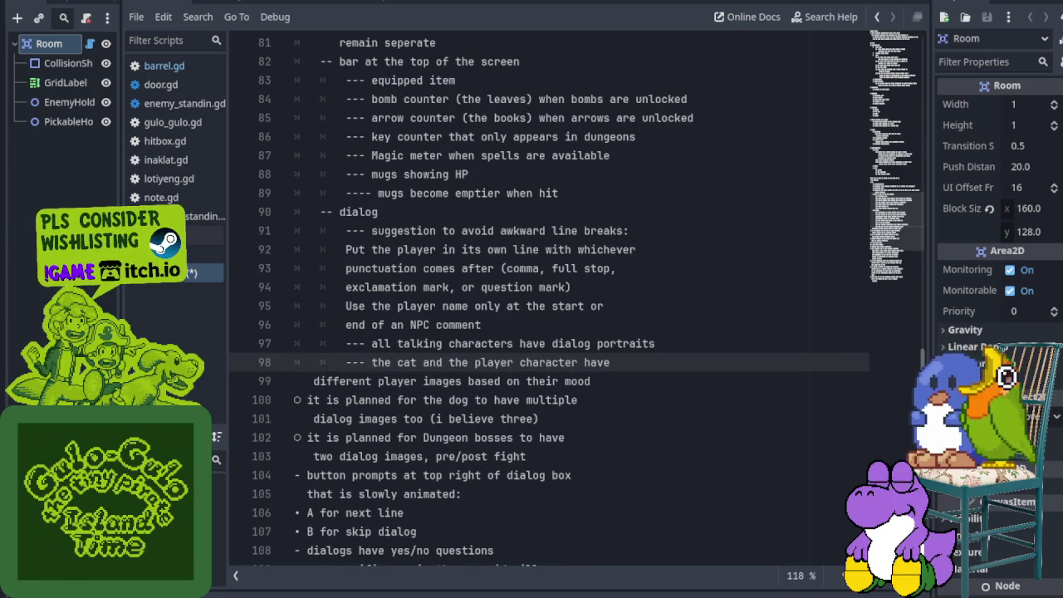
click(314, 381)
key(BackSpace)
key(BackSpace)
key(BackSpace)
key(BackSpace)
key(Return)
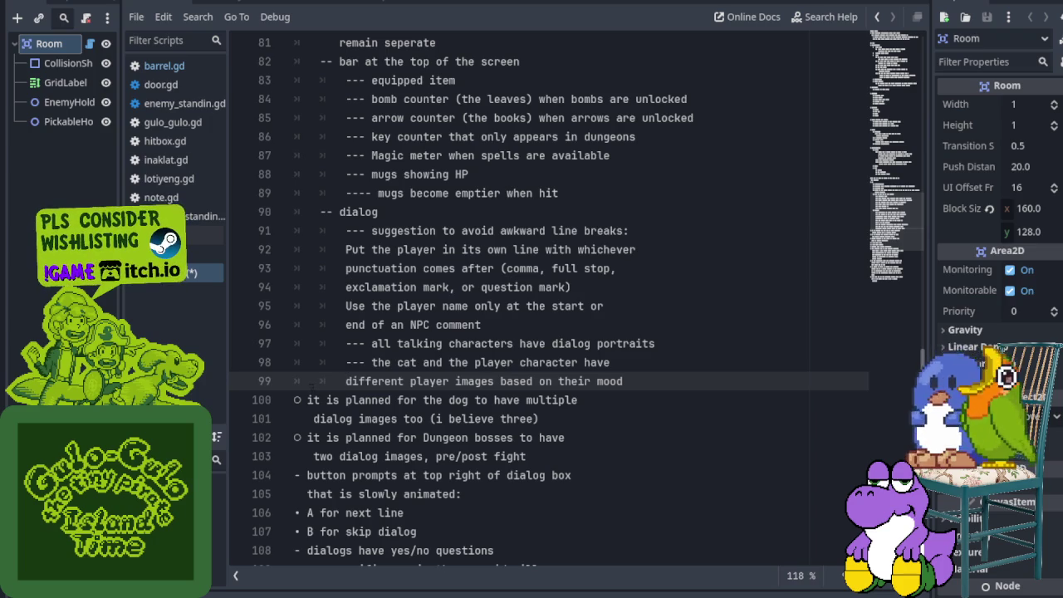
- Replace the hollow bullet on the dog dialog images note with '---'
click(306, 399)
key(BackSpace)
key(BackSpace)
key(BackSpace)
key(Return)
text(---)
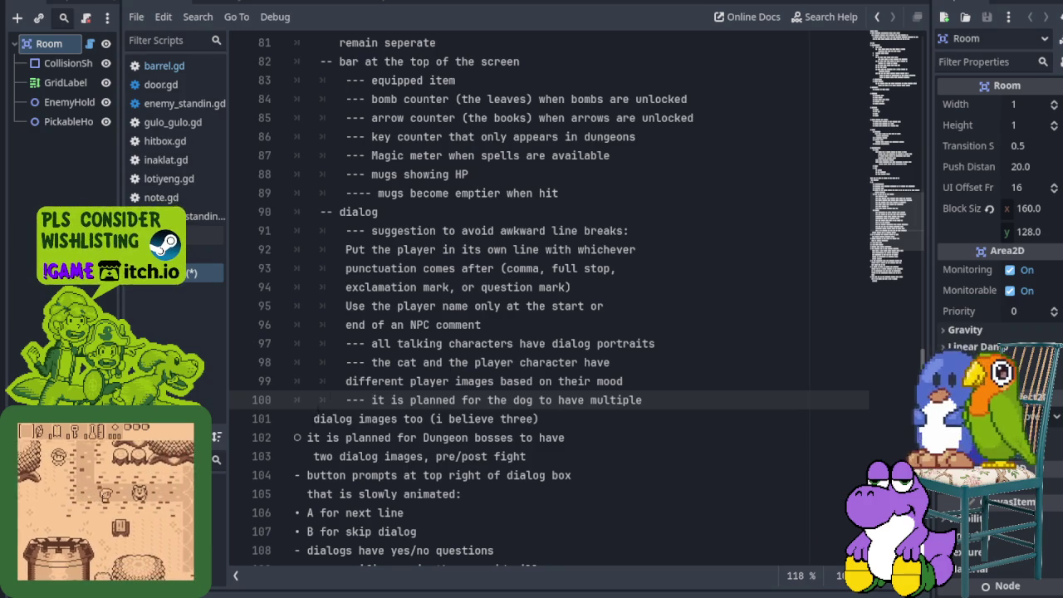
mouse_move(346, 250)
mouse_down()
mouse_move(507, 305)
mouse_move(481, 325)
mouse_up()
- Shift explanation lines 92–96 one indent left, then back right, to realign them
click(290, 250)
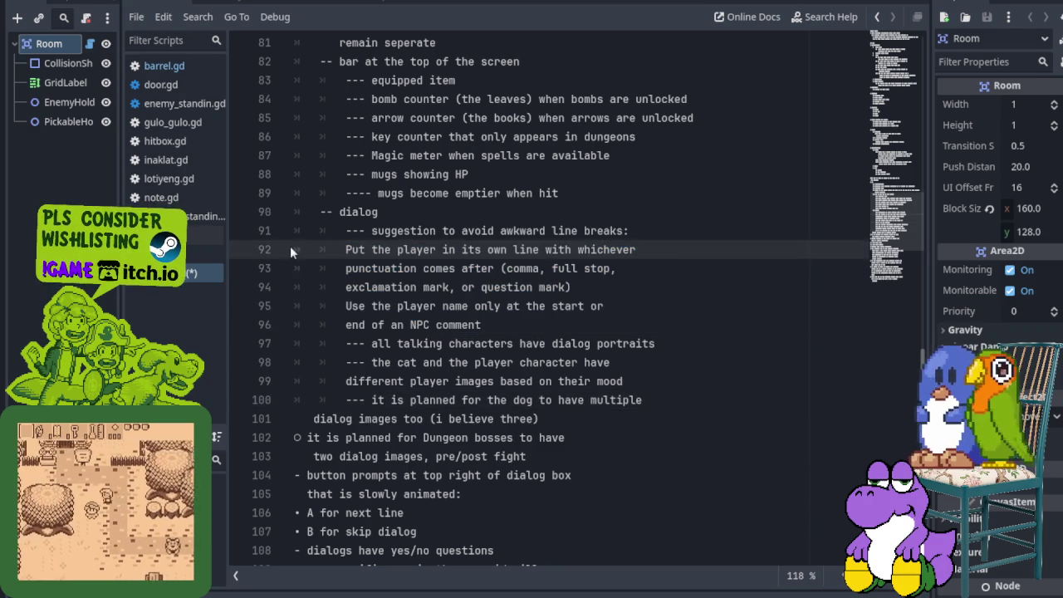
click(417, 268)
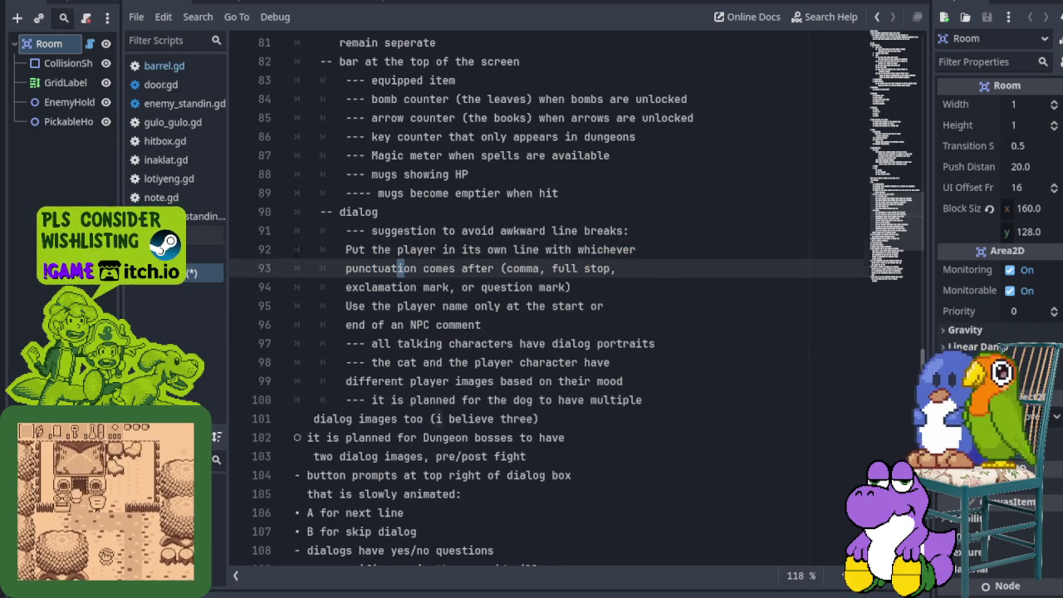
drag(294, 249, 498, 320)
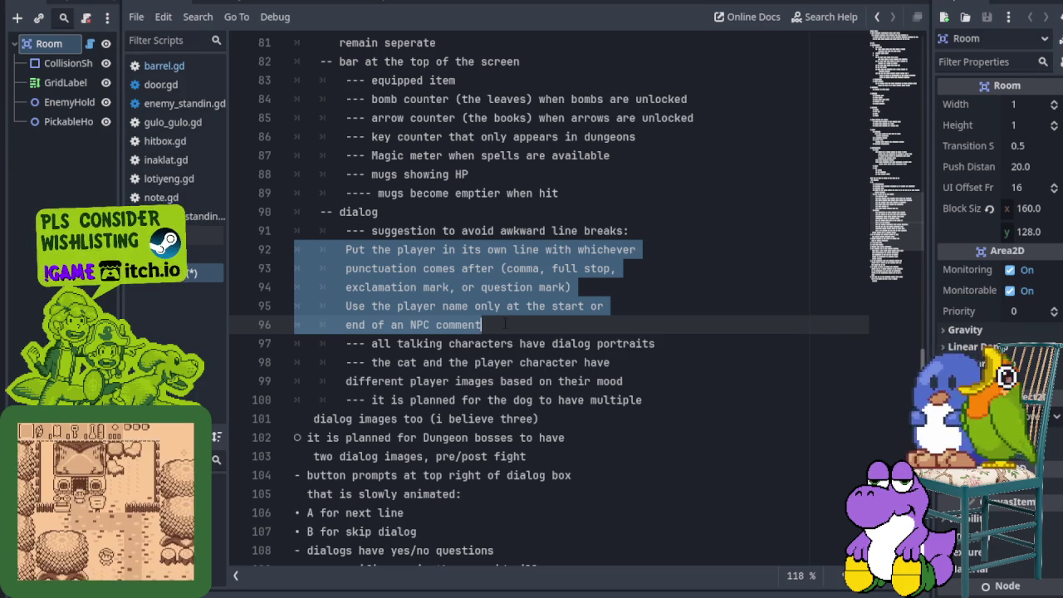
key(shift+Tab)
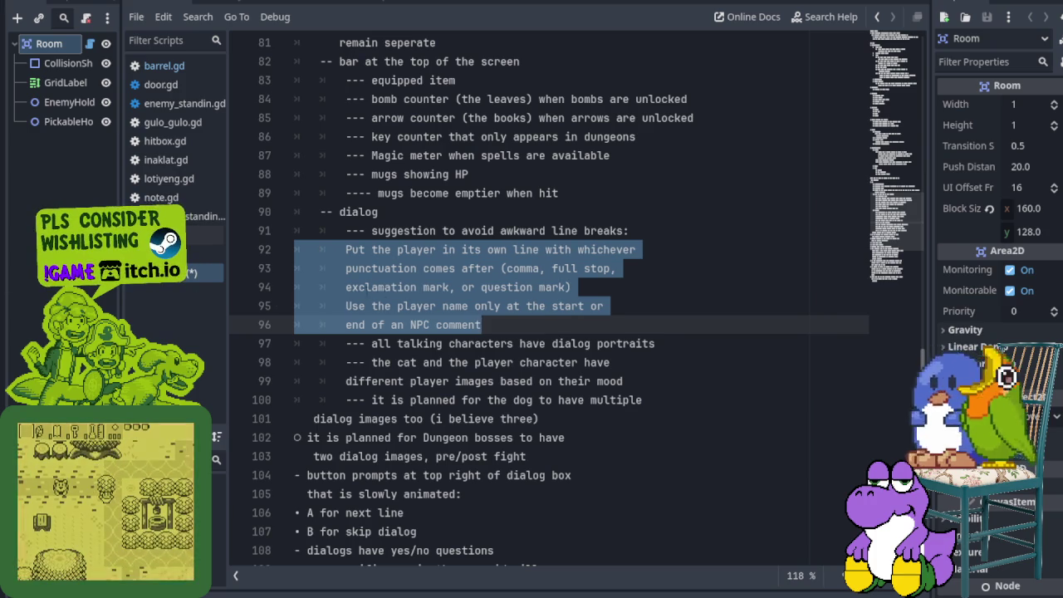
key(Tab)
- Indent the dog note's 'dialog images too' continuation line beneath it
click(493, 381)
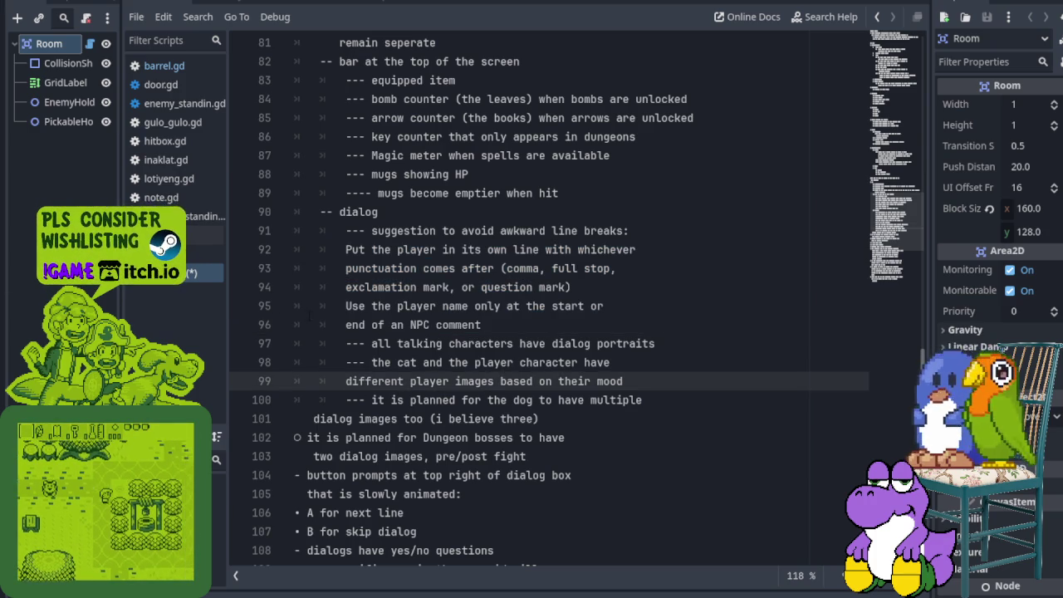
scroll(548, 307, down, 1)
click(313, 362)
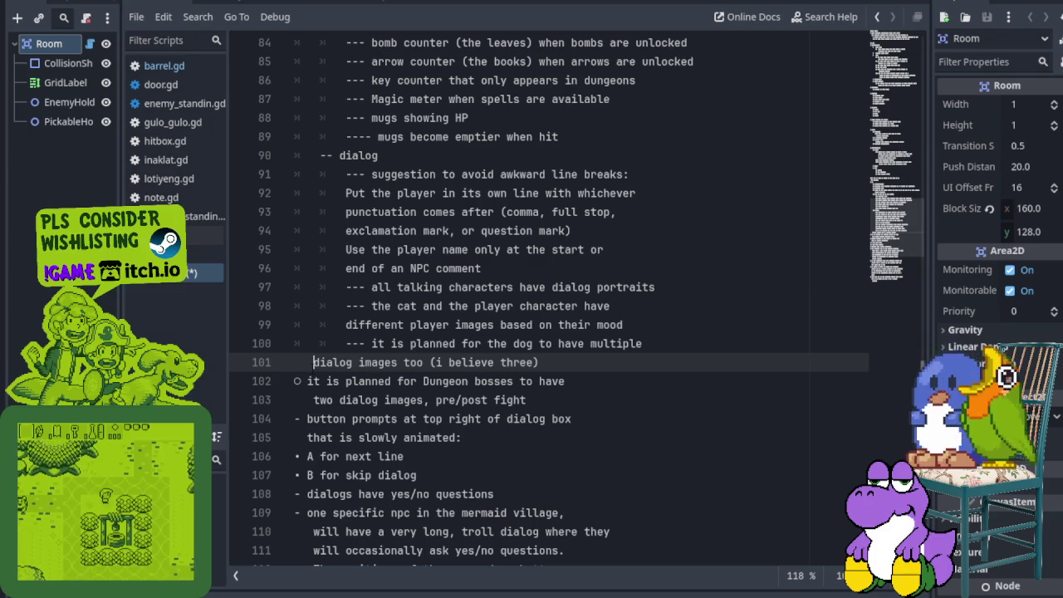
key(BackSpace)
key(BackSpace)
key(BackSpace)
key(BackSpace)
key(Return)
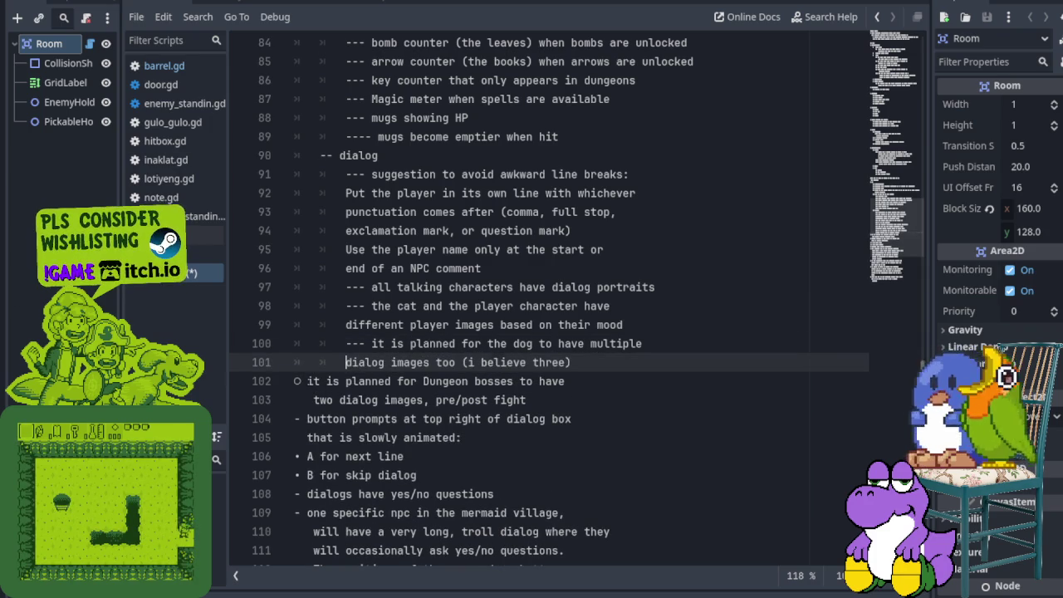
- Remove the Dungeon bosses note's hollow bullet and the pre/post fight line's indent, then select both lines
click(306, 381)
key(BackSpace)
key(BackSpace)
click(300, 399)
key(BackSpace)
key(BackSpace)
key(BackSpace)
key(Up)
key(shift+Down)
key(shift+End)
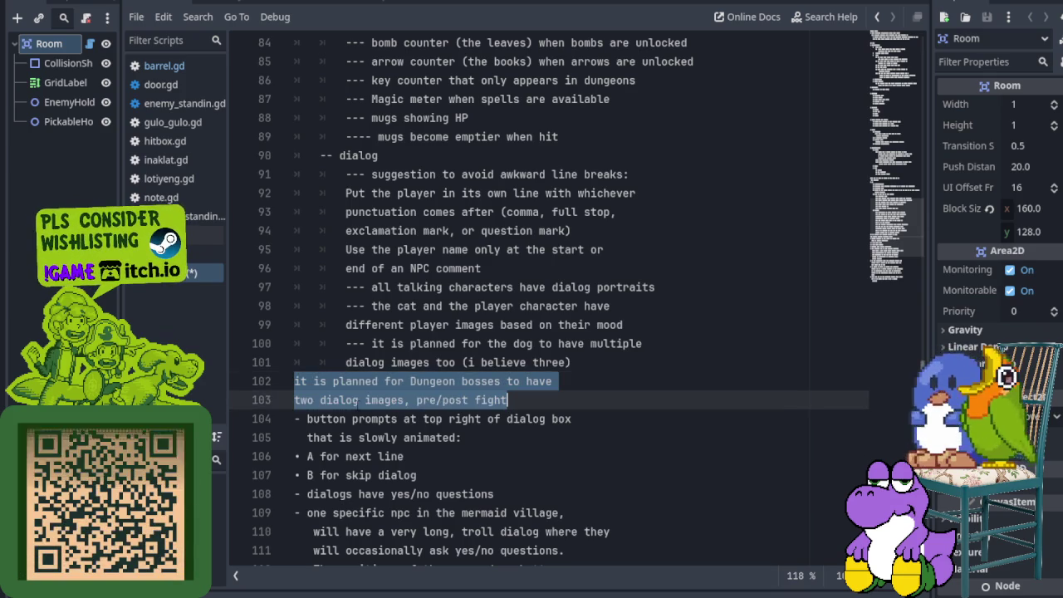